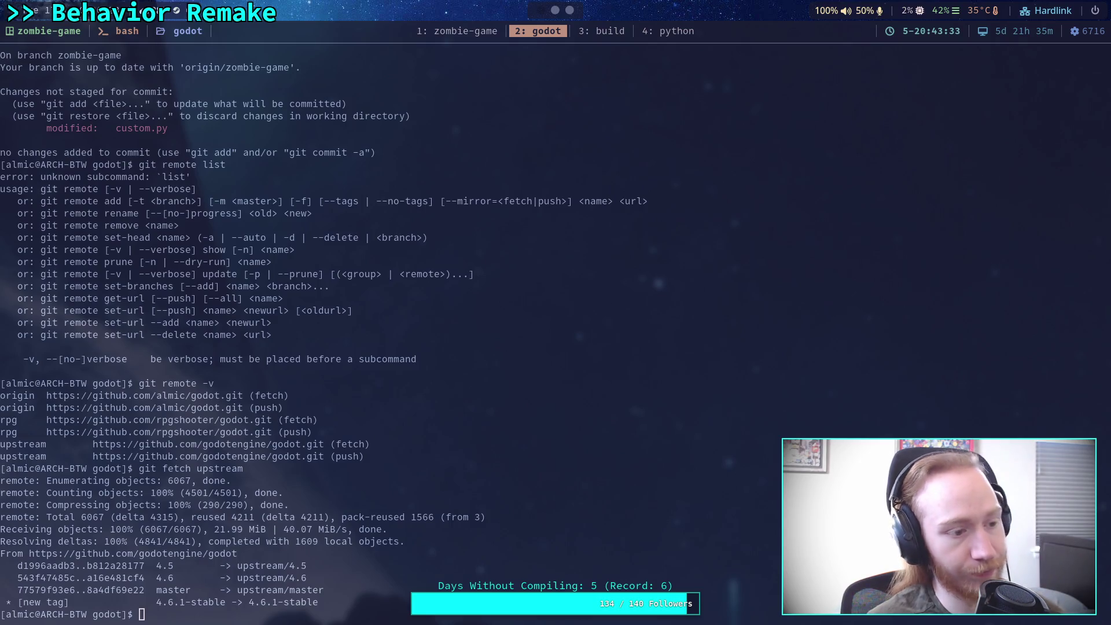
# Attempt the rebase, then inspect git status and the uncommitted custom.py diff.
pyautogui.write('git rebase')
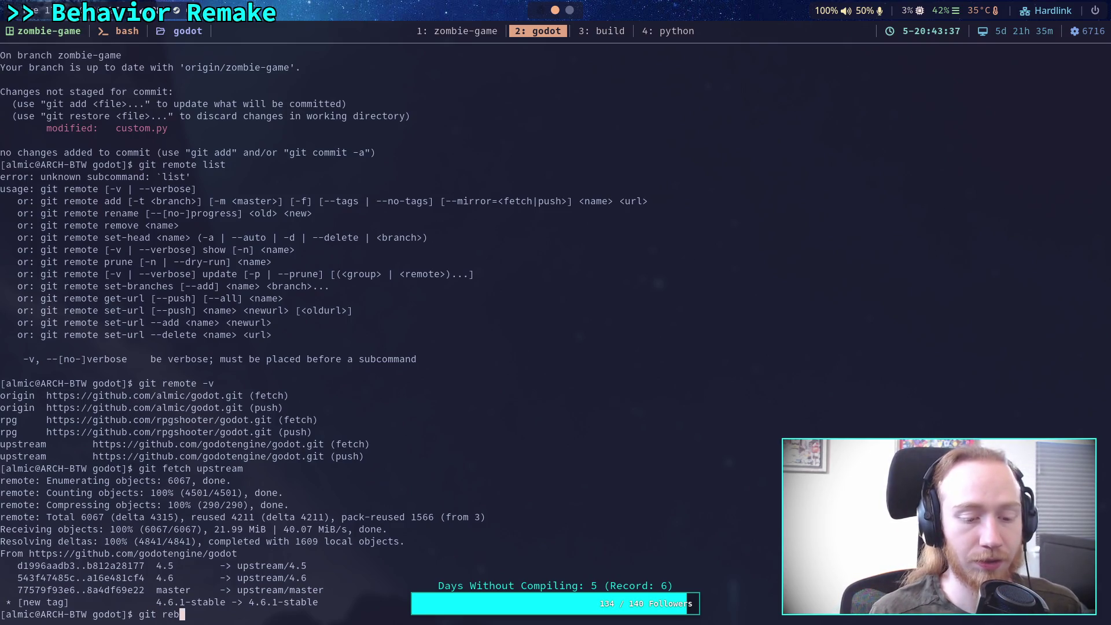
pyautogui.write(' 5')
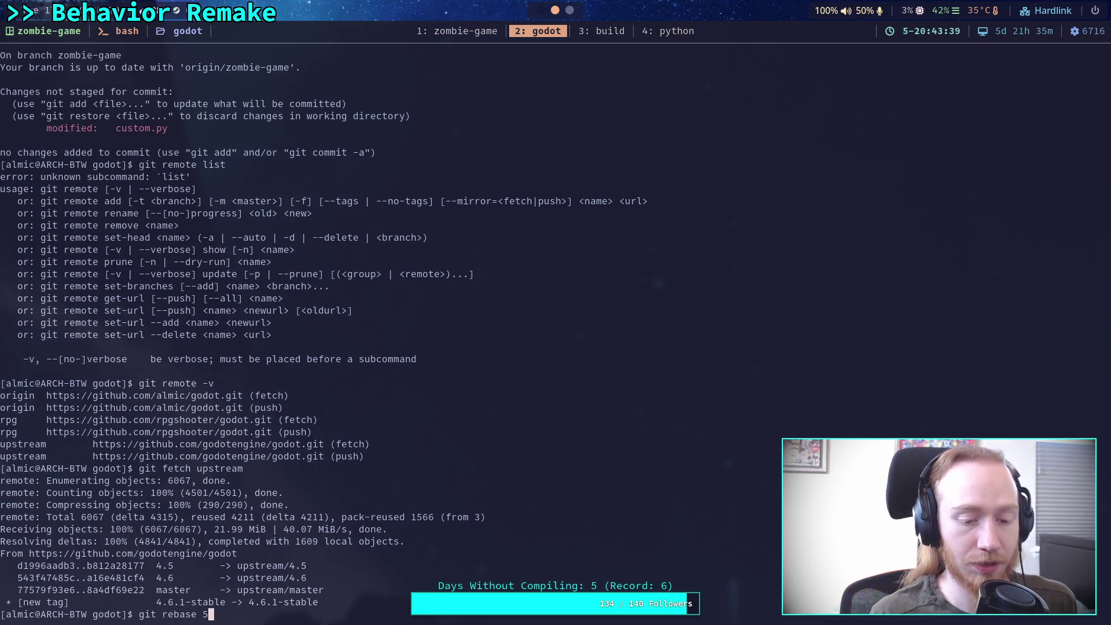
pyautogui.press('BackSpace')
pyautogui.write('4.6.')
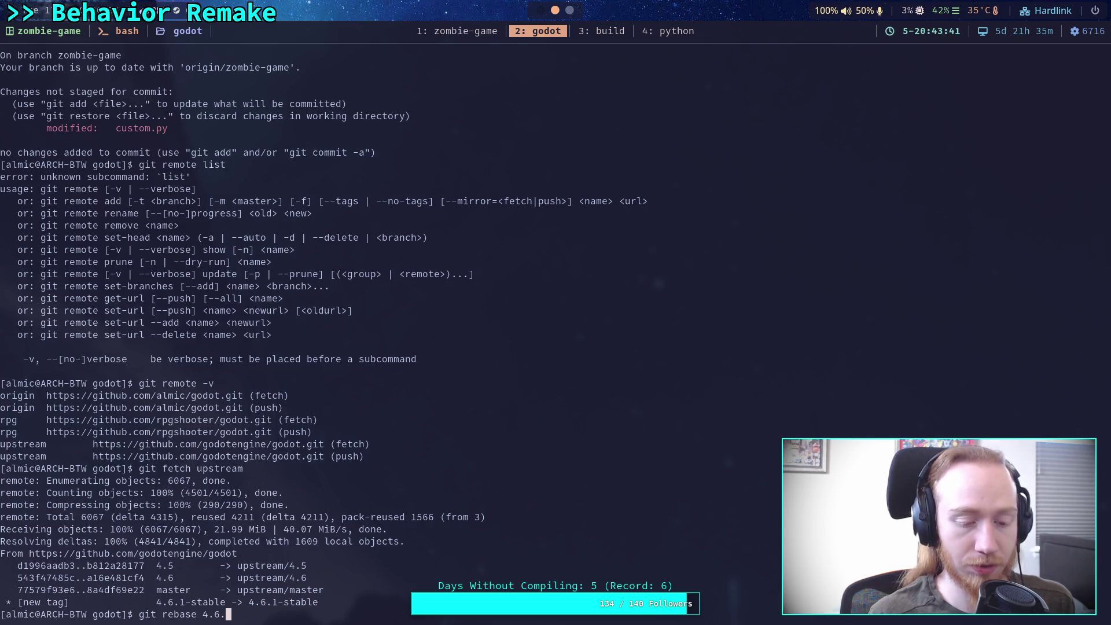
pyautogui.write('1-stable')
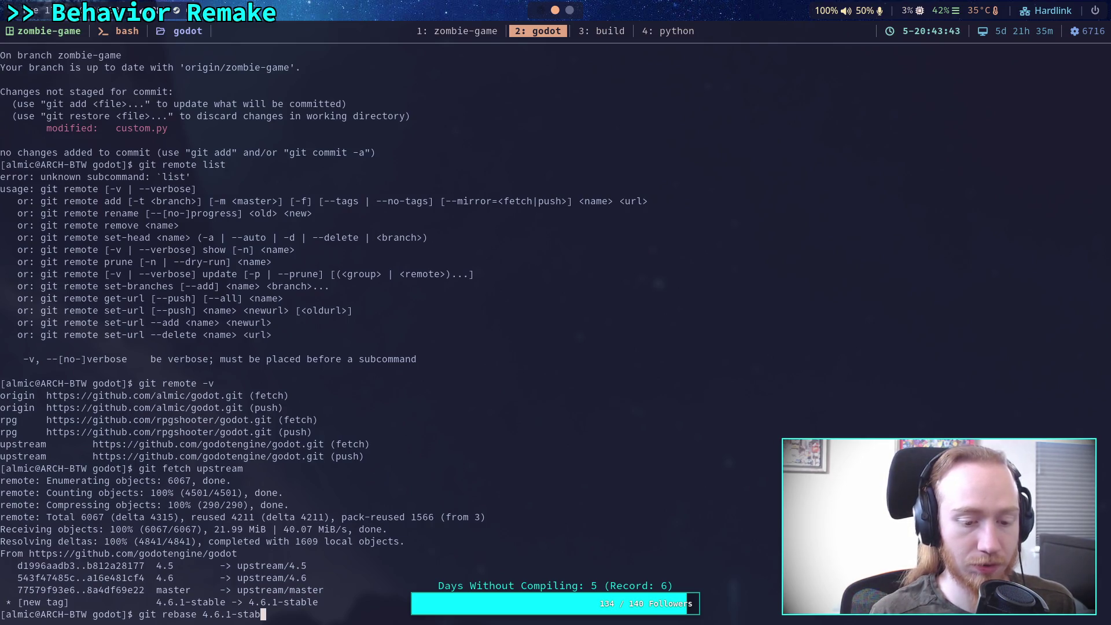
pyautogui.press('Return')
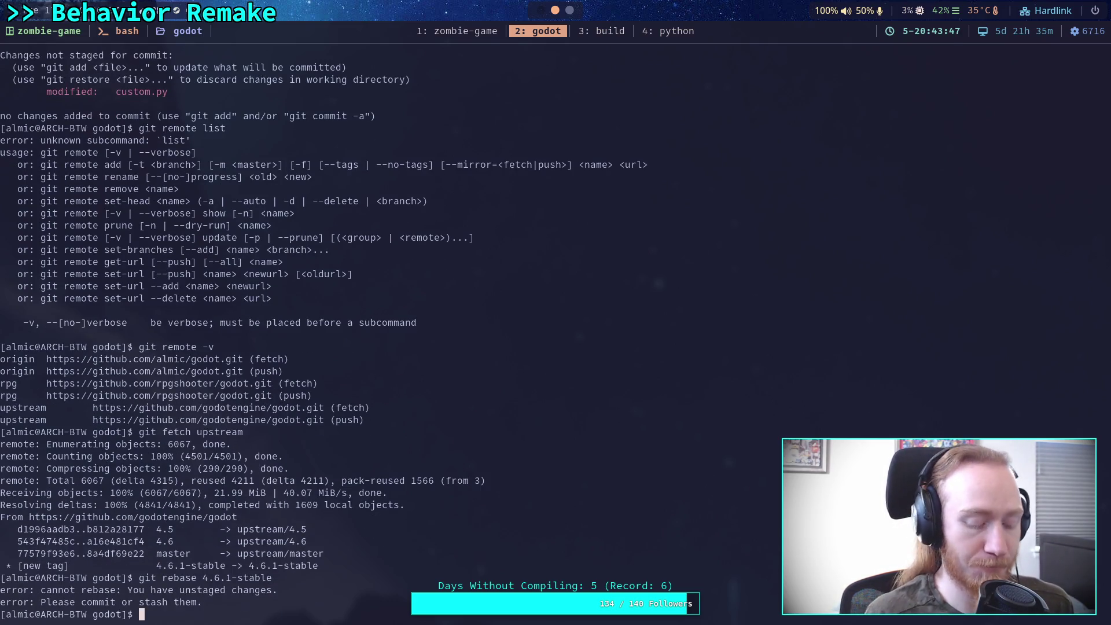
pyautogui.write('git status')
pyautogui.press('Return')
pyautogui.write('git diff')
pyautogui.press('Return')
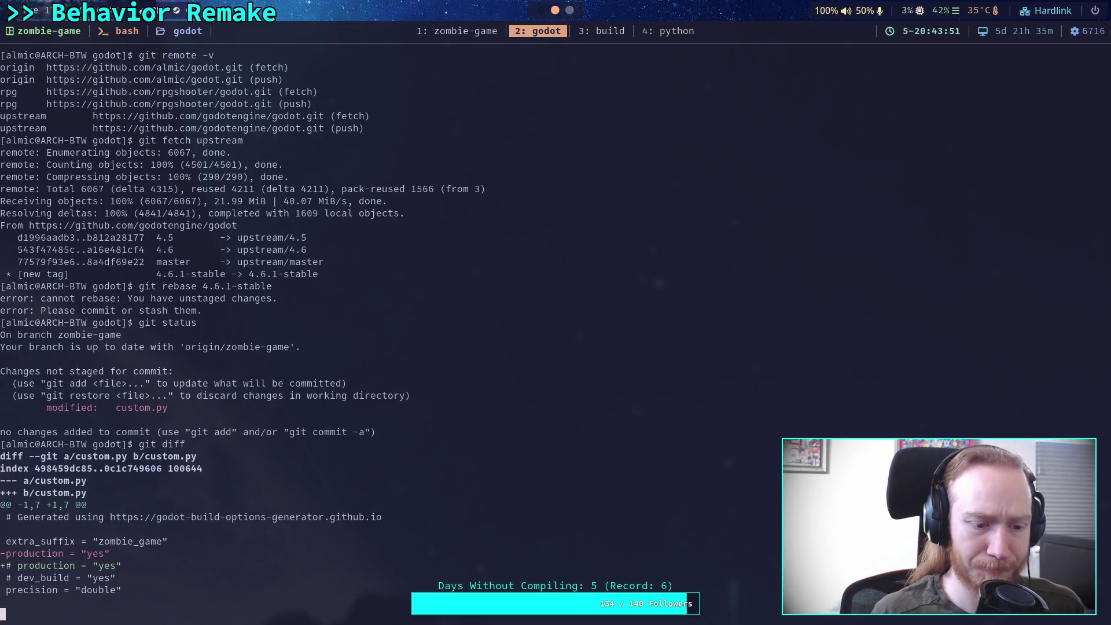
# Discard local changes with git restore . and rerun the rebase onto 4.6.1-stable.
pyautogui.write('git restore .')
pyautogui.press('Return')
pyautogui.write('git diff')
pyautogui.press('Up')
pyautogui.press('Up')
pyautogui.press('Up')
pyautogui.press('Return')
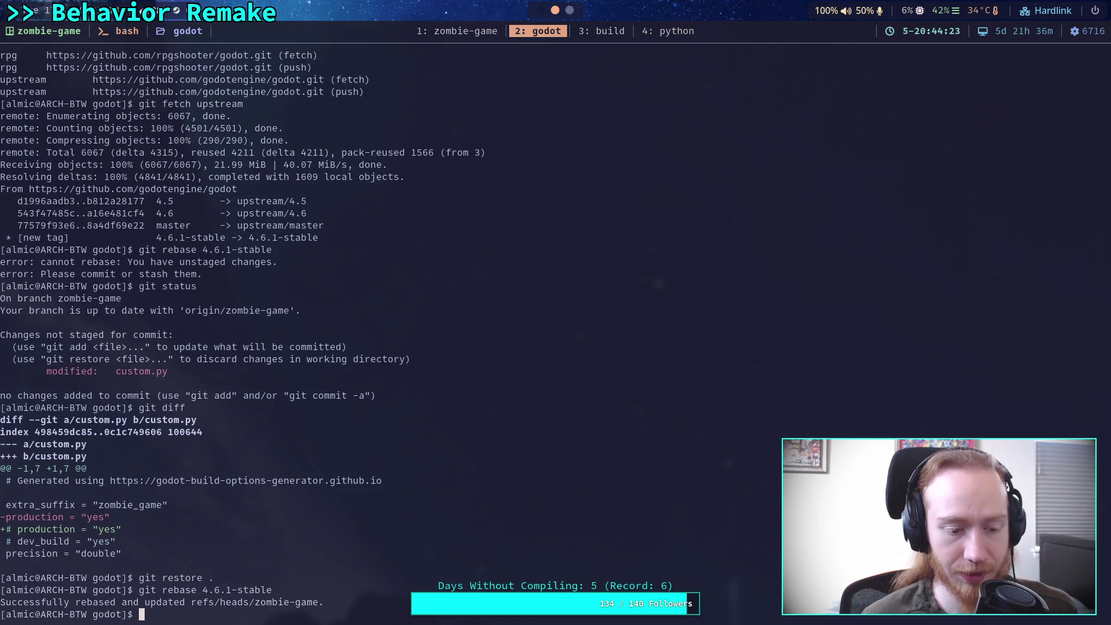
# Check the branch status and page through git log down to the 4.6.1-stable tag commit.
pyautogui.write('git status')
pyautogui.press('Return')
pyautogui.write('git log')
pyautogui.press('Return')
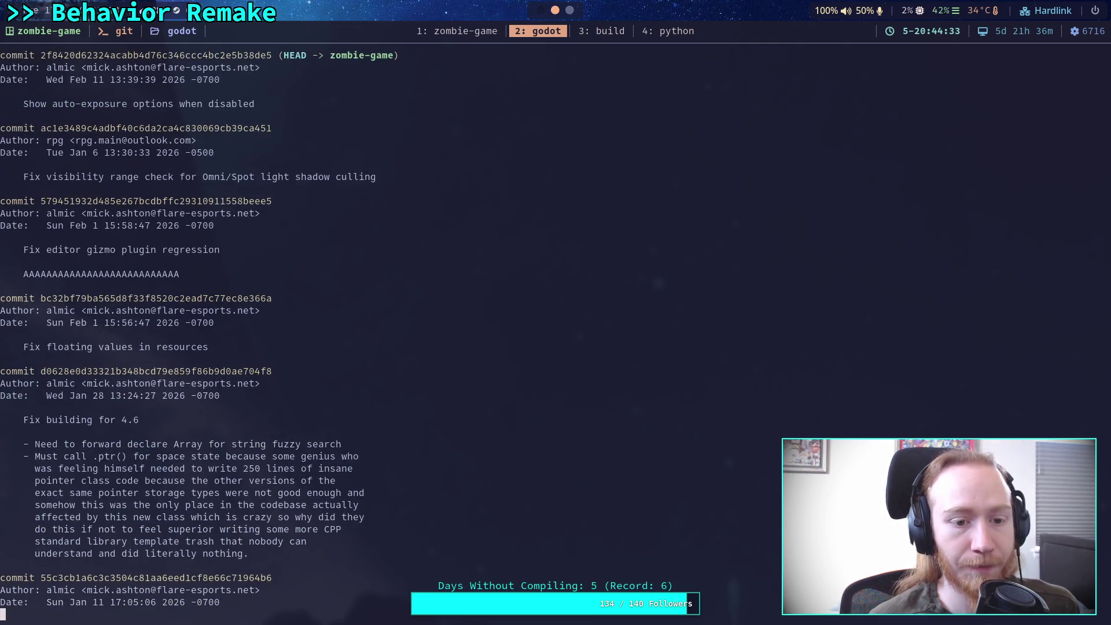
pyautogui.scroll(-20, 556, 324)
pyautogui.scroll(20, 556, 324)
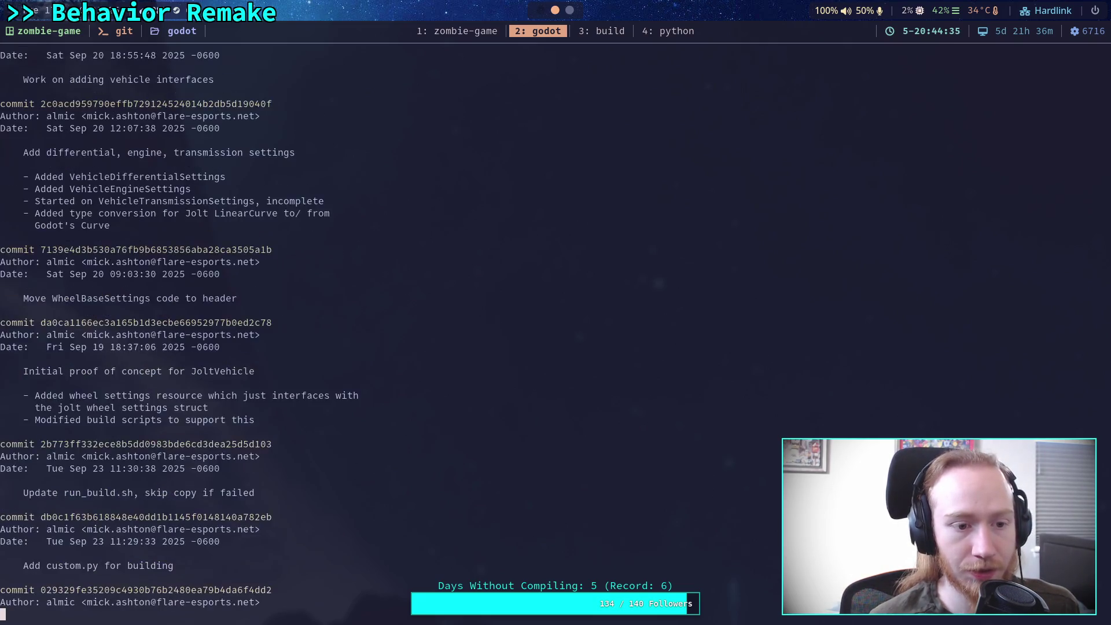
pyautogui.scroll(-15, 555, 324)
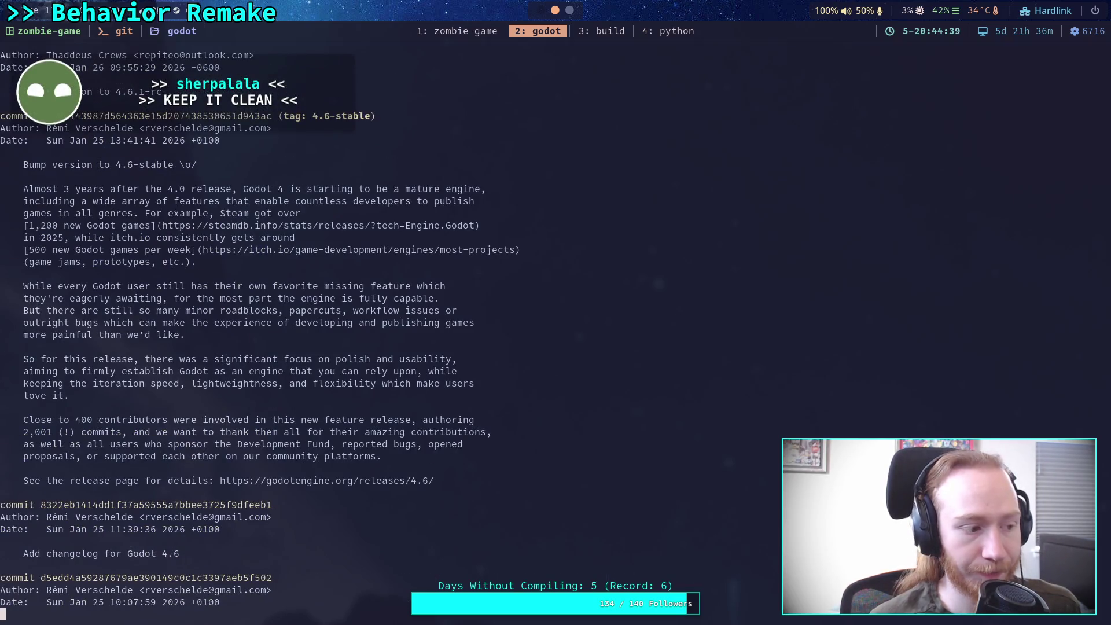
pyautogui.scroll(-15, 555, 324)
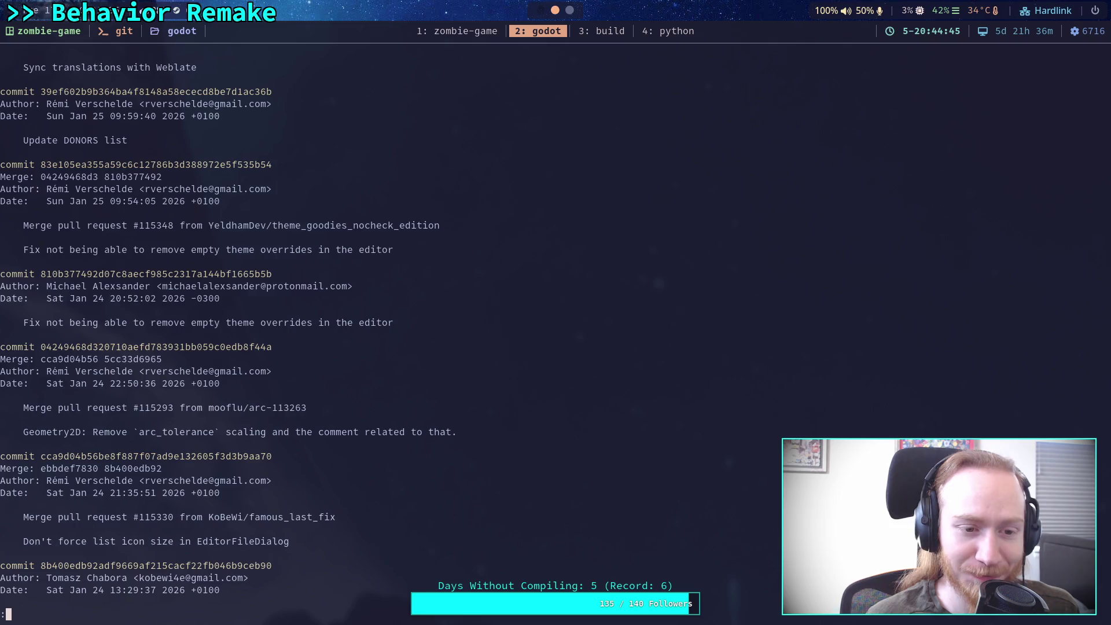
pyautogui.scroll(-13, 555, 323)
pyautogui.scroll(20, 556, 324)
pyautogui.scroll(-10, 555, 324)
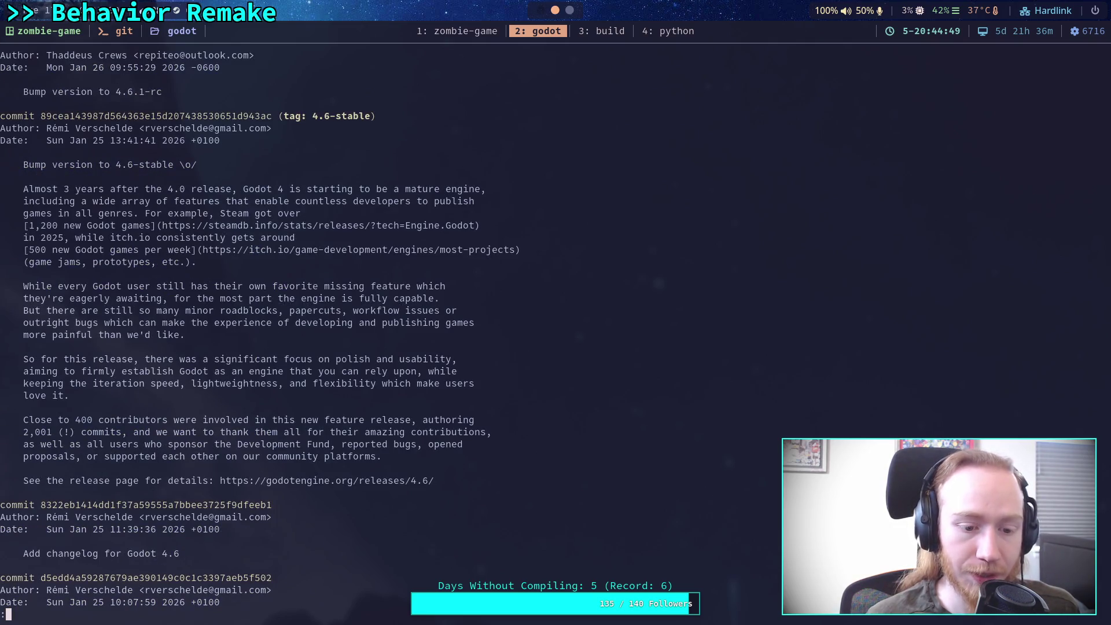
pyautogui.scroll(10, 556, 324)
pyautogui.scroll(5, 555, 324)
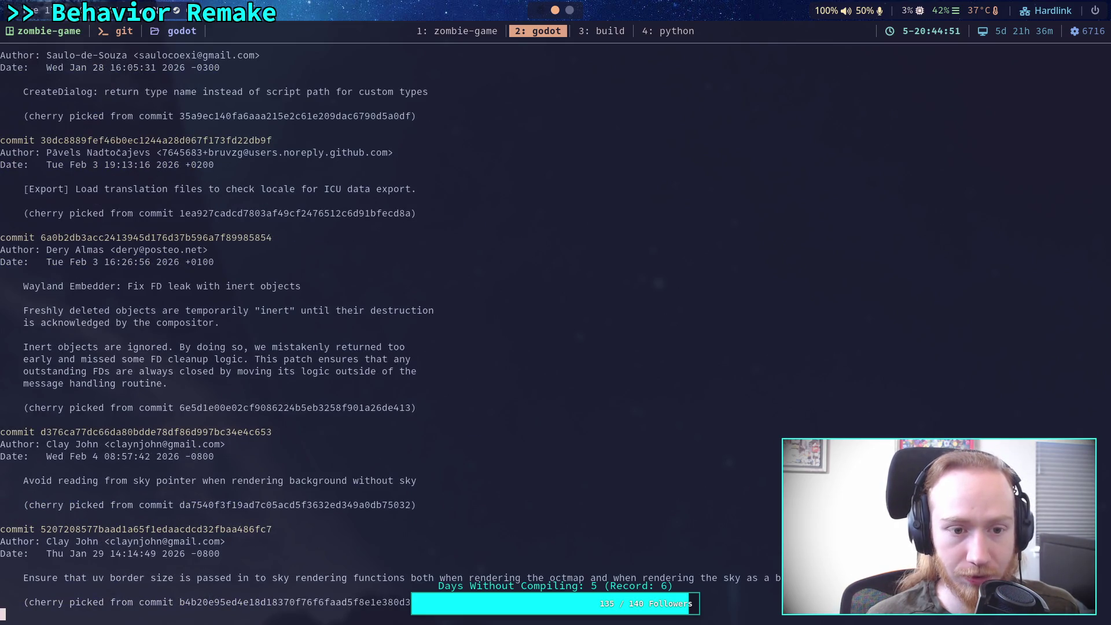
pyautogui.scroll(-10, 555, 324)
pyautogui.scroll(-10, 556, 324)
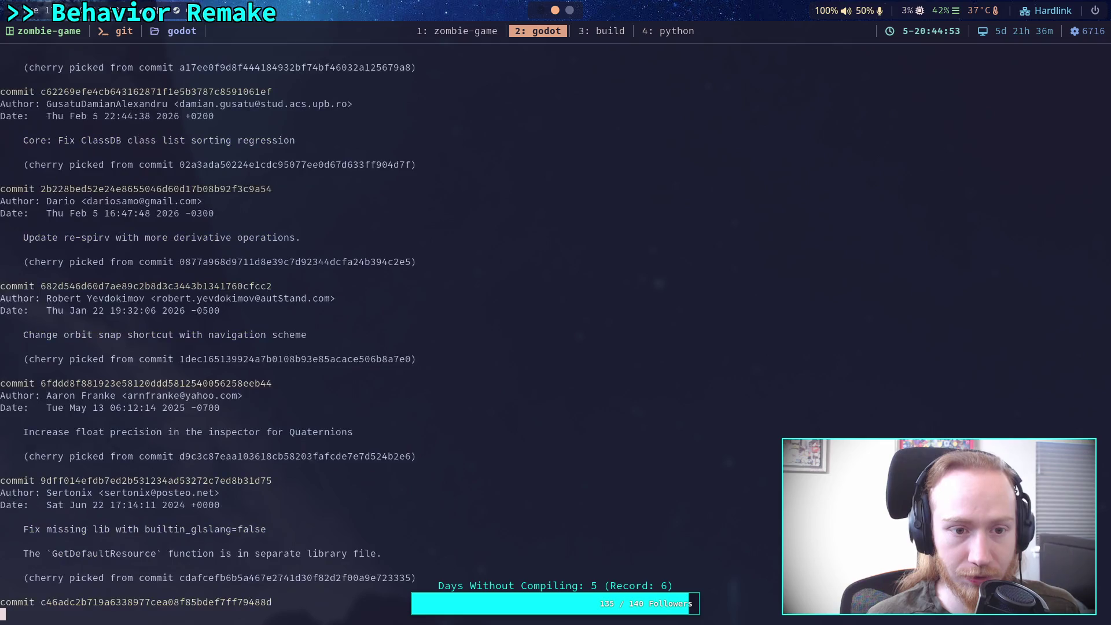
pyautogui.scroll(5, 555, 324)
pyautogui.scroll(15, 556, 324)
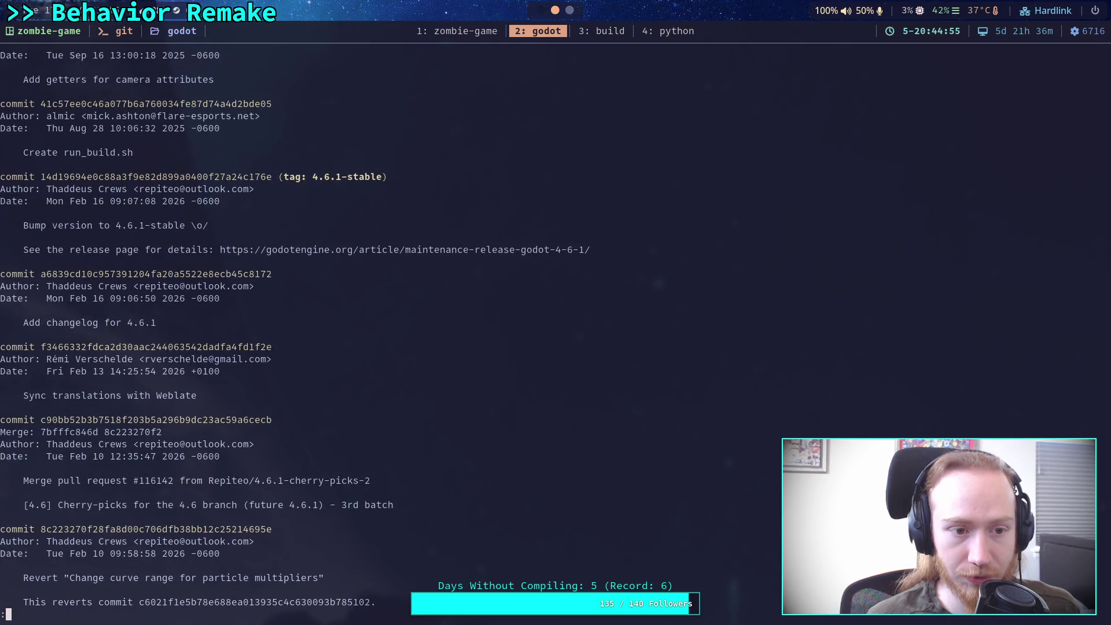
# Exit the log, check status against origin, and force-push the rebased branch with git push -f.
pyautogui.write('q')
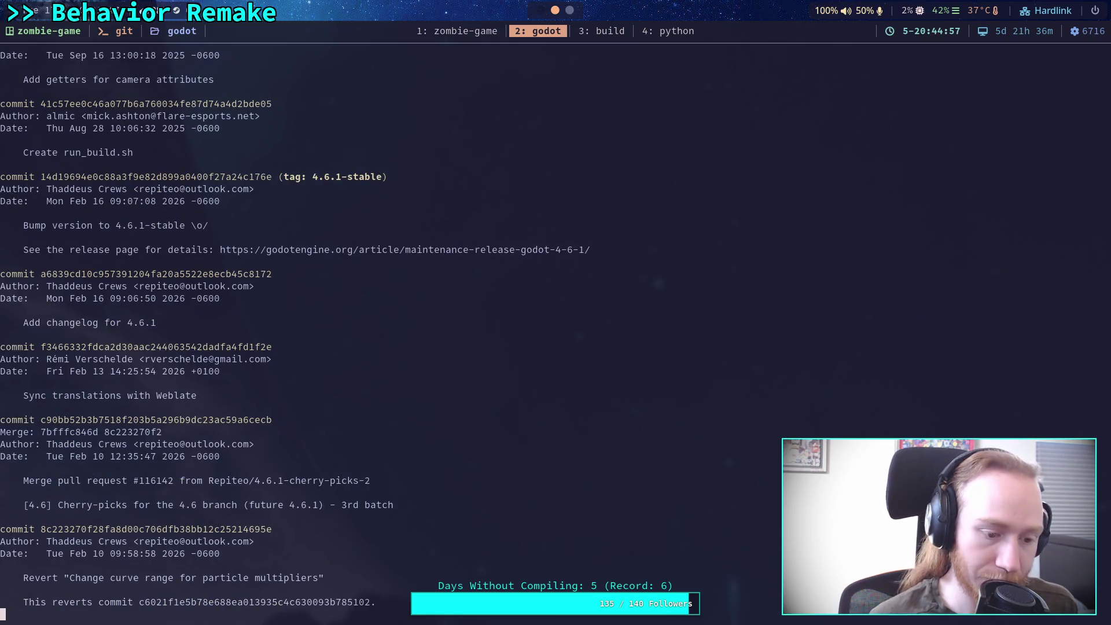
pyautogui.write('git status')
pyautogui.press('Return')
pyautogui.write('git push -f')
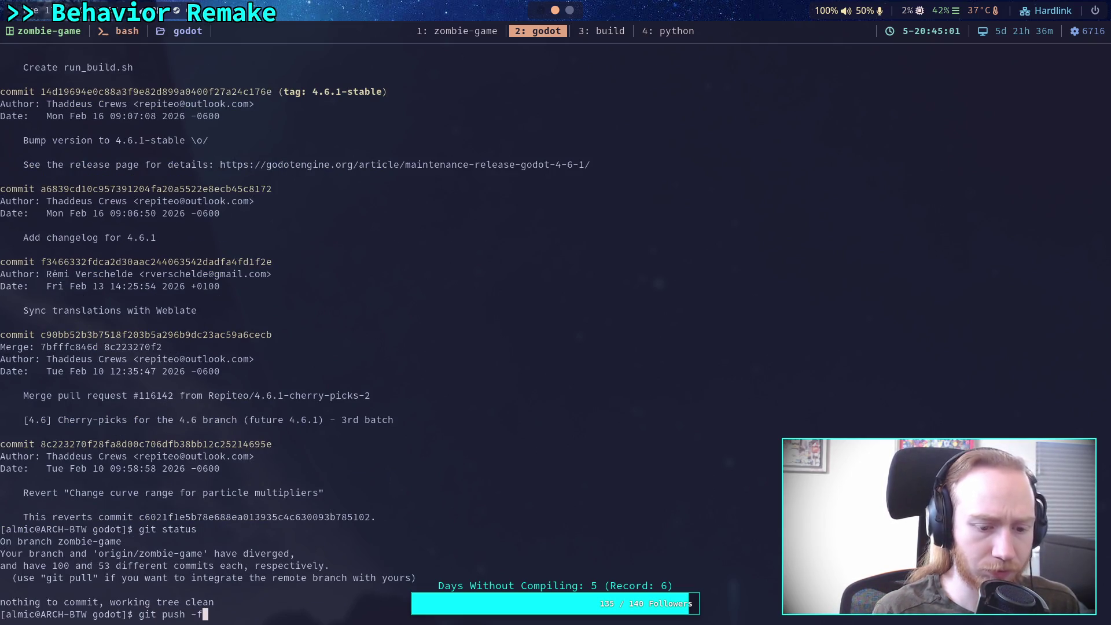
pyautogui.press('Return')
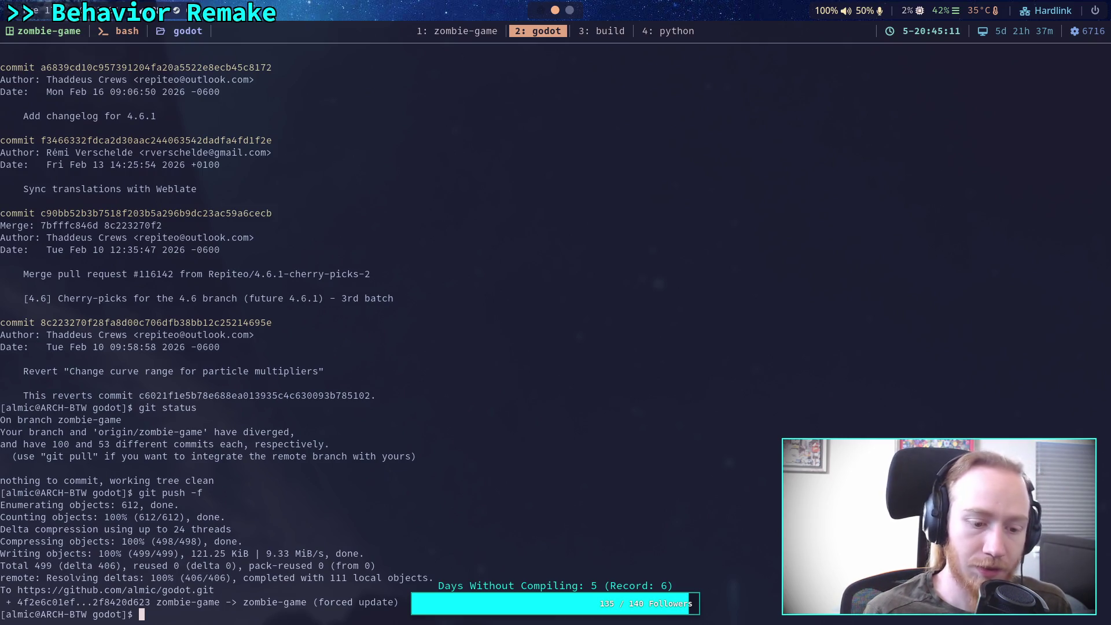
# Open the godot repository in Neovim with nvim . and move to tmux window 3.
pyautogui.write('nvim .')
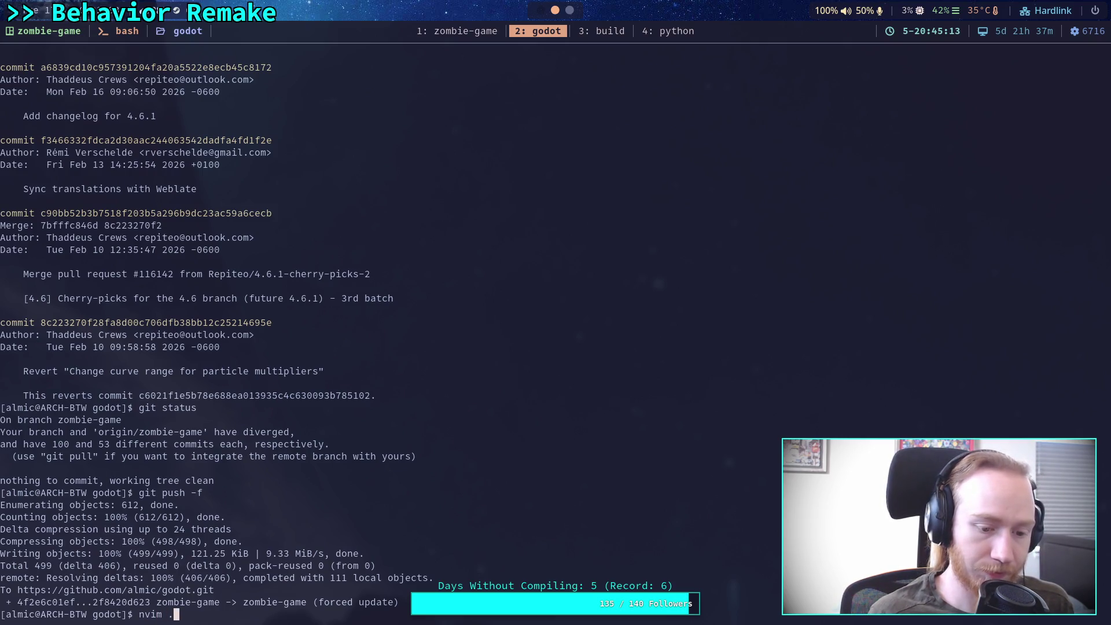
pyautogui.press('Return')
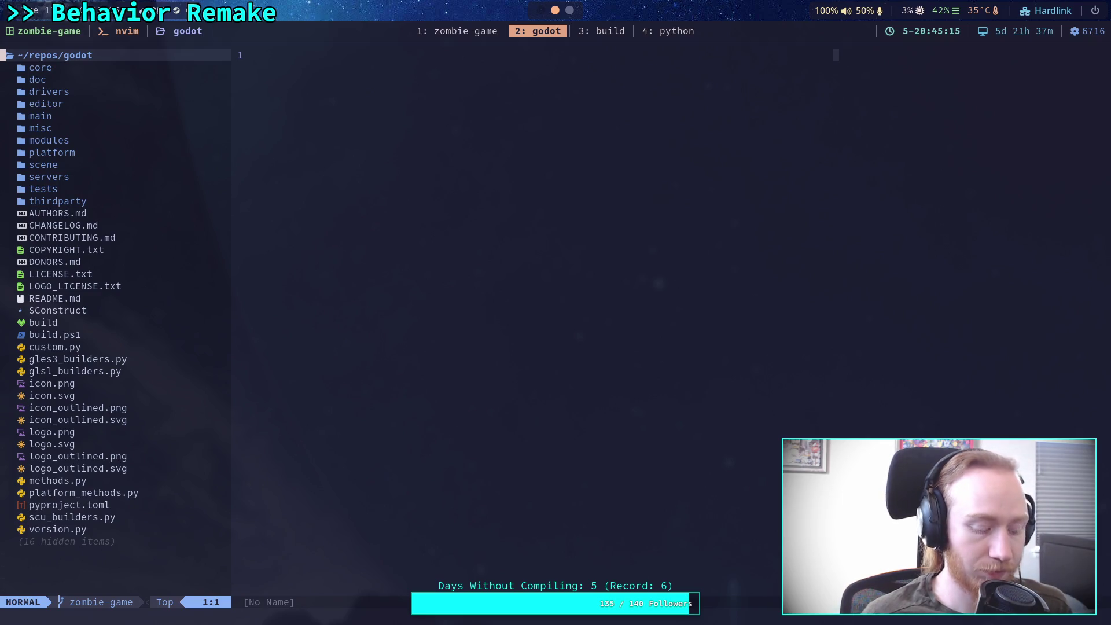
pyautogui.press('super+3')
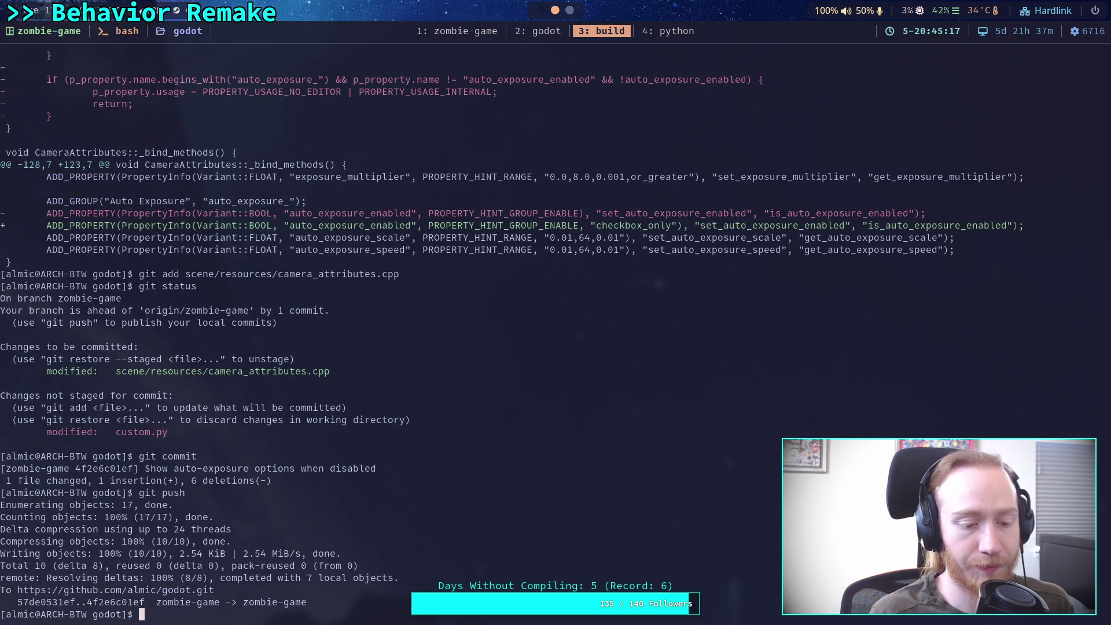
# Restart the Godot editor build with ./build -a, then move to the browser workspace.
pyautogui.write('./b')
pyautogui.write('ui')
pyautogui.write('ild')
pyautogui.press('Return')
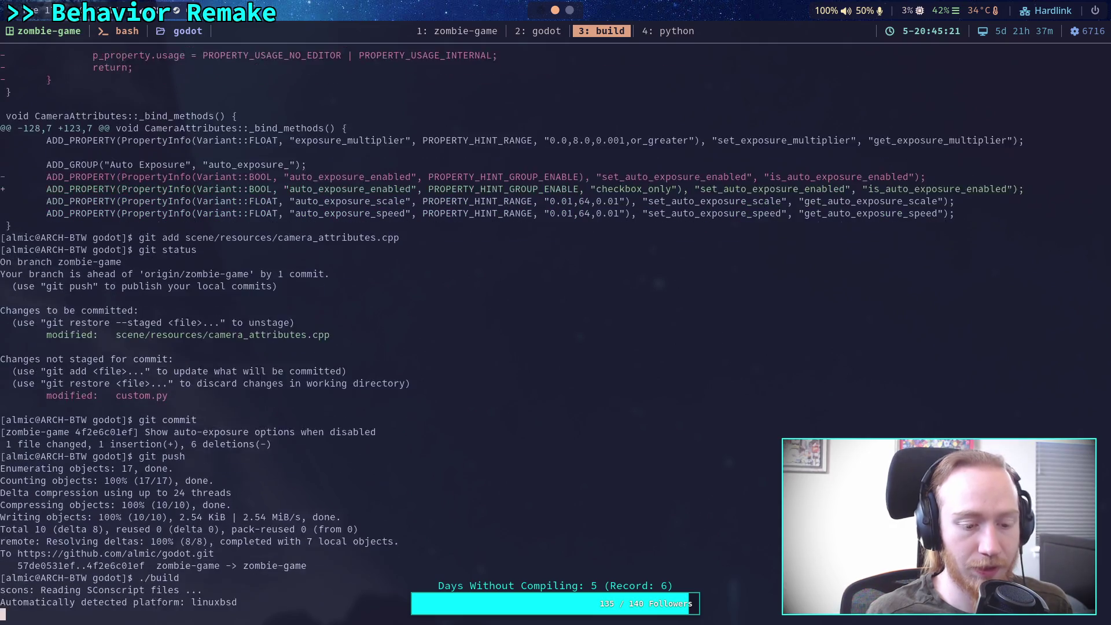
pyautogui.hotkey('ctrl', 'c')
pyautogui.hotkey('ctrl', 'c')
pyautogui.hotkey('ctrl', 'c')
pyautogui.write('./build ')
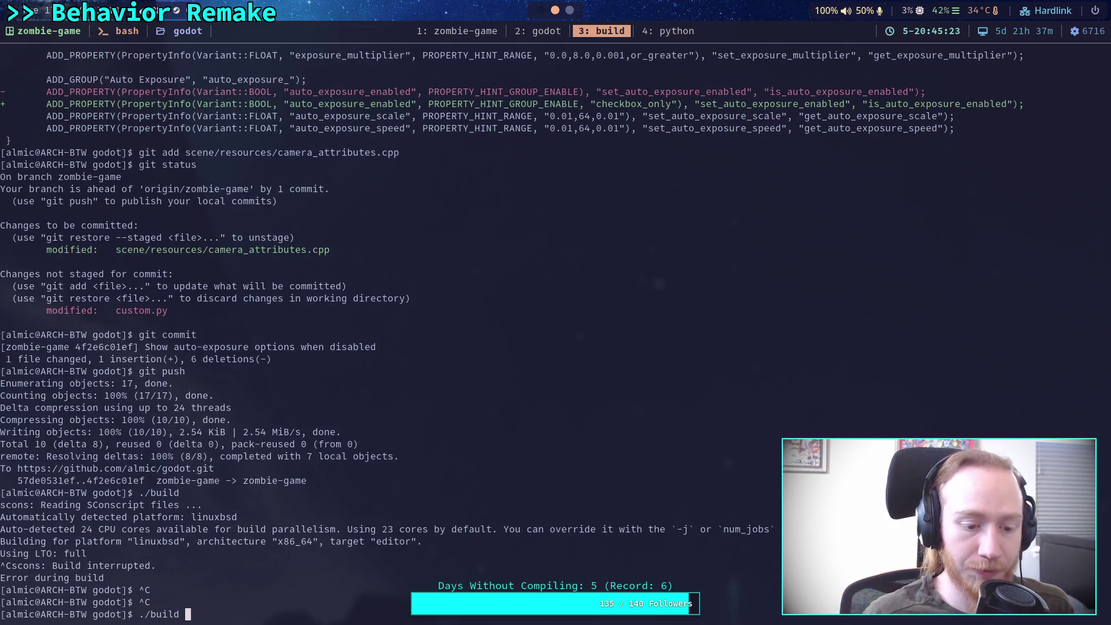
pyautogui.write('-a')
pyautogui.press('Return')
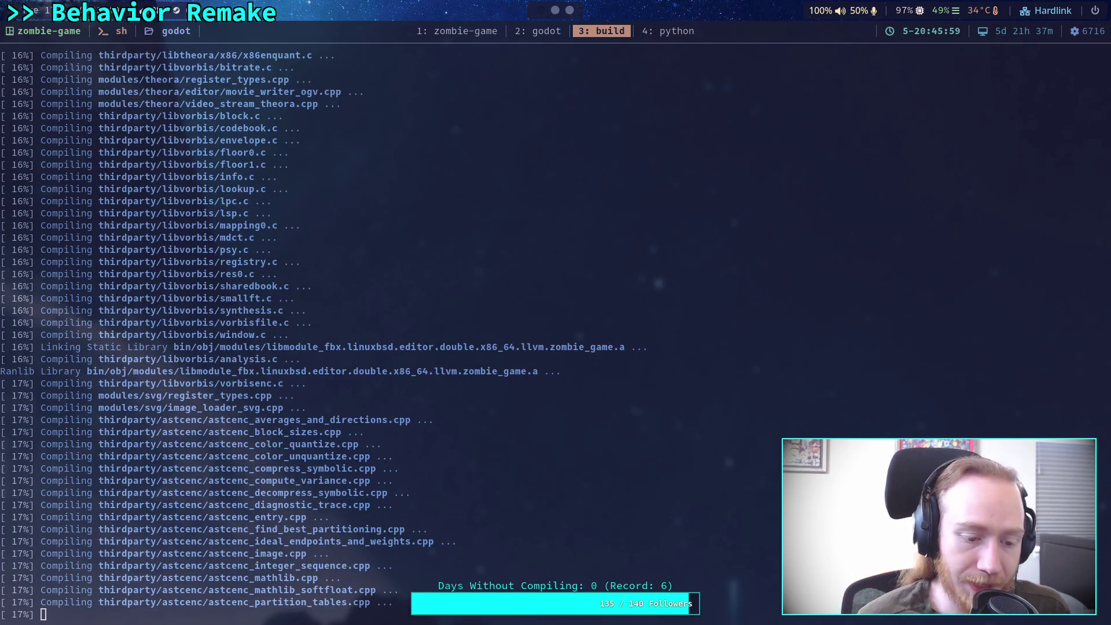
pyautogui.press('super+2')
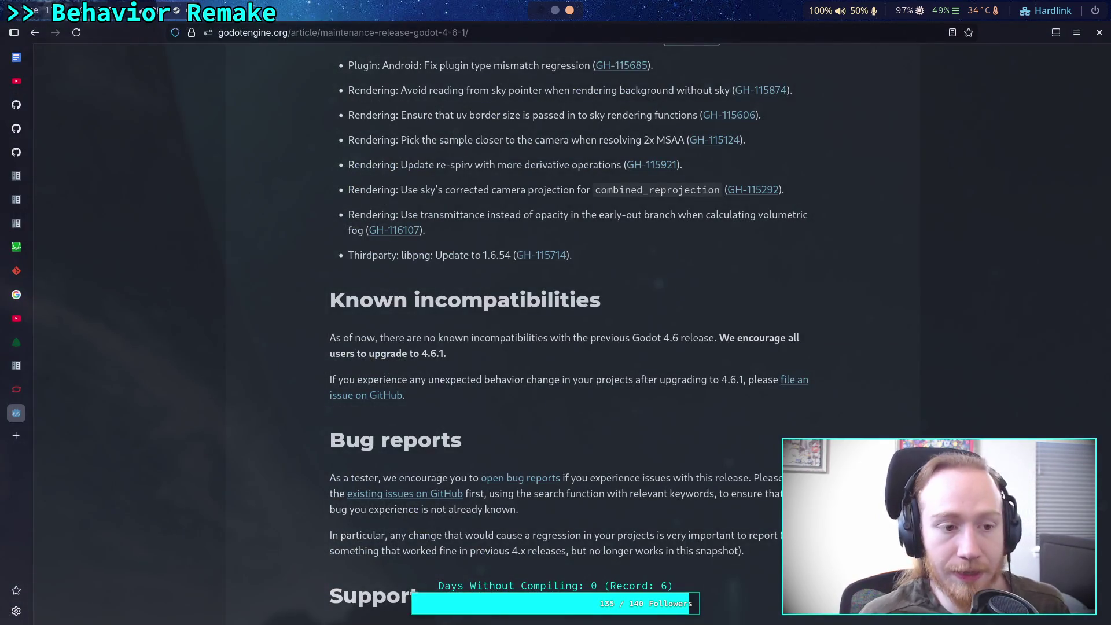
# Open the Behavior Remake Google Doc from the Firefox sidebar.
pyautogui.click(18, 59)
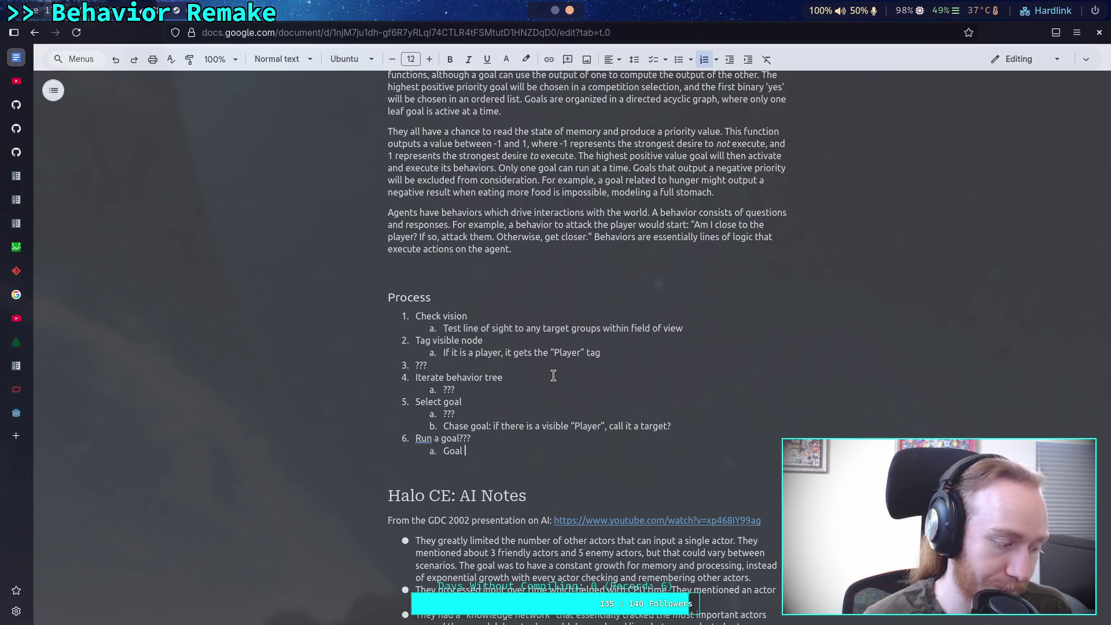
# Return to the tmux build window to check compile progress at 60%.
pyautogui.press('super+1')
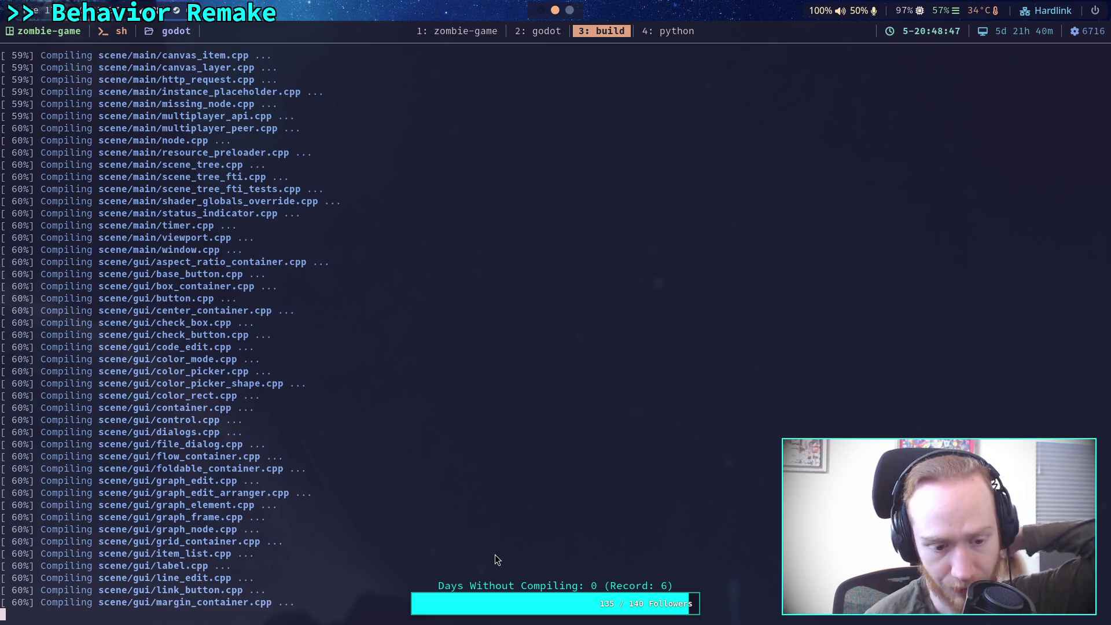
# Bring up the Behavior Remake Google Doc in Firefox from the build terminal.
pyautogui.press('super+2')
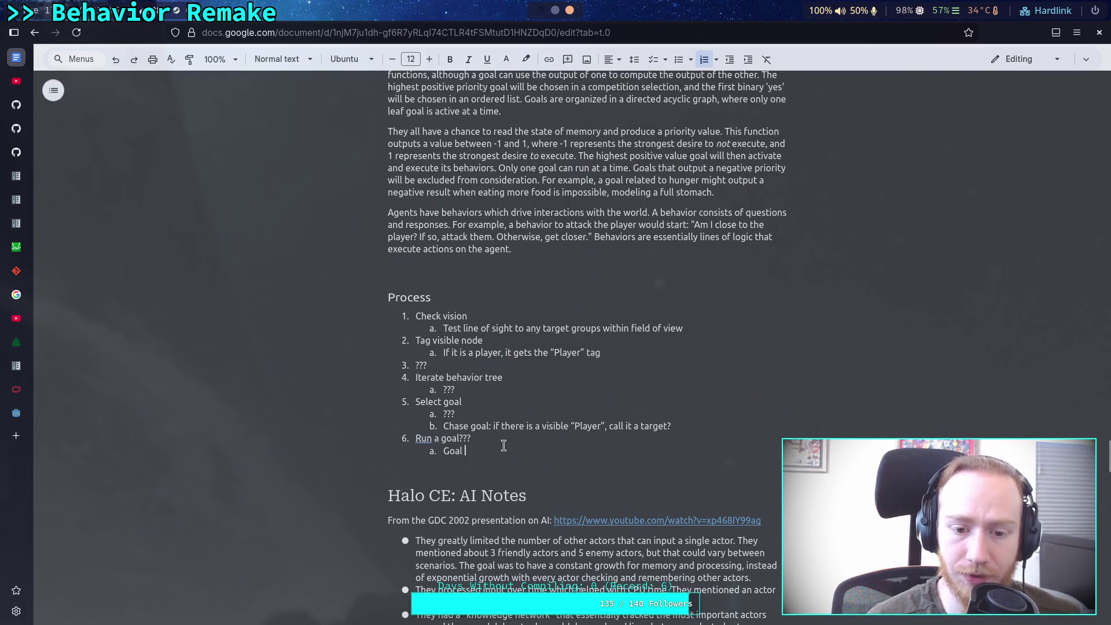
# Delete the numbered Process steps and start a bulleted list item 'Motion controller'.
pyautogui.moveTo(503, 445); pyautogui.dragTo(357, 330)
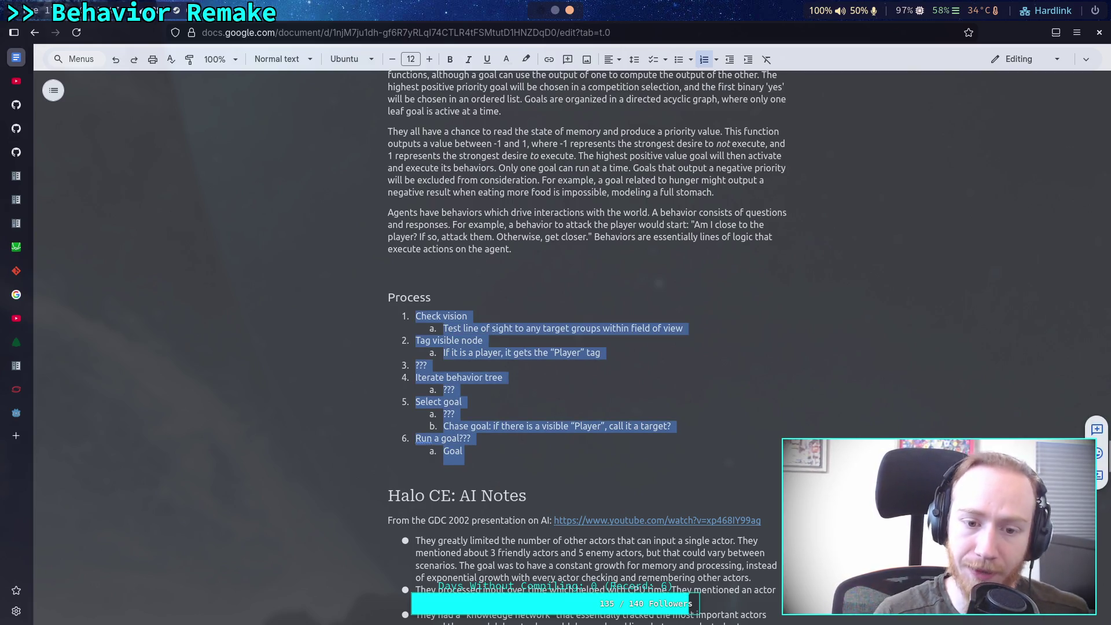
pyautogui.press('BackSpace')
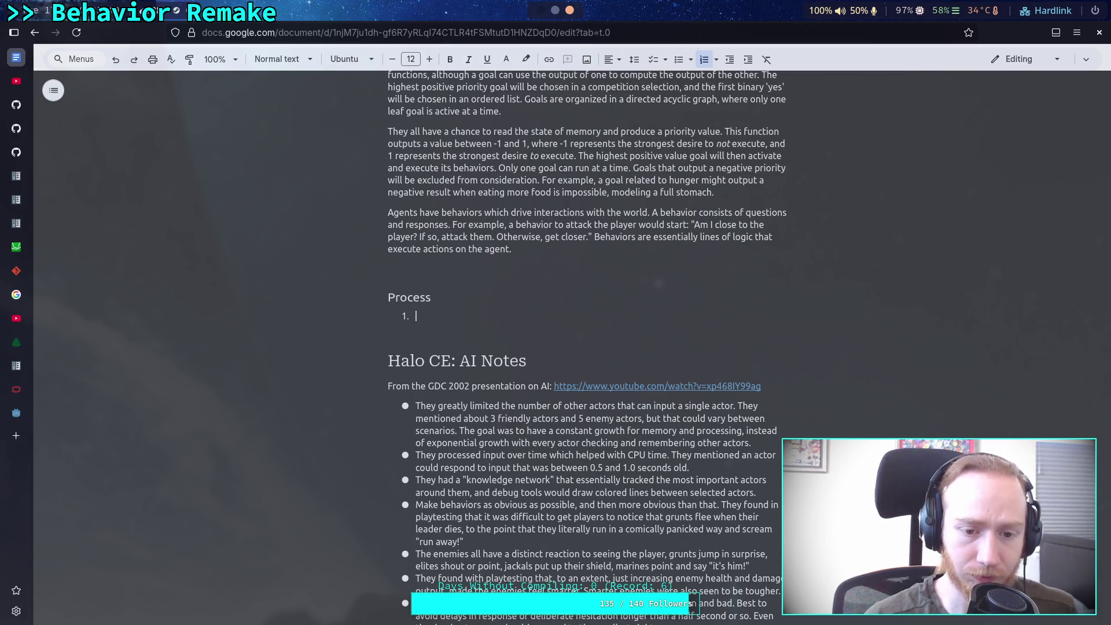
pyautogui.press('BackSpace')
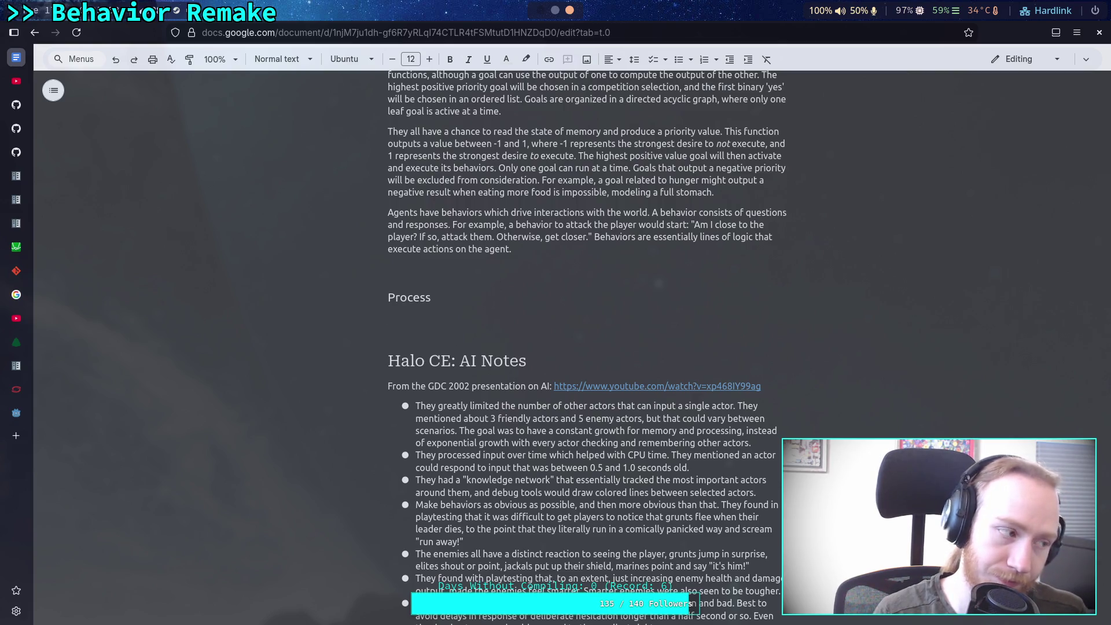
pyautogui.write('-')
pyautogui.hotkey('ctrl', 'z')
pyautogui.press('BackSpace')
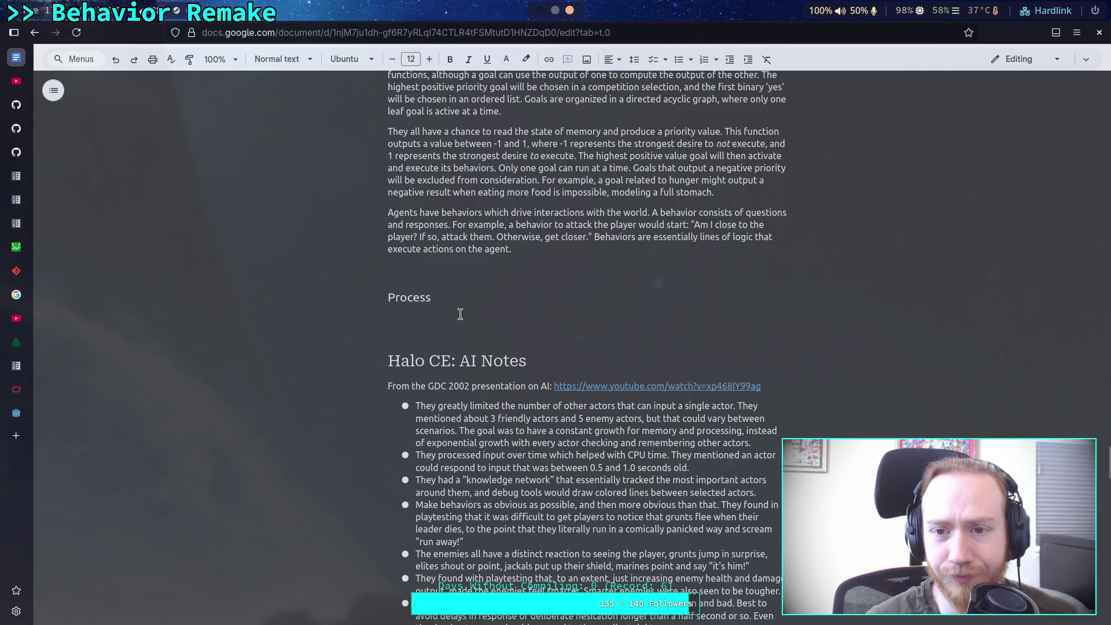
pyautogui.click(679, 59)
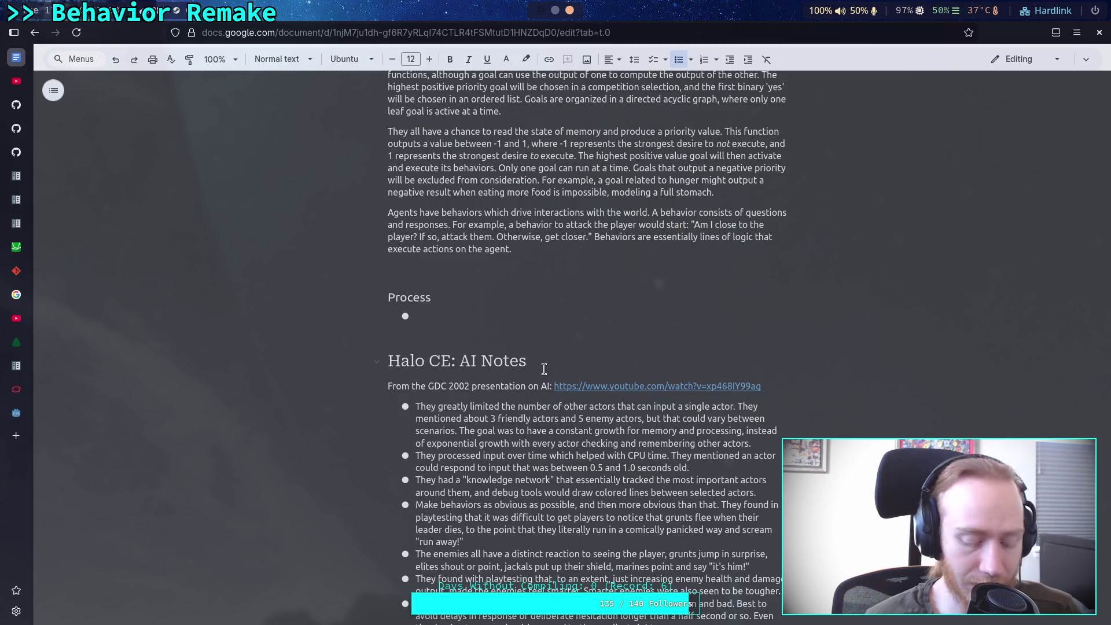
pyautogui.write('Motion con')
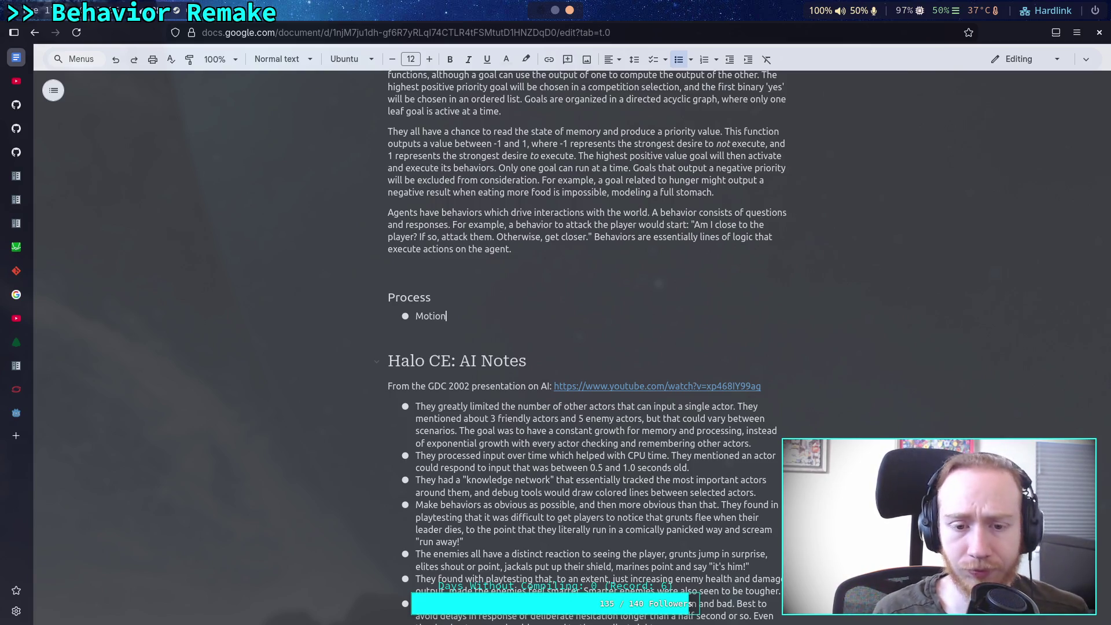
pyautogui.write('tre')
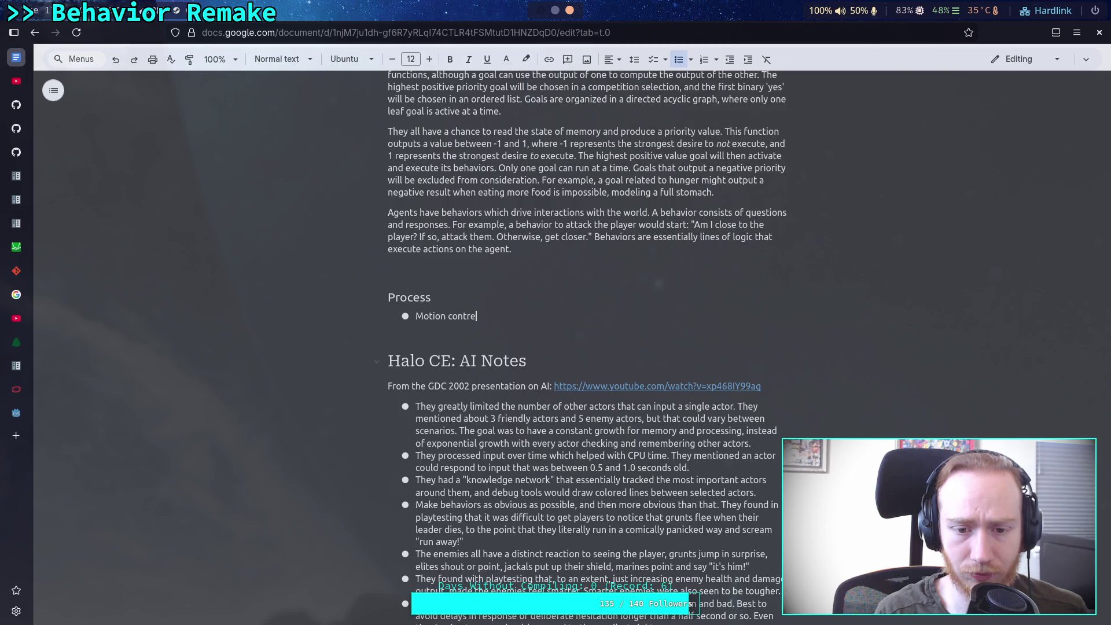
pyautogui.press('BackSpace')
pyautogui.write('oller:')
# Add a nested Input: list under Motion controller with Nav target, Speed, Face direction.
pyautogui.press('Return')
pyautogui.press('Tab')
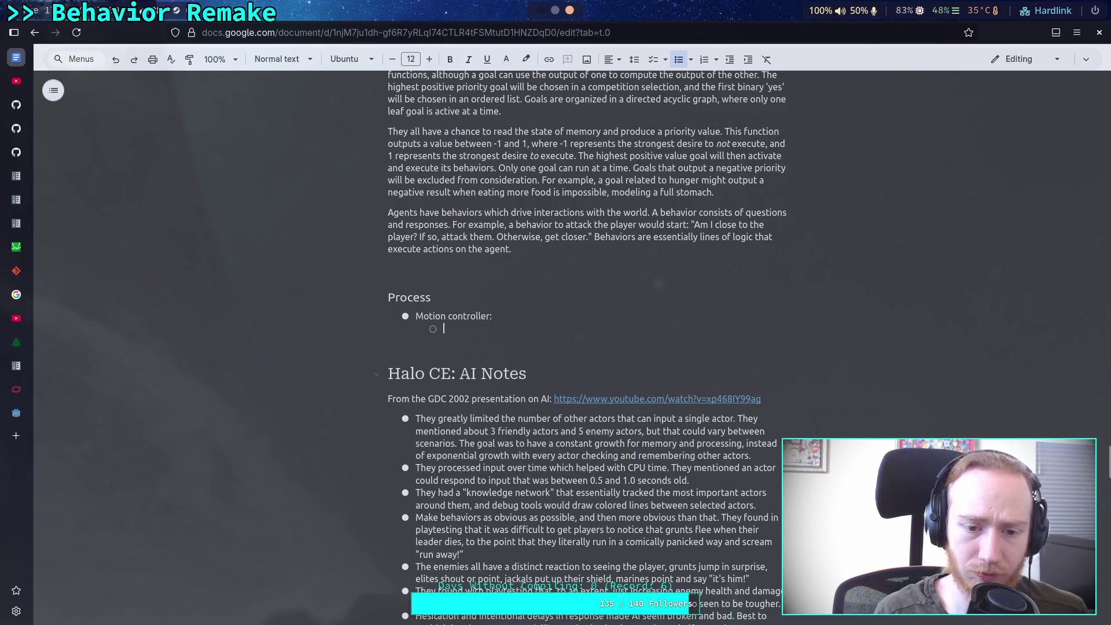
pyautogui.write('Input')
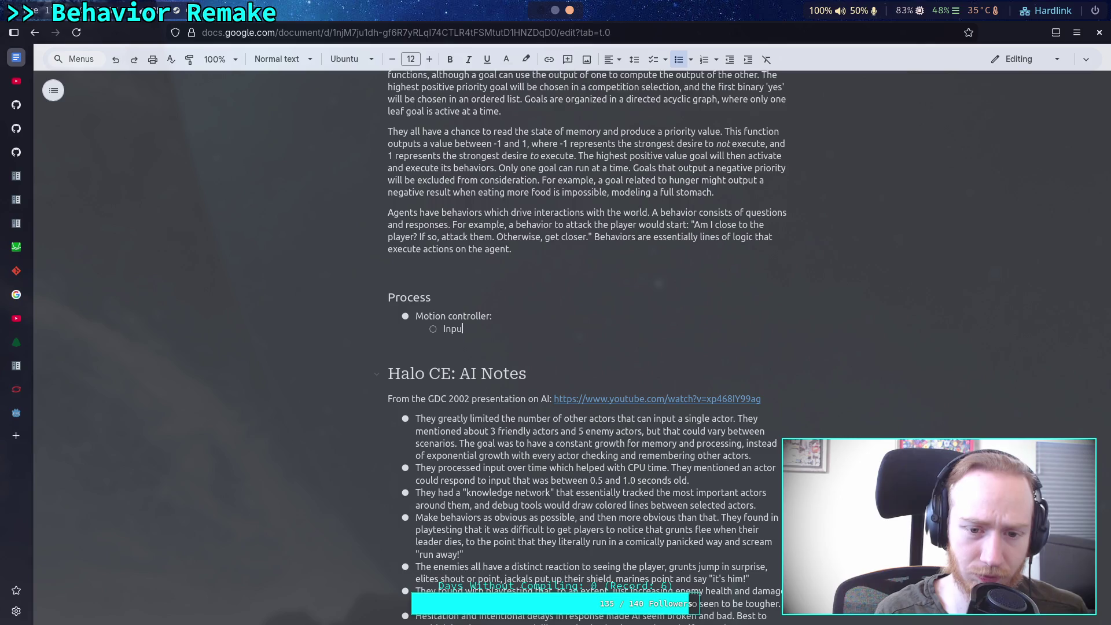
pyautogui.write(':')
pyautogui.press('Return')
pyautogui.press('Tab')
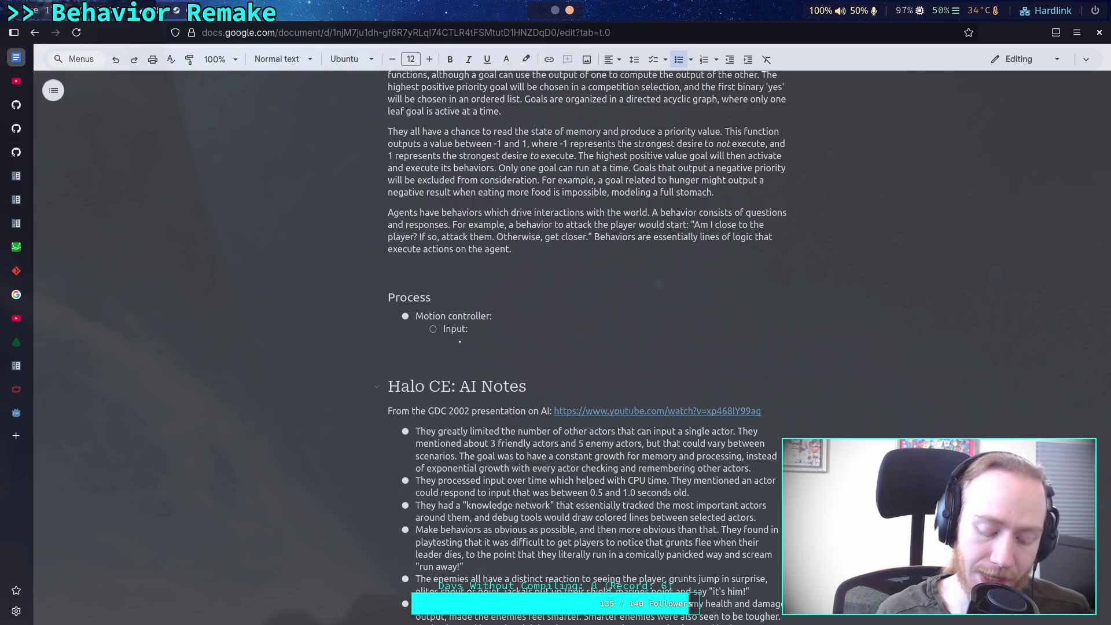
pyautogui.write('Nav target')
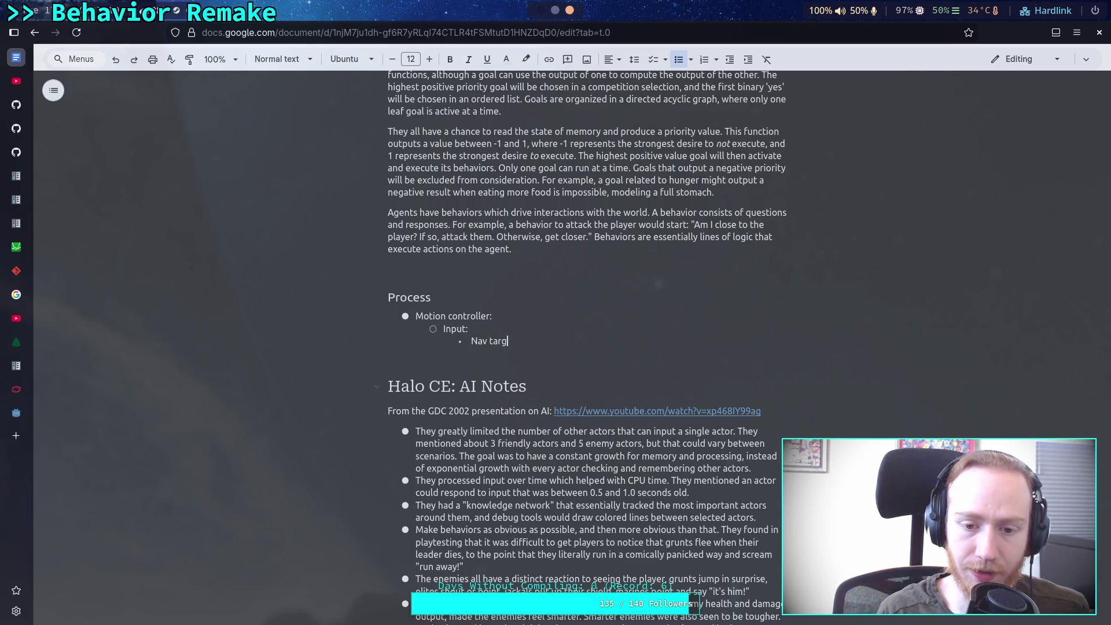
pyautogui.press('Return')
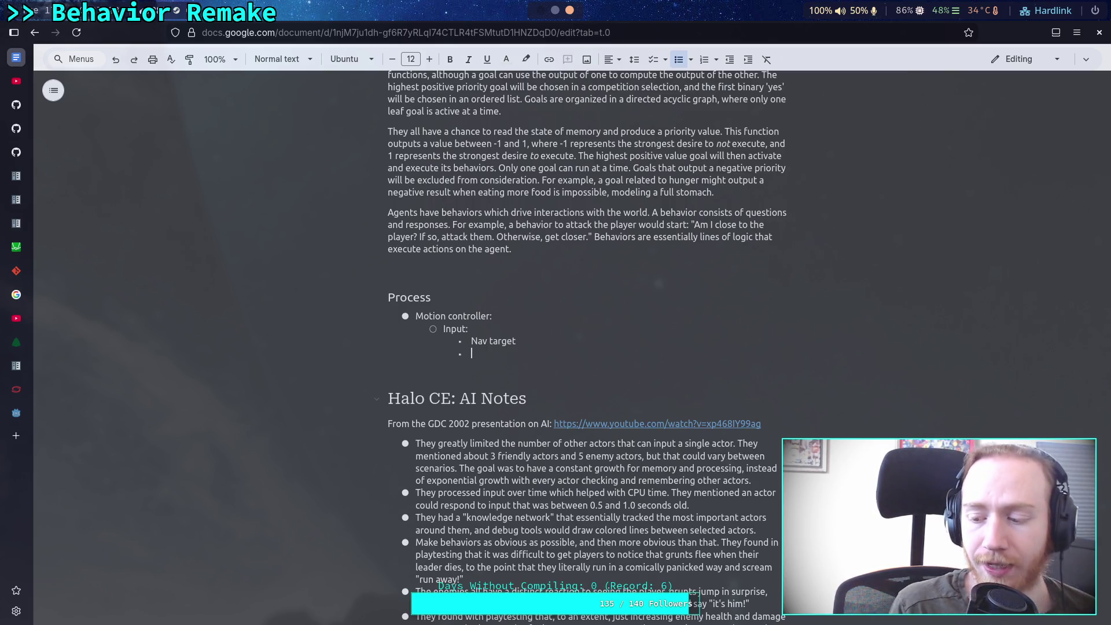
pyautogui.write('Speed')
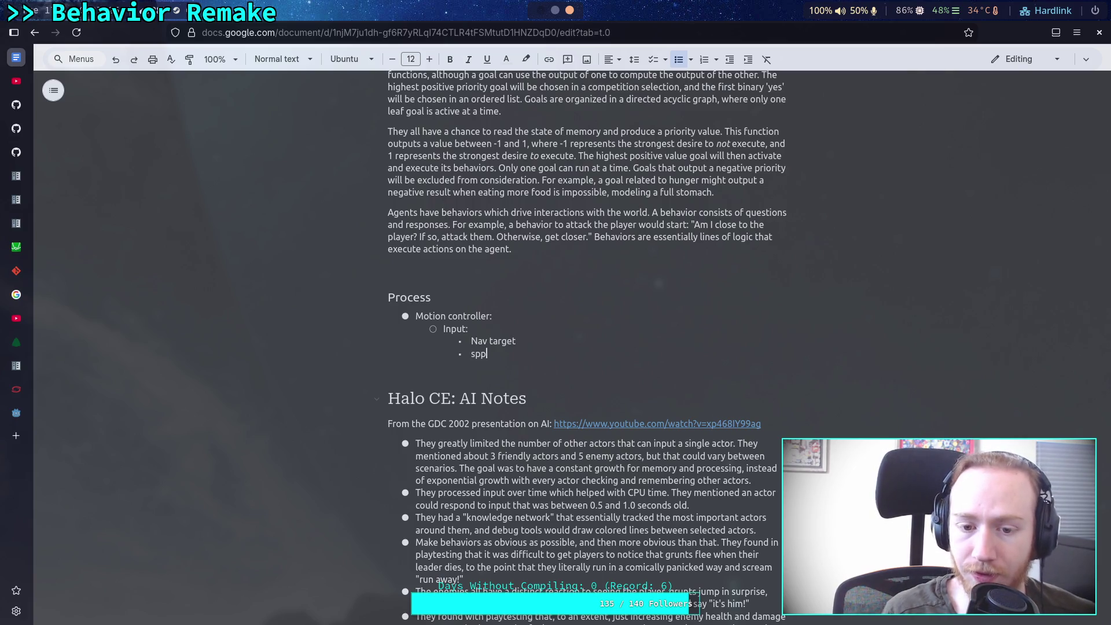
pyautogui.press('Return')
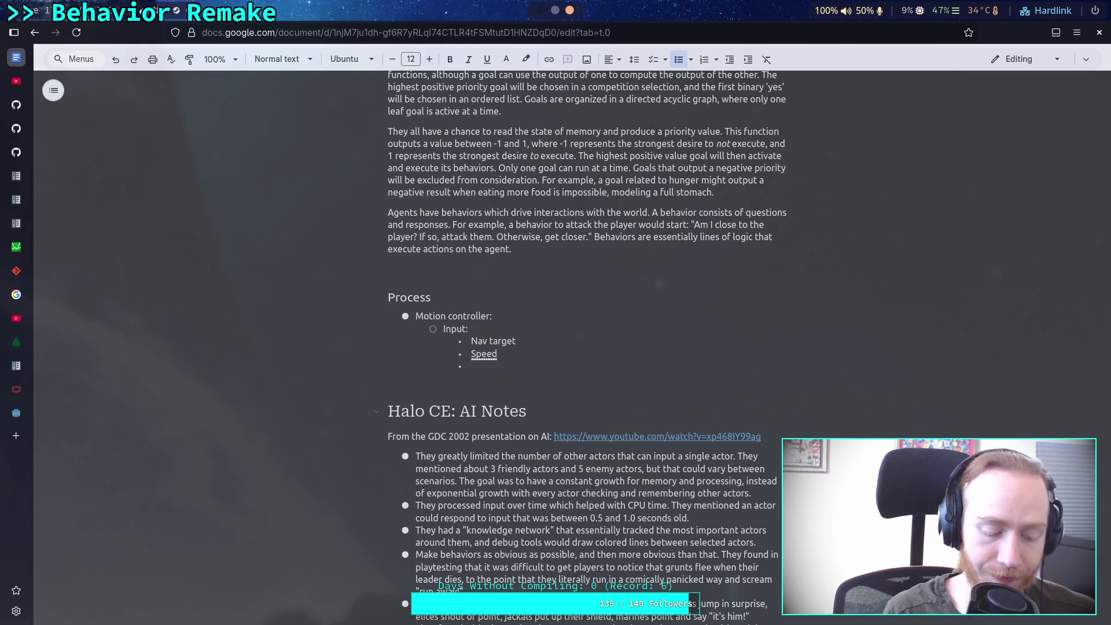
pyautogui.write('Face dir')
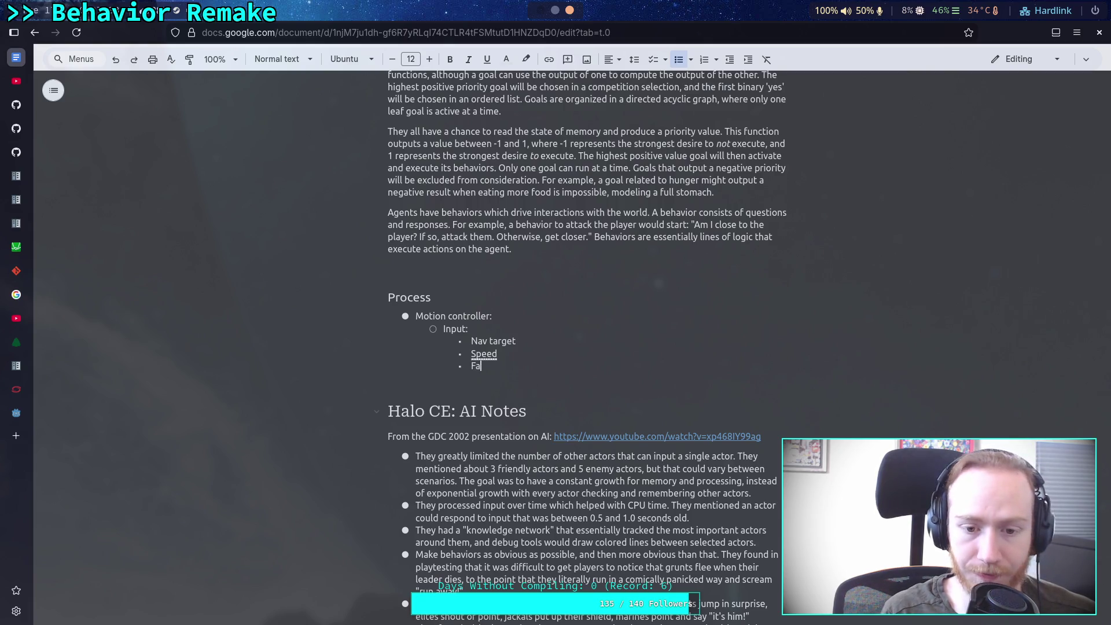
pyautogui.write('ection')
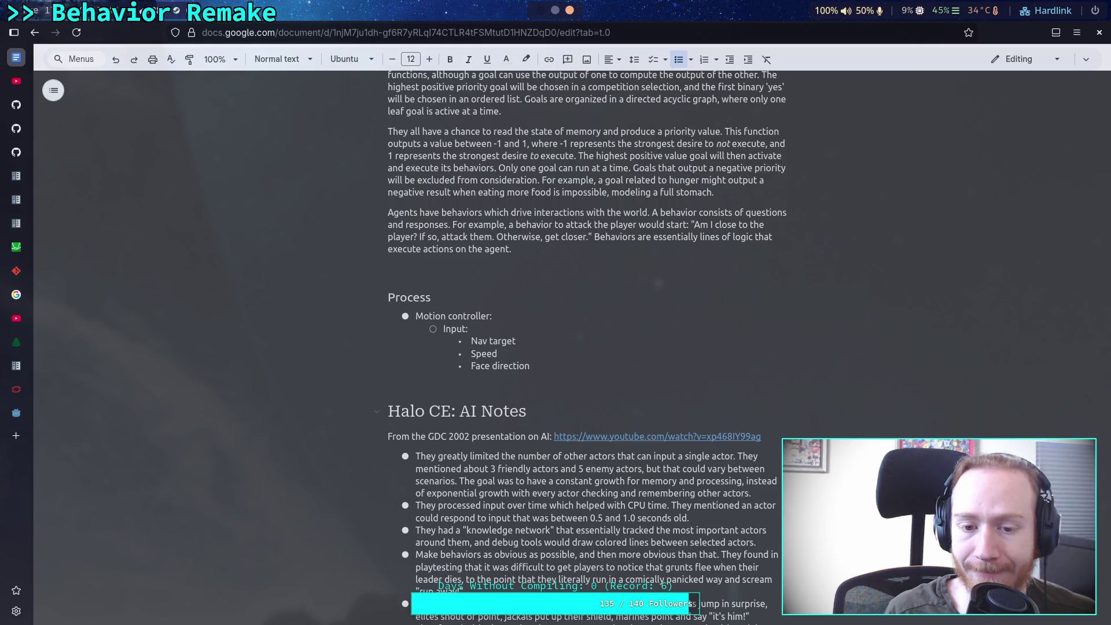
# Add an Output: entry with placeholder '???' and insert an empty bullet above Motion controller.
pyautogui.press('Return')
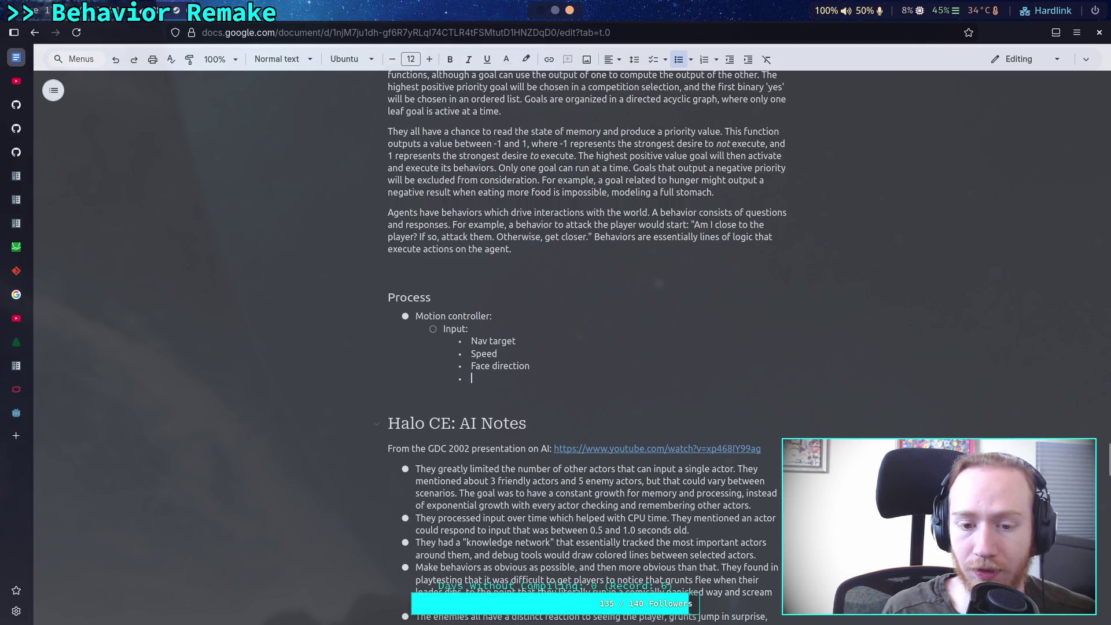
pyautogui.write('Outp')
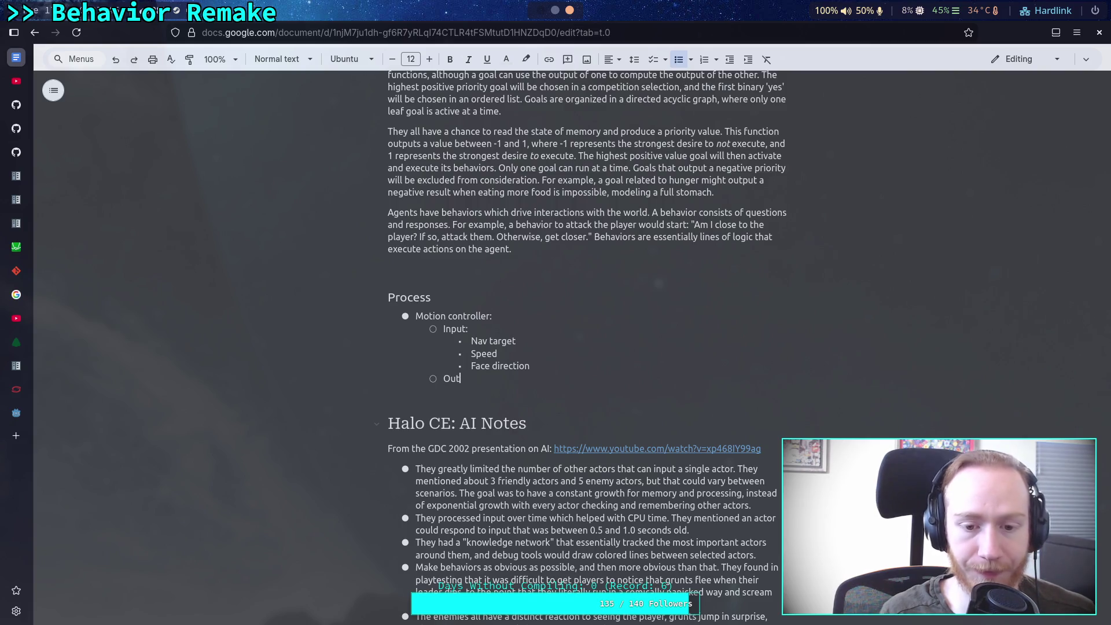
pyautogui.write('ut:')
pyautogui.press('Return')
pyautogui.press('Tab')
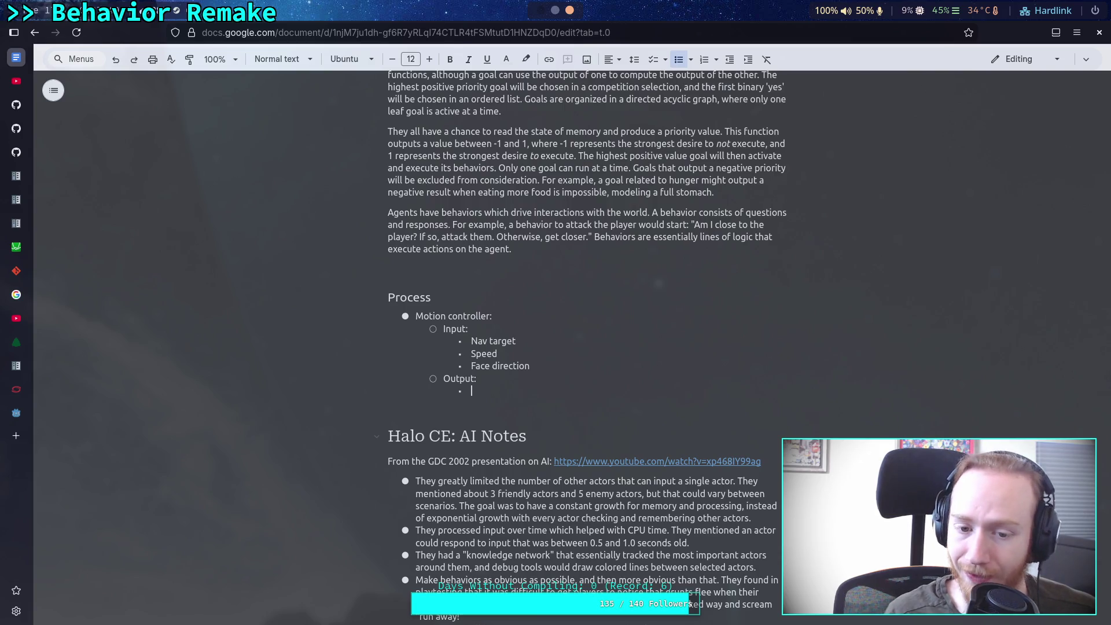
pyautogui.write('???')
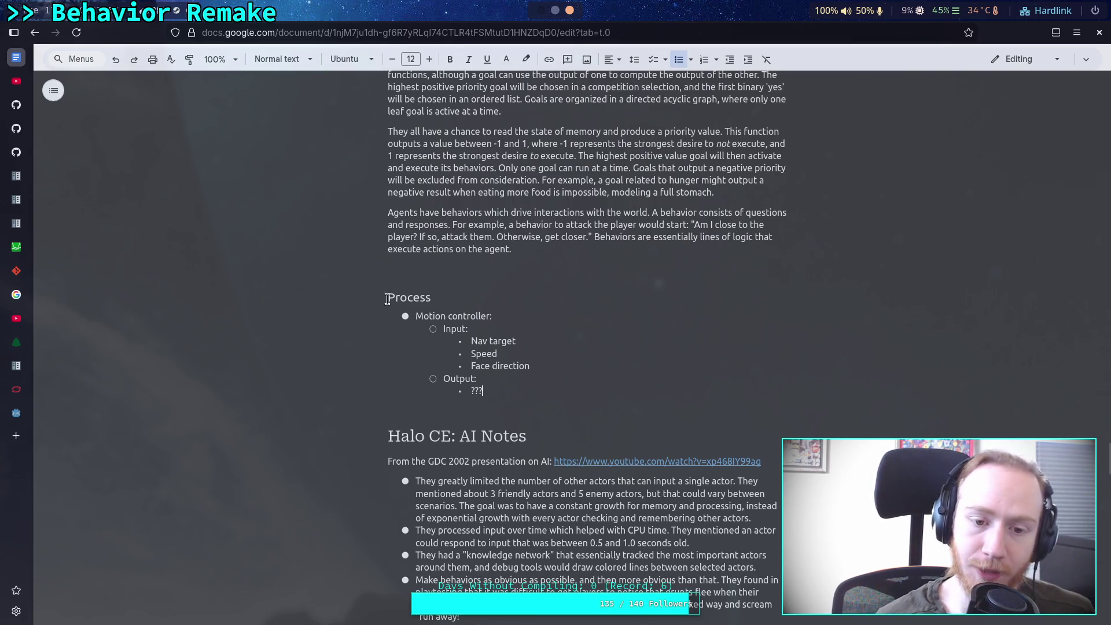
pyautogui.click(417, 319)
pyautogui.press('Return')
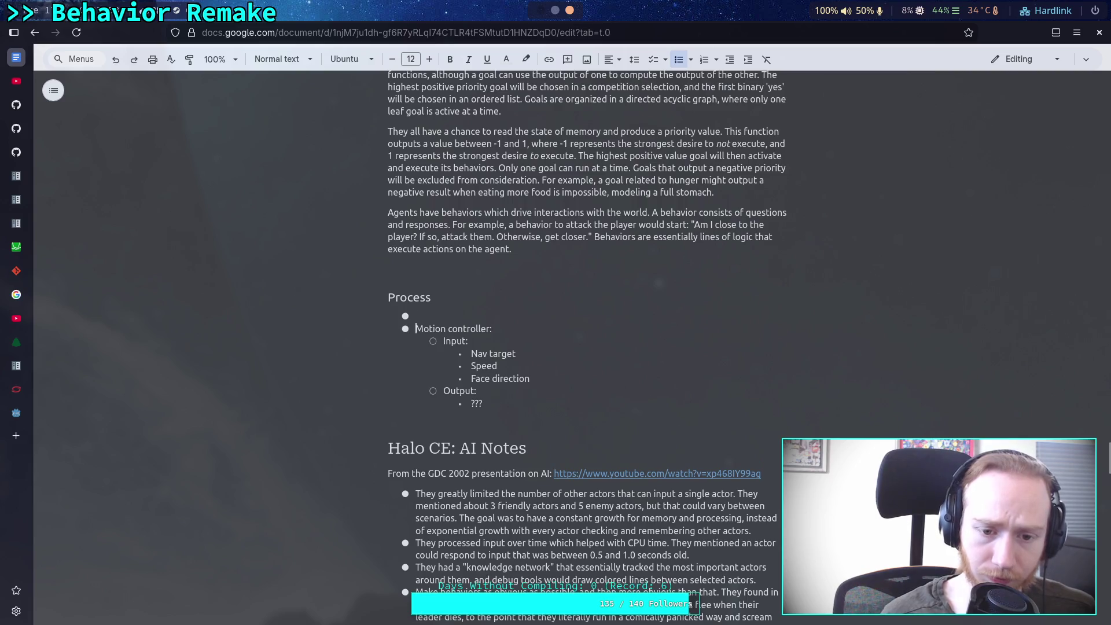
# Add a 'Goal:' bullet with a nested Input entry holding a '???' placeholder.
pyautogui.press('Up')
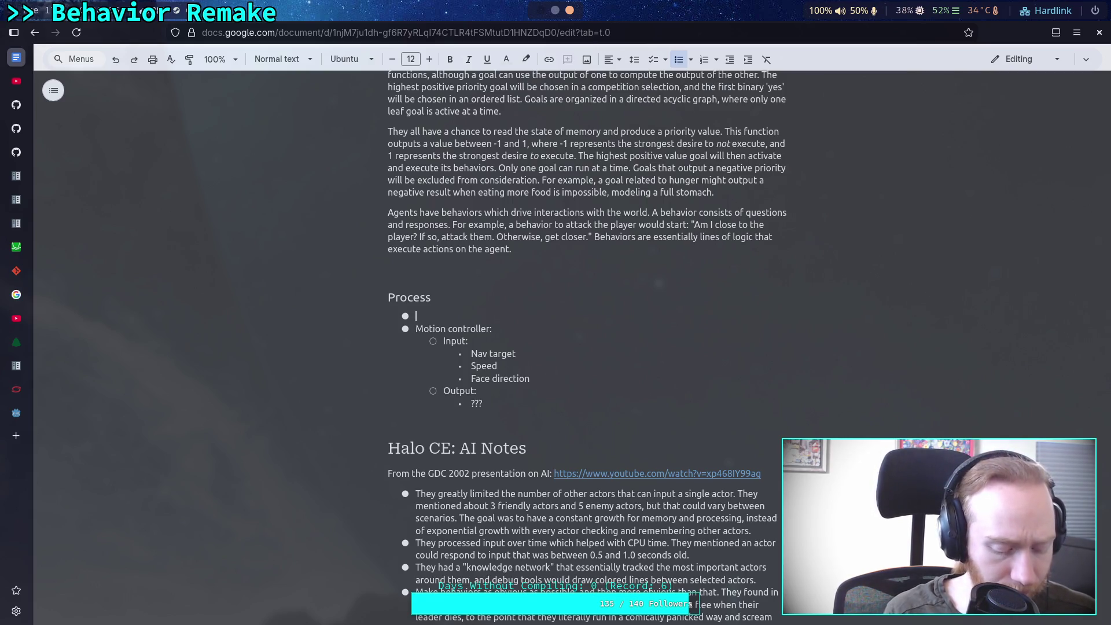
pyautogui.write('Goal:')
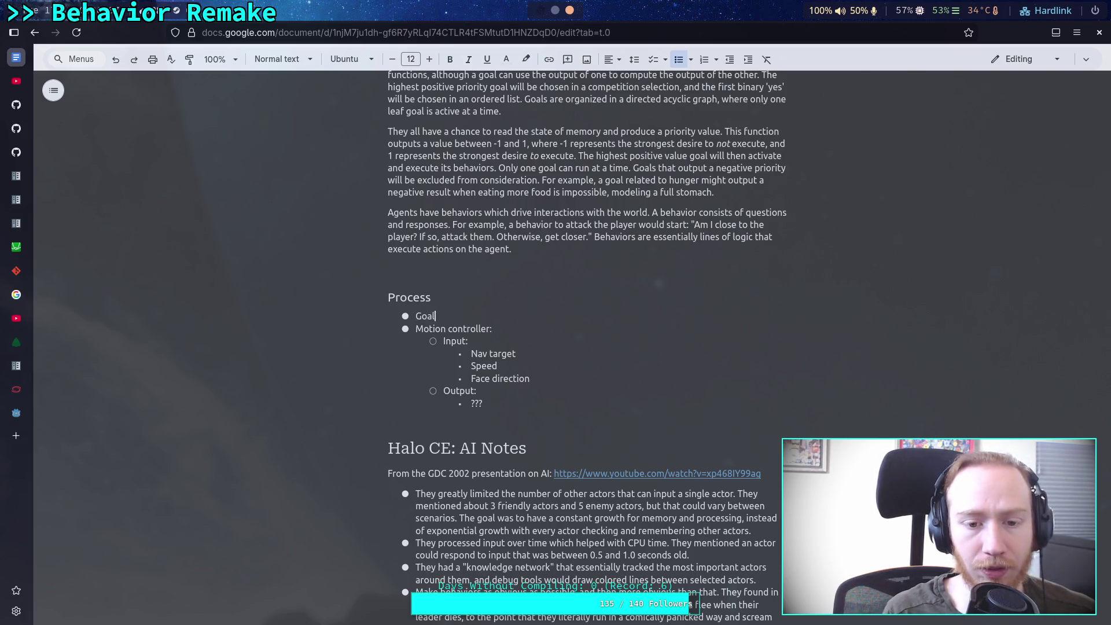
pyautogui.press('Return')
pyautogui.press('Tab')
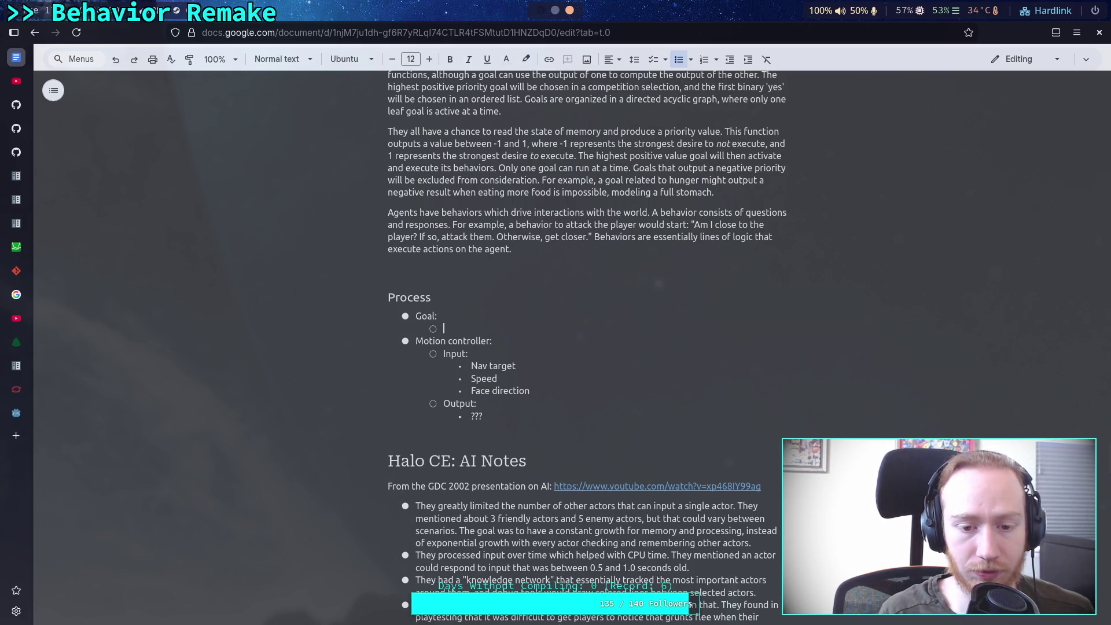
pyautogui.write('Input:')
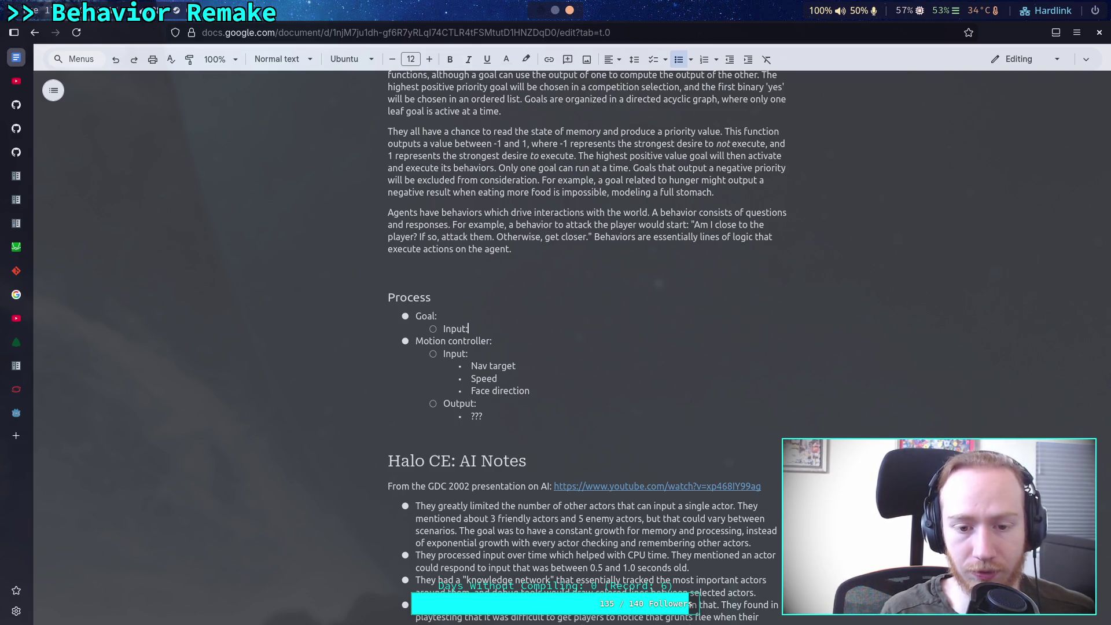
pyautogui.press('Return')
pyautogui.press('Tab')
pyautogui.write('???')
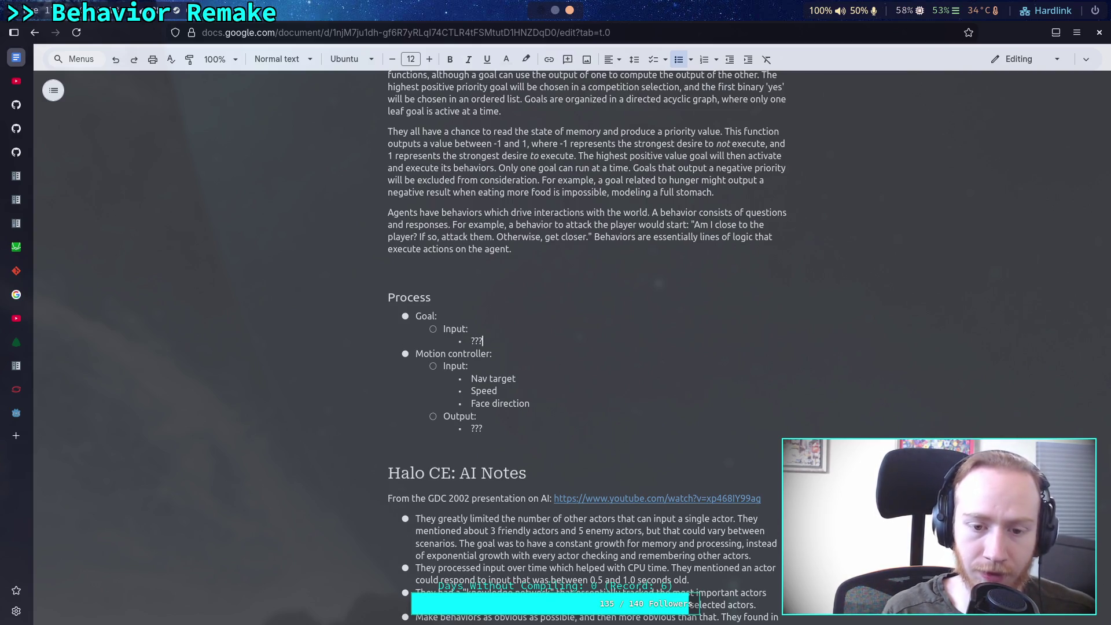
pyautogui.press('Return')
pyautogui.hotkey('shift', 'Tab')
# Give Goal an Output: list of Nav target, speed, and Face direction.
pyautogui.write('Eu')
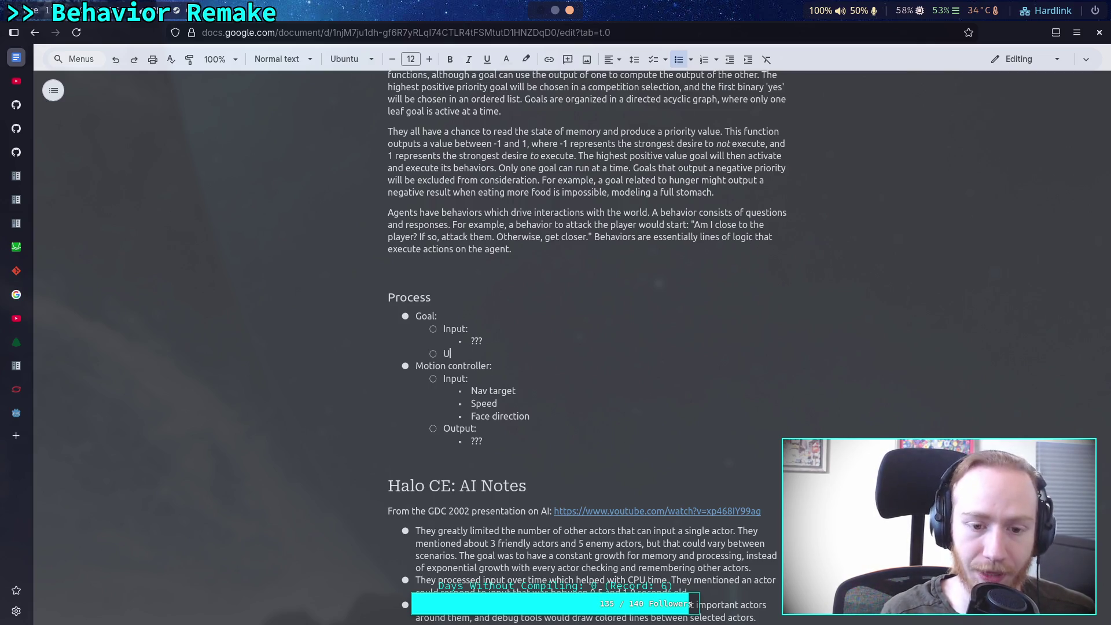
pyautogui.press('BackSpace')
pyautogui.press('BackSpace')
pyautogui.write('Output:')
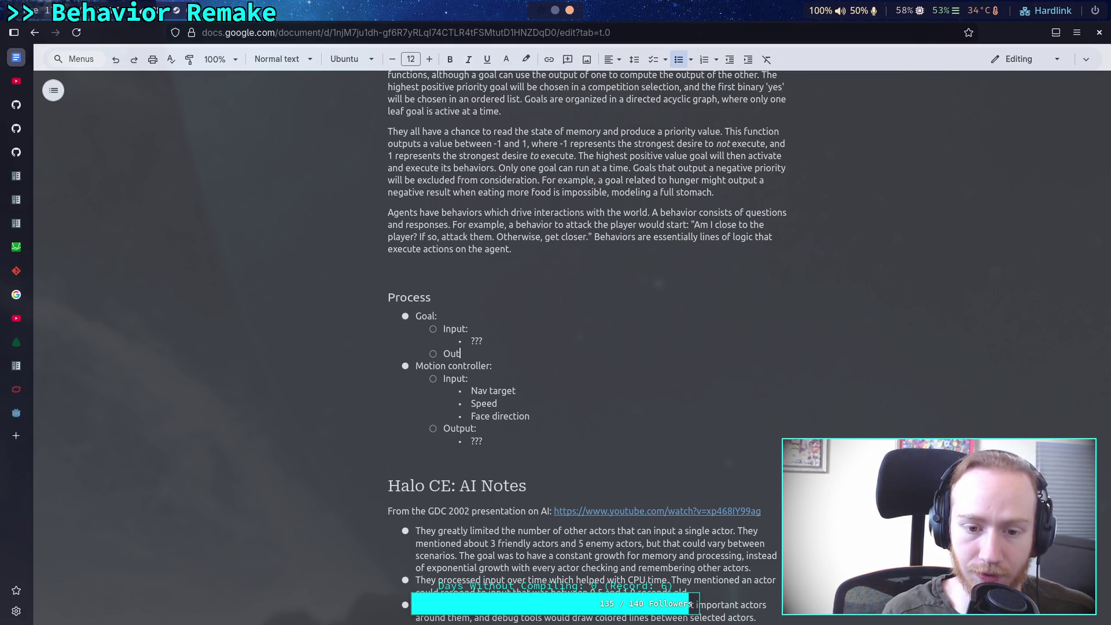
pyautogui.press('Return')
pyautogui.press('Tab')
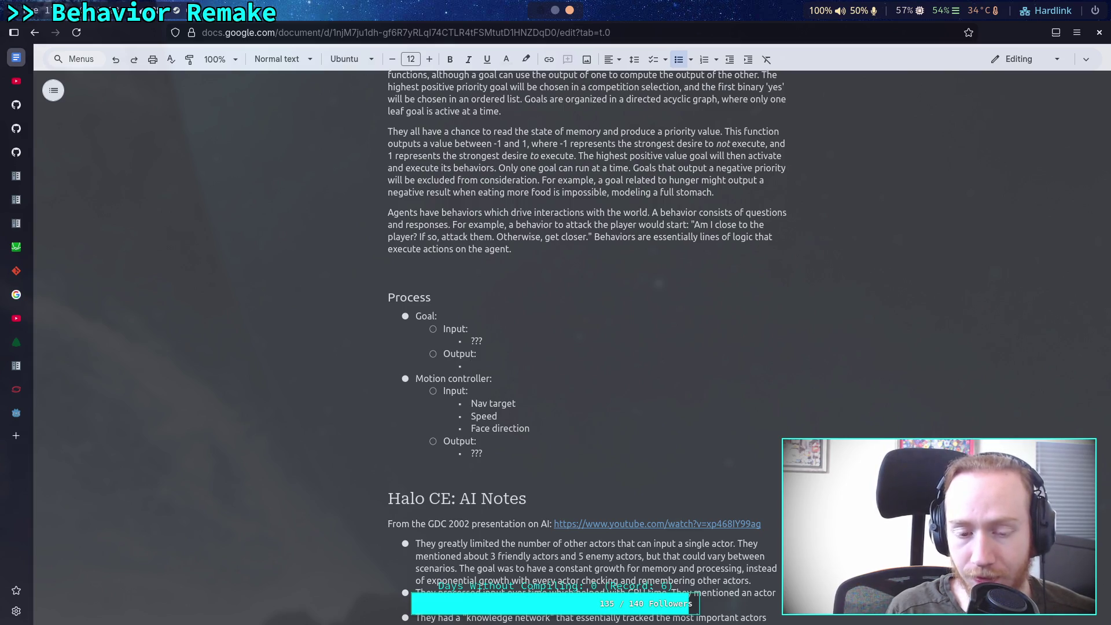
pyautogui.write('Nav ')
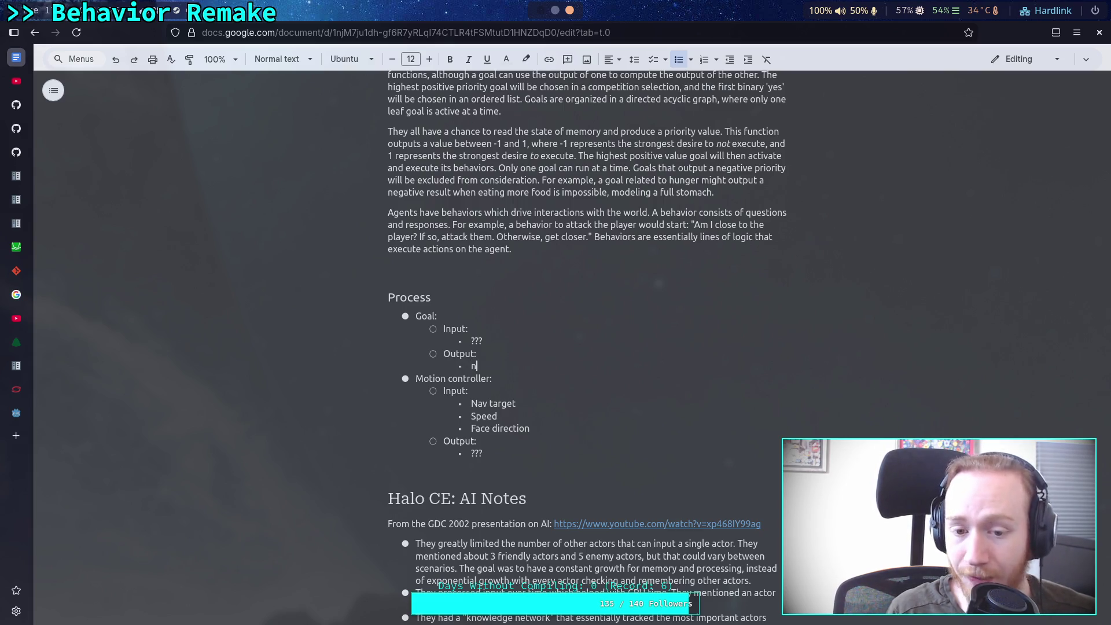
pyautogui.write('target')
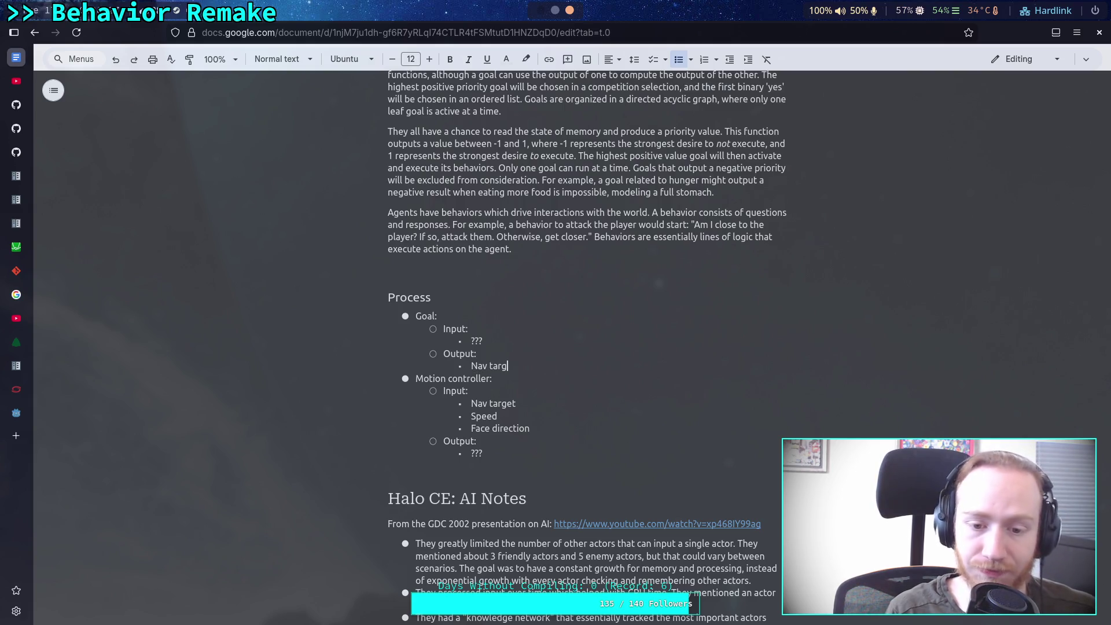
pyautogui.press('Return')
pyautogui.write('speed')
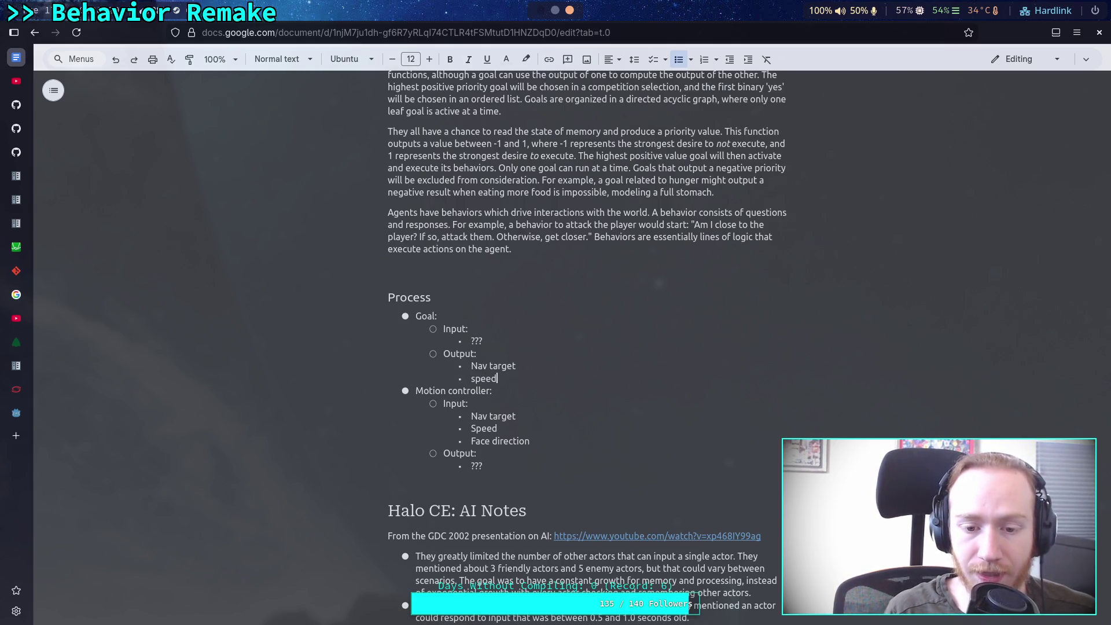
pyautogui.press('Return')
pyautogui.write('Face ')
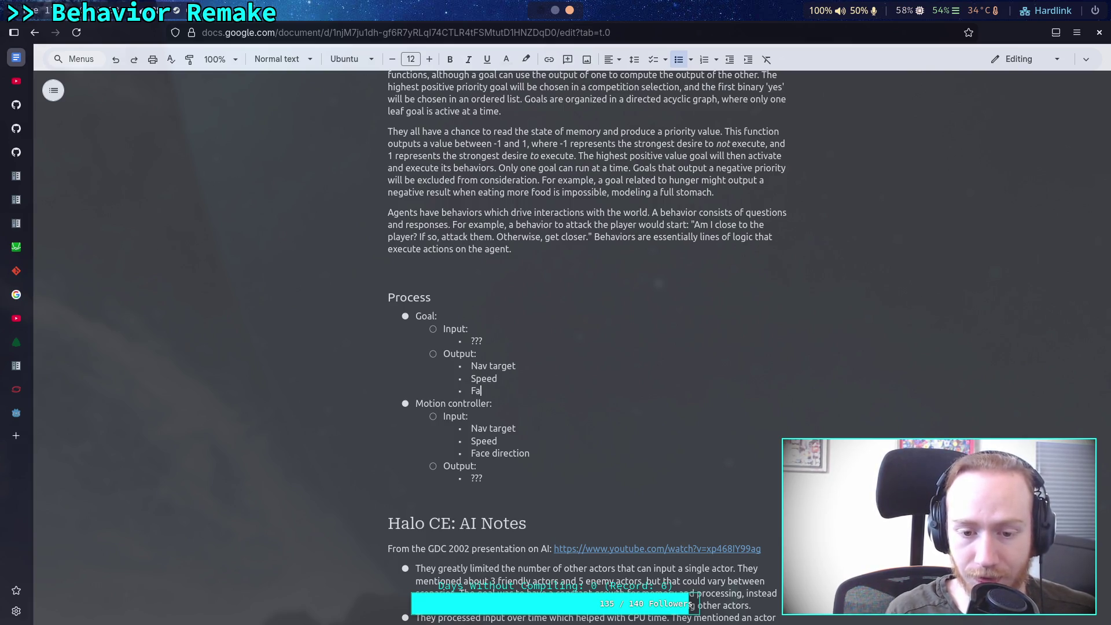
pyautogui.write('direction')
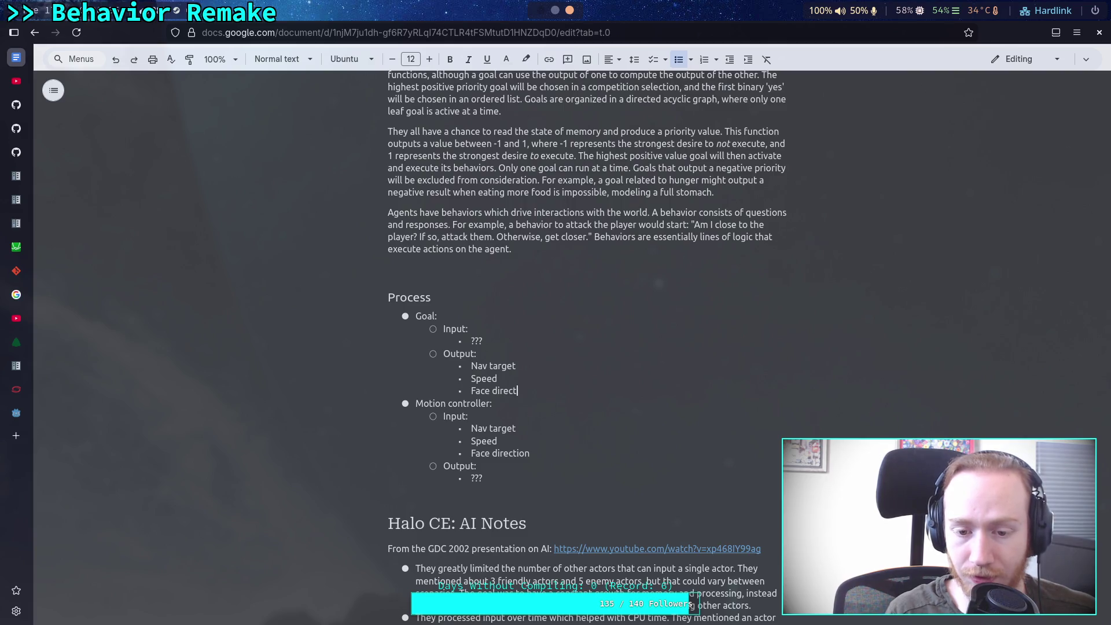
# Replace Goal's '???' input with 'Anything about the environment'.
pyautogui.click(497, 378)
pyautogui.click(467, 328)
pyautogui.press('Down')
pyautogui.press('BackSpace')
pyautogui.press('BackSpace')
pyautogui.press('BackSpace')
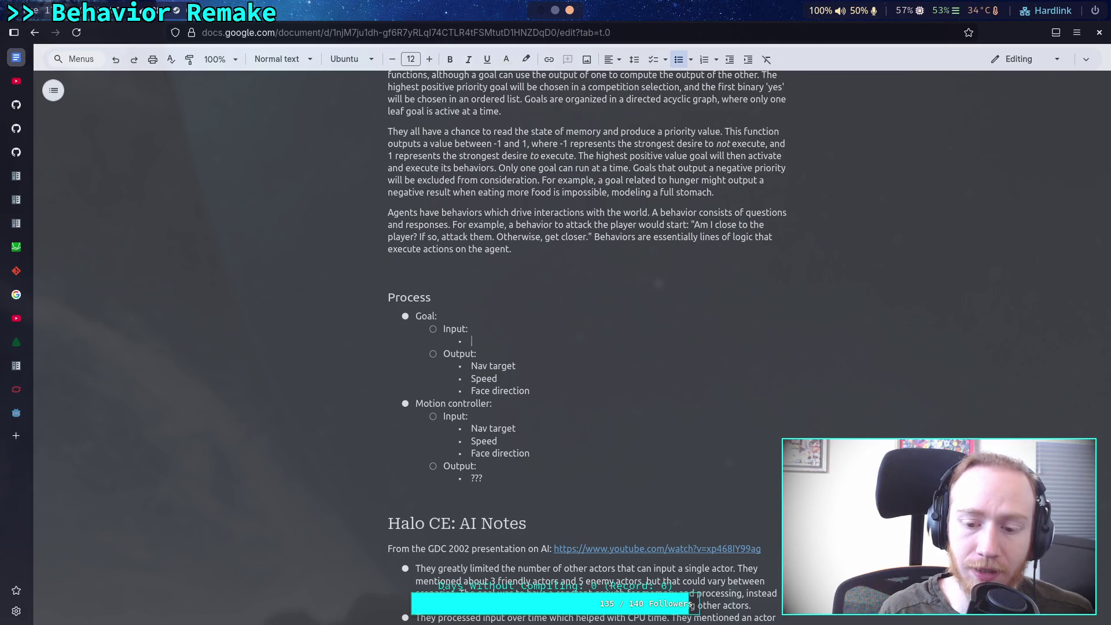
pyautogui.write('Anything ')
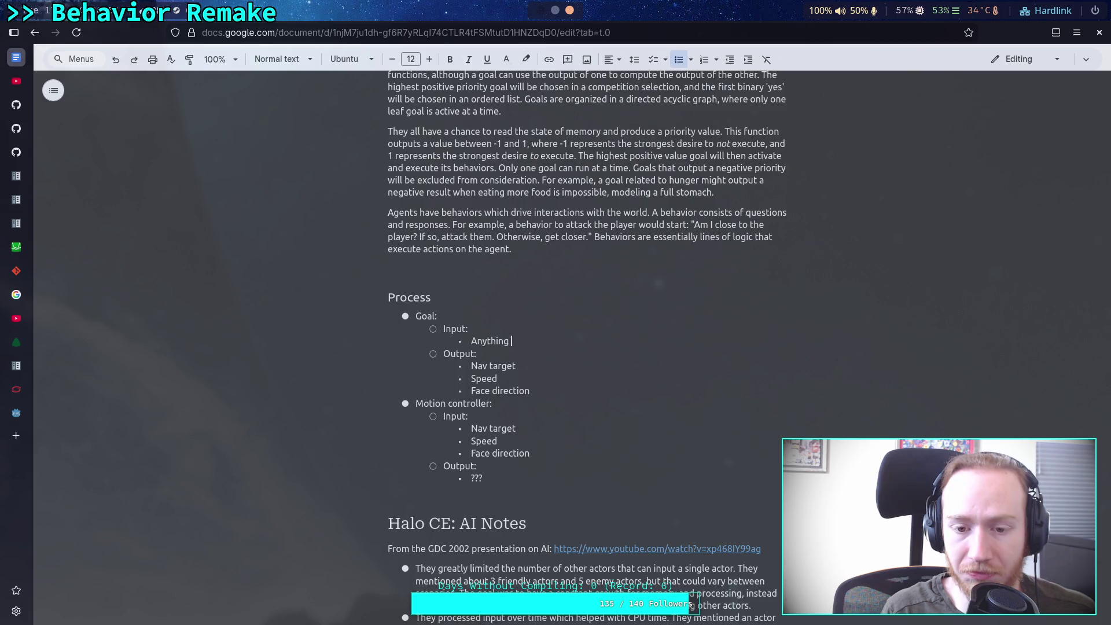
pyautogui.write('about ')
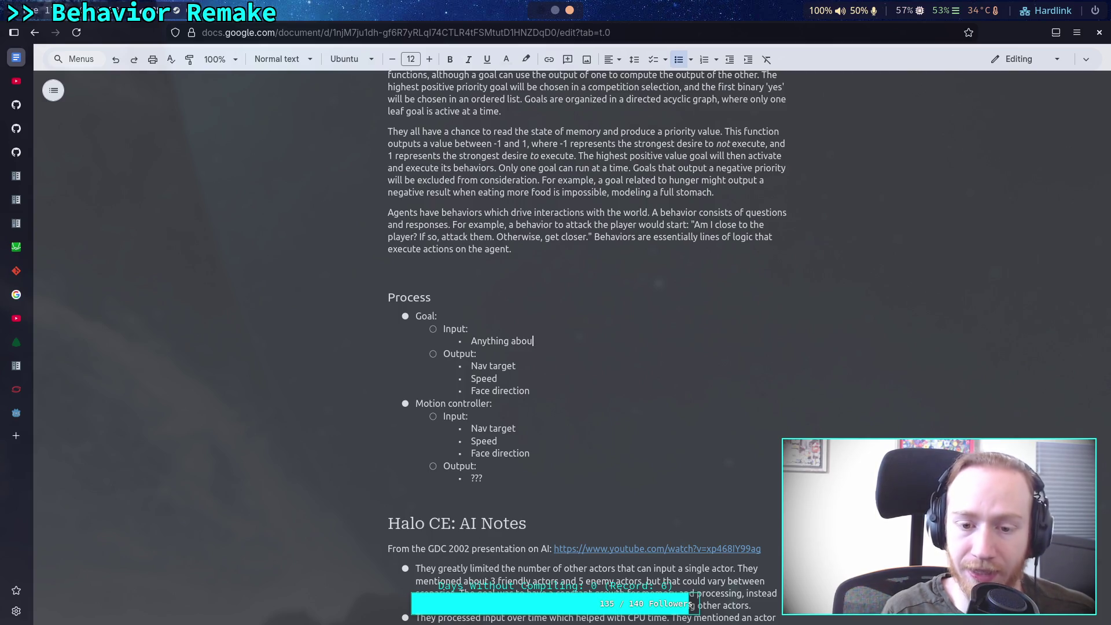
pyautogui.write('the enviren')
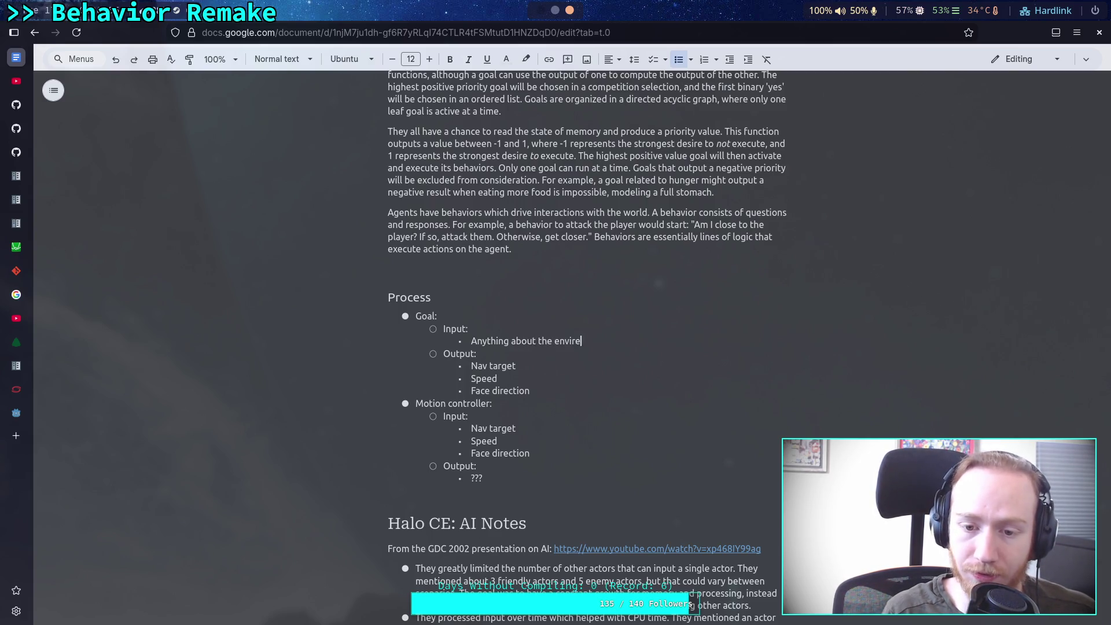
pyautogui.press('BackSpace')
pyautogui.press('BackSpace')
pyautogui.write('onment')
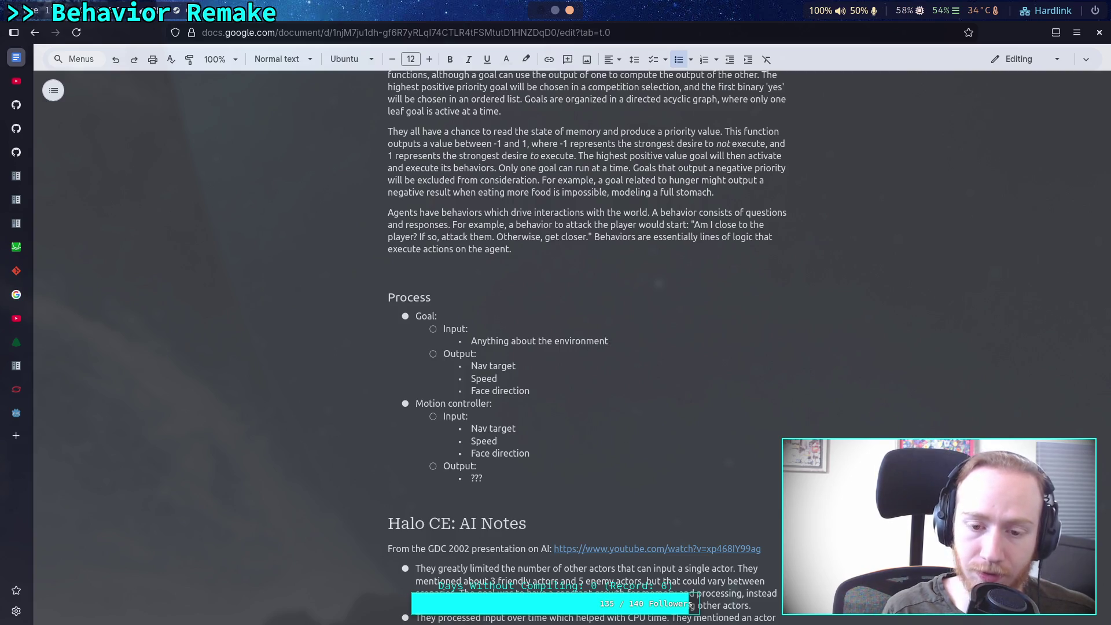
pyautogui.press('Return')
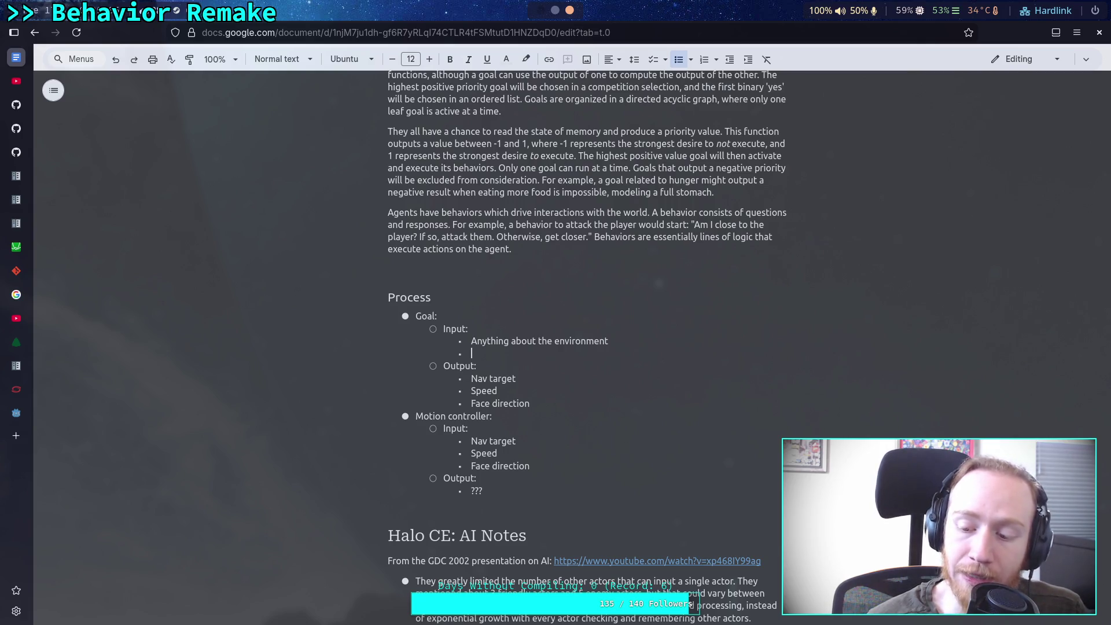
# Add 'Location' and 'Time of day' as Goal inputs and select 'Anything about the environment'.
pyautogui.press('Tab')
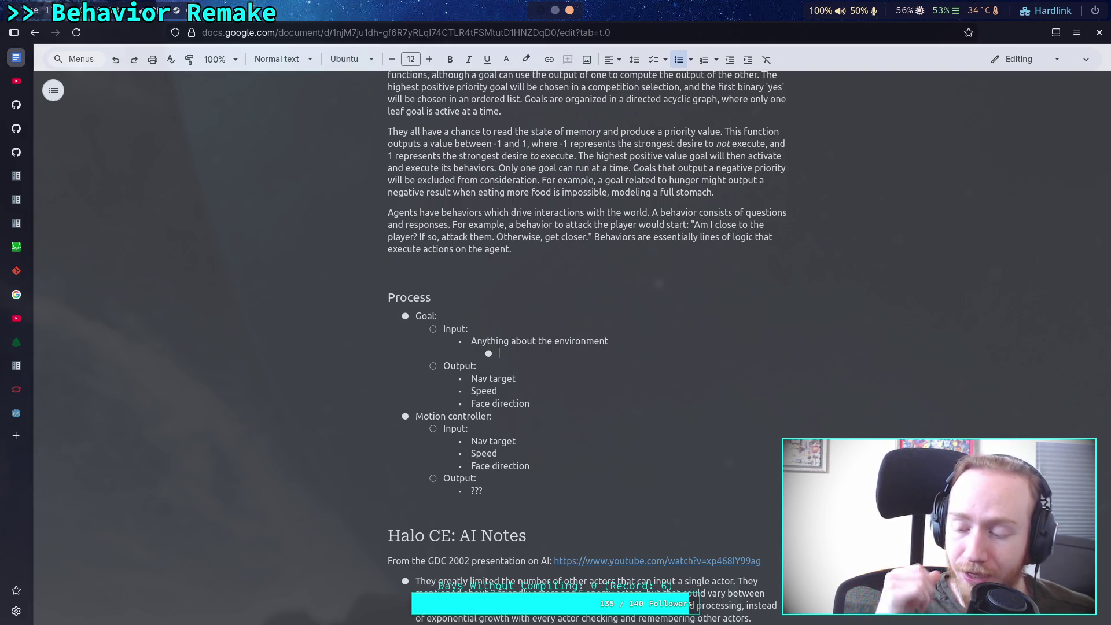
pyautogui.hotkey('shift', 'Tab')
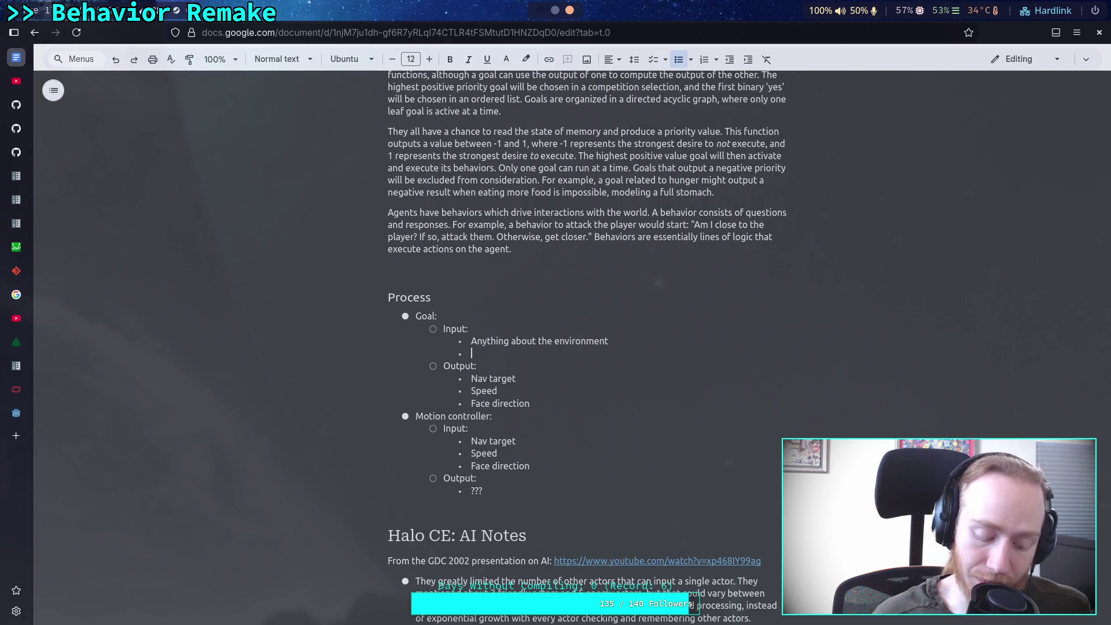
pyautogui.write('Location')
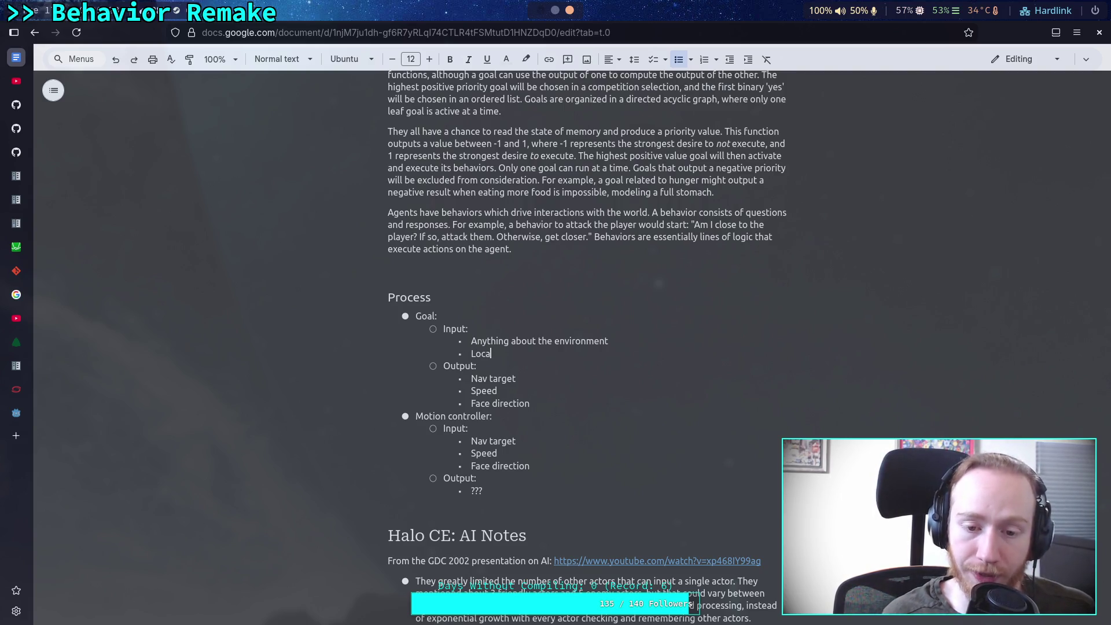
pyautogui.press('Return')
pyautogui.write('Ti')
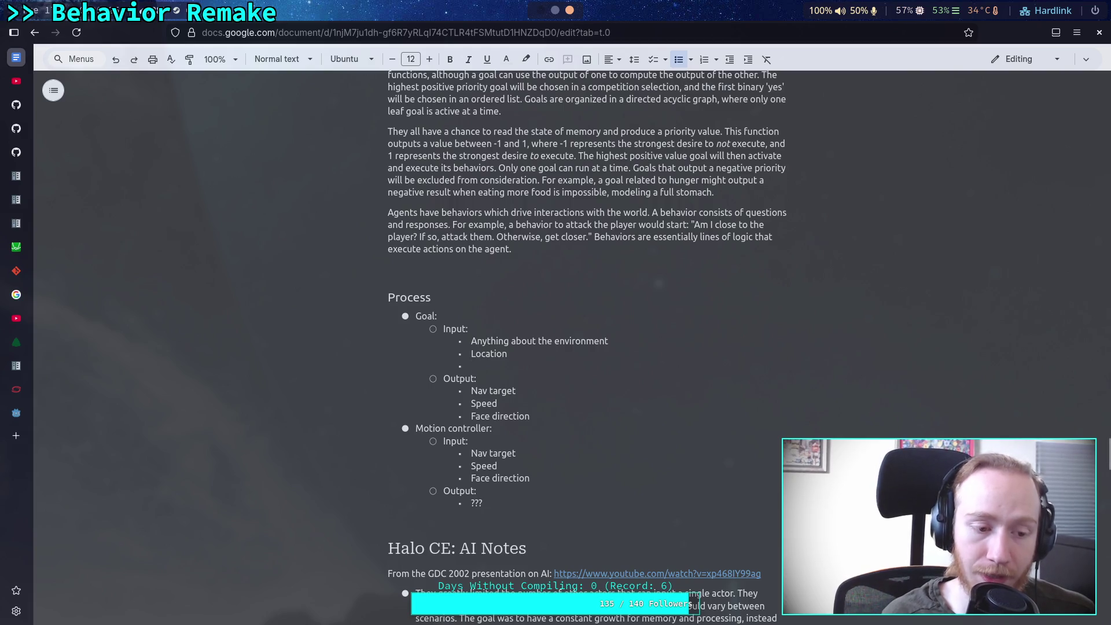
pyautogui.write('me of day')
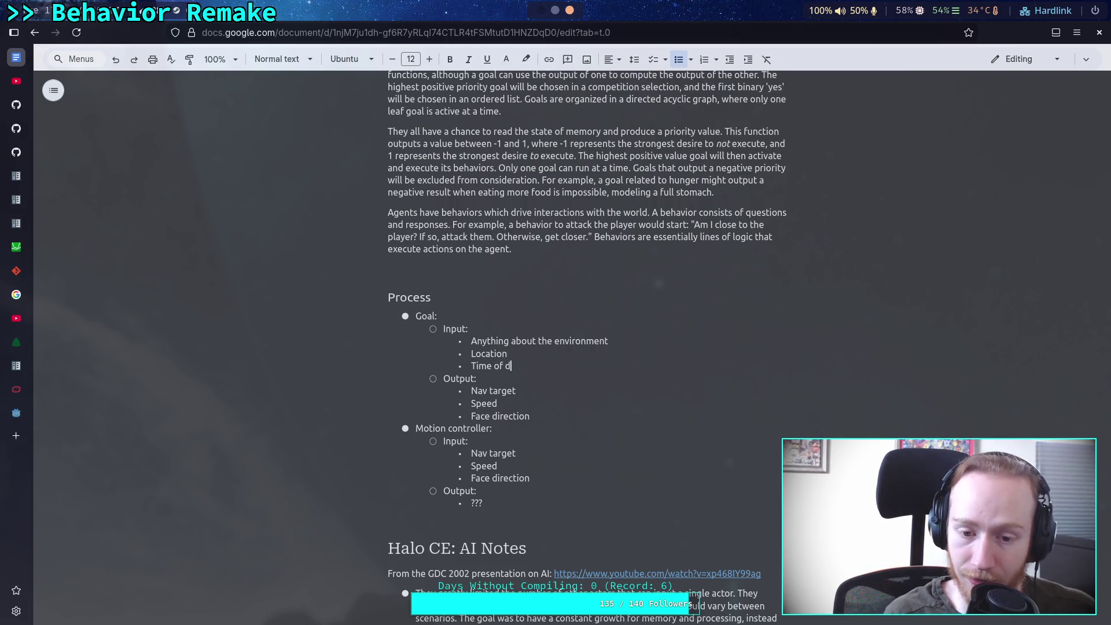
pyautogui.moveTo(614, 341); pyautogui.dragTo(457, 333)
# Delete the environment entry and its empty line, and add a 'Player location' input.
pyautogui.press('BackSpace')
pyautogui.press('BackSpace')
pyautogui.click(555, 356)
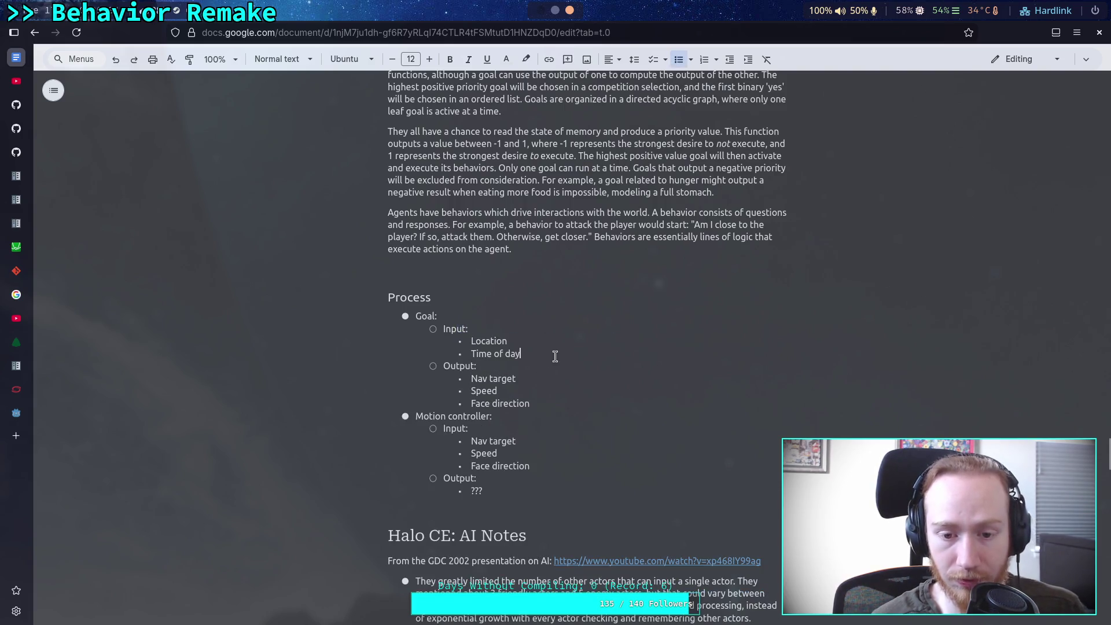
pyautogui.press('Return')
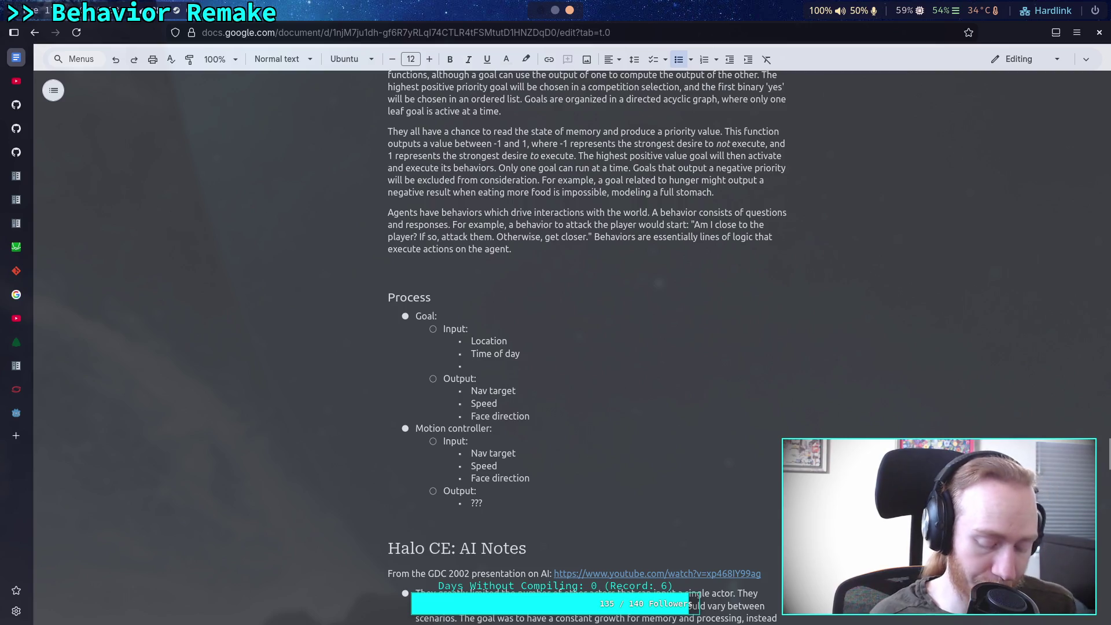
pyautogui.write('Player ')
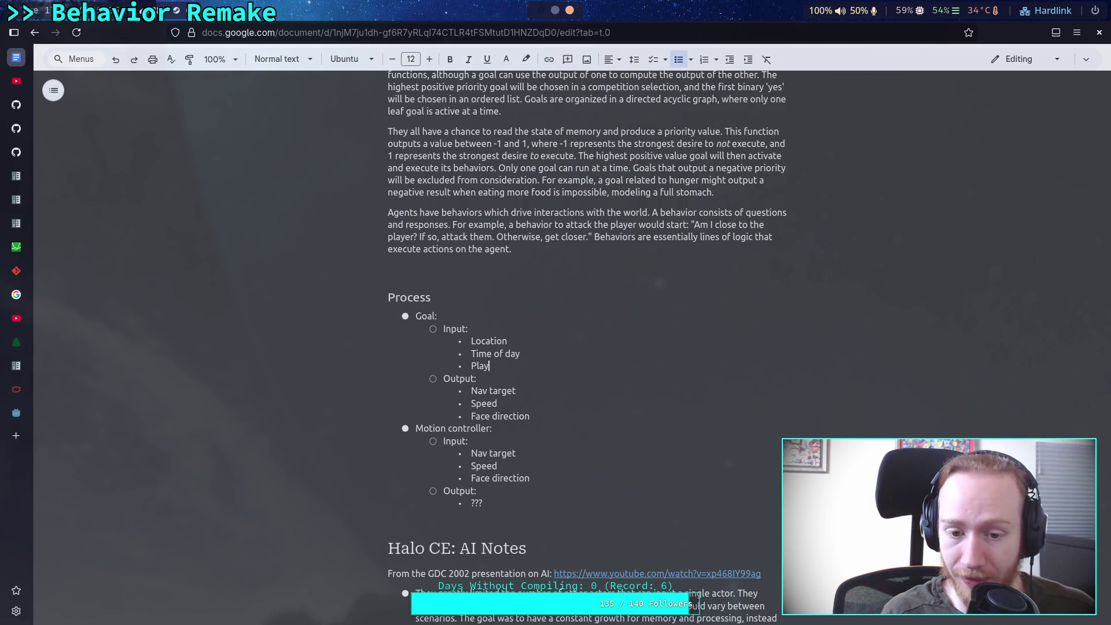
pyautogui.write('location')
# Add 'If player is visible recently' and 'Sounds and direction/ volume/ distance' inputs.
pyautogui.press('Return')
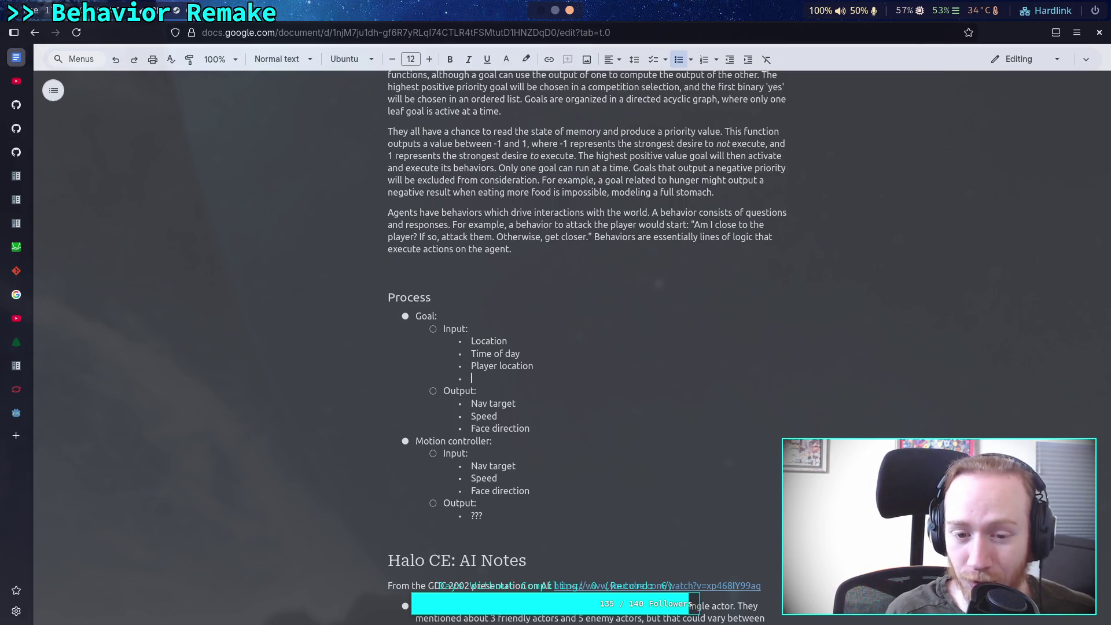
pyautogui.write('If player is ')
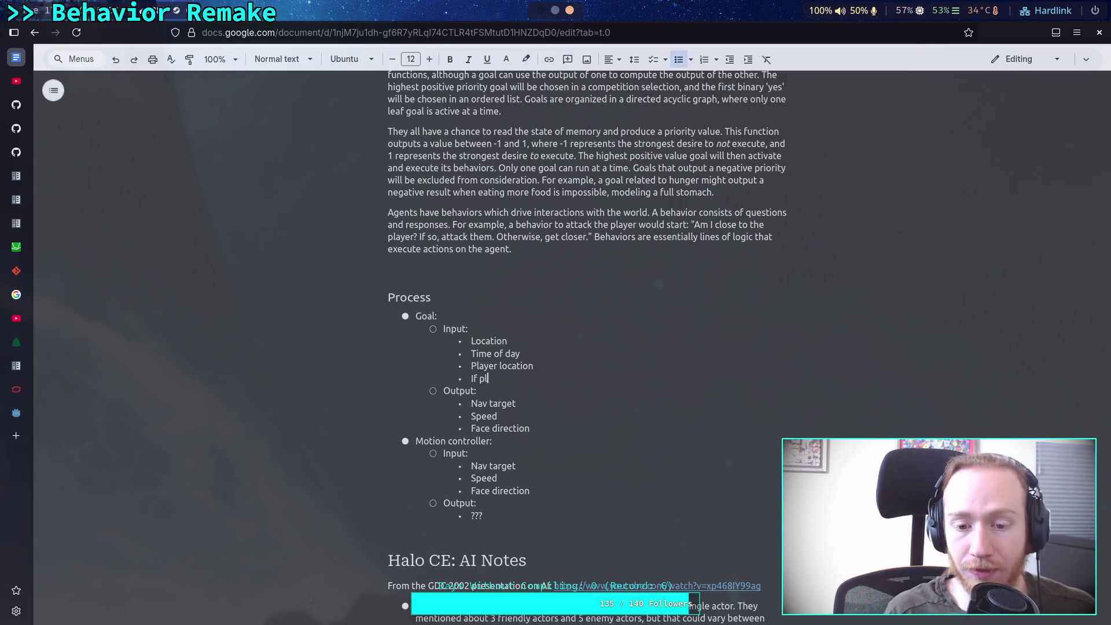
pyautogui.write('visible ')
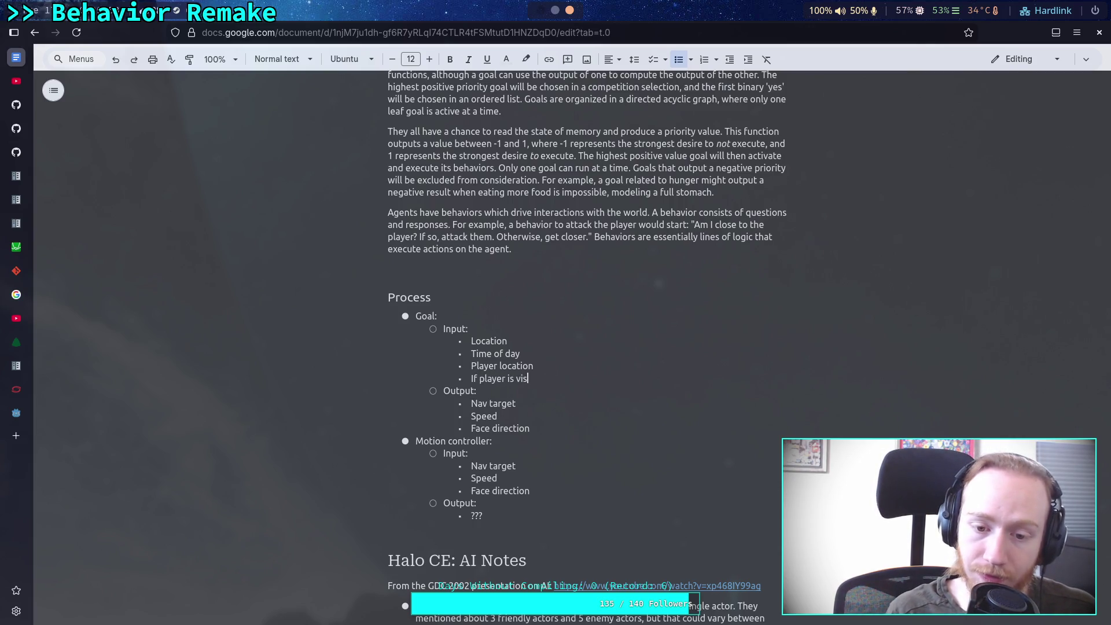
pyautogui.write('recet')
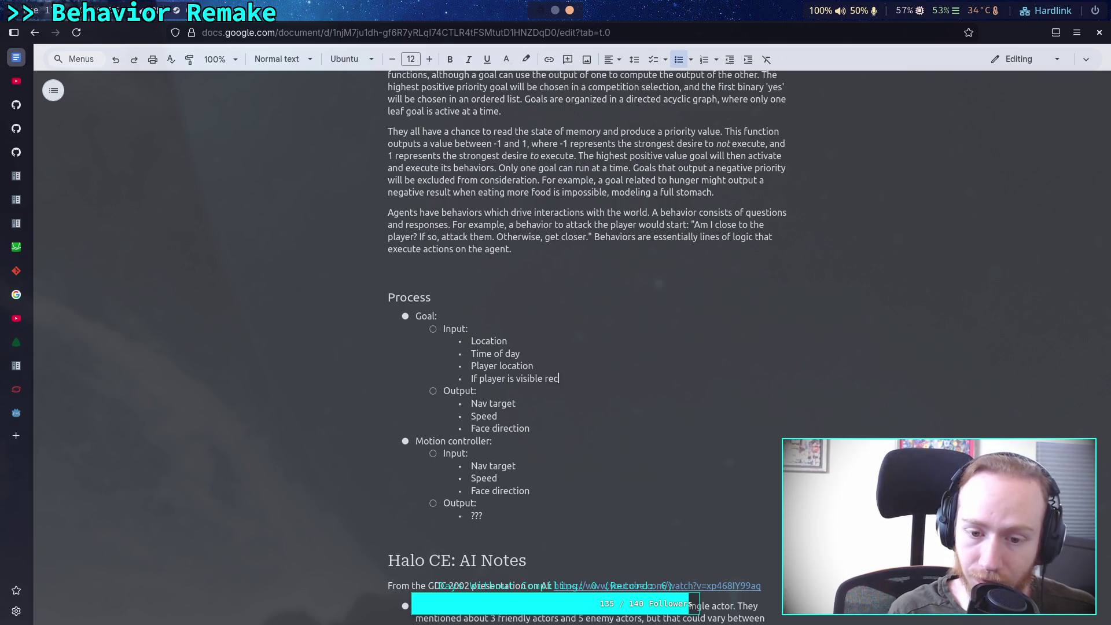
pyautogui.press('BackSpace')
pyautogui.write('ntly')
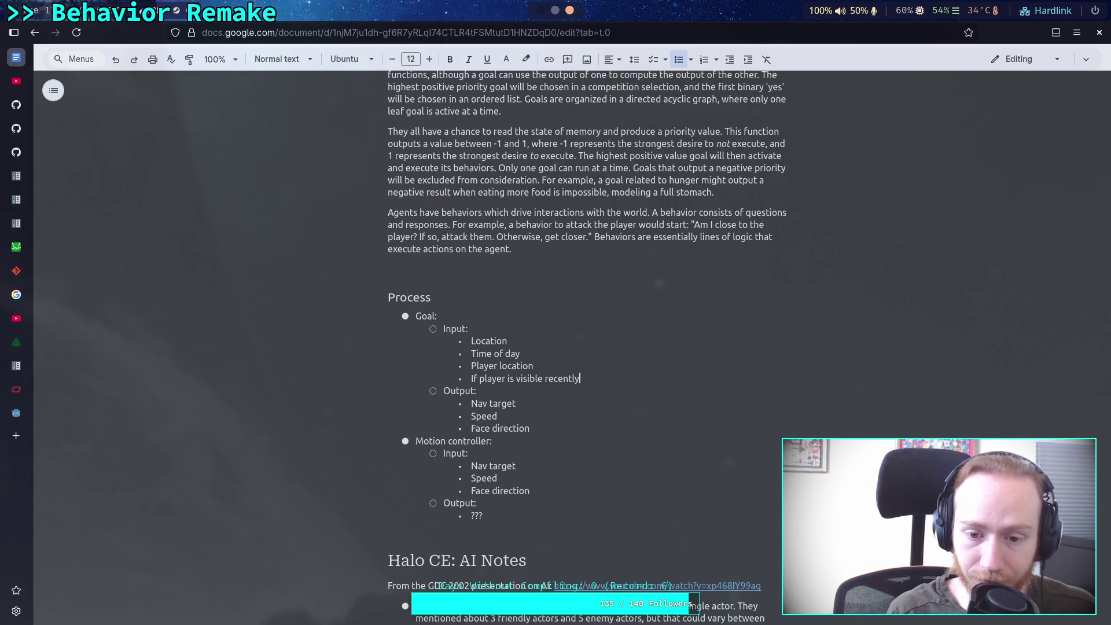
pyautogui.press('Return')
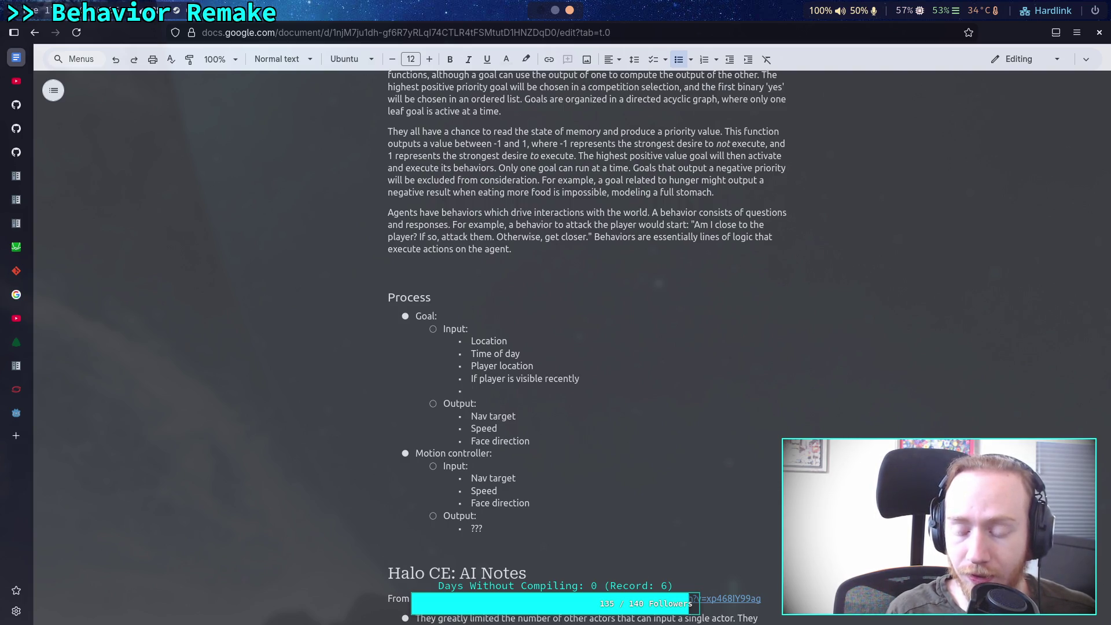
pyautogui.write('Sounds and ')
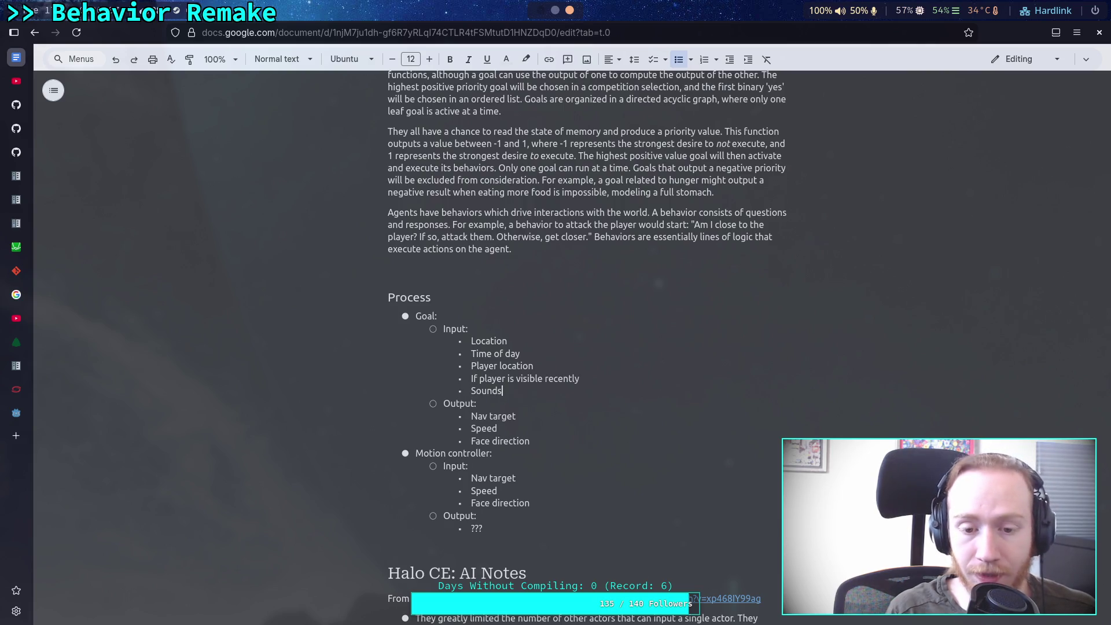
pyautogui.write('direction/')
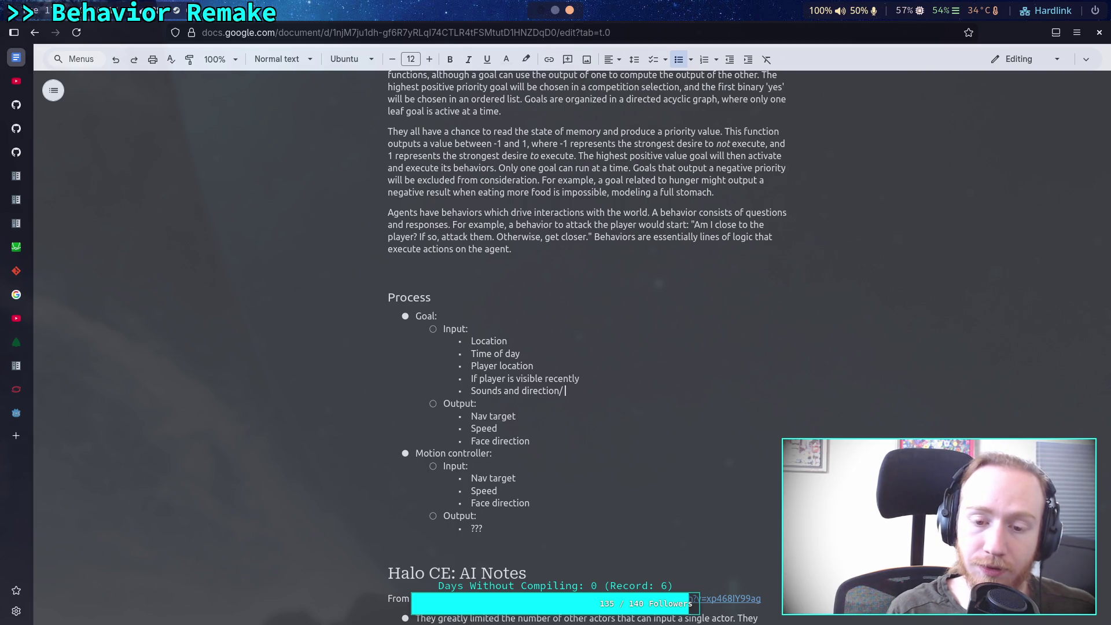
pyautogui.write('volume/ distance')
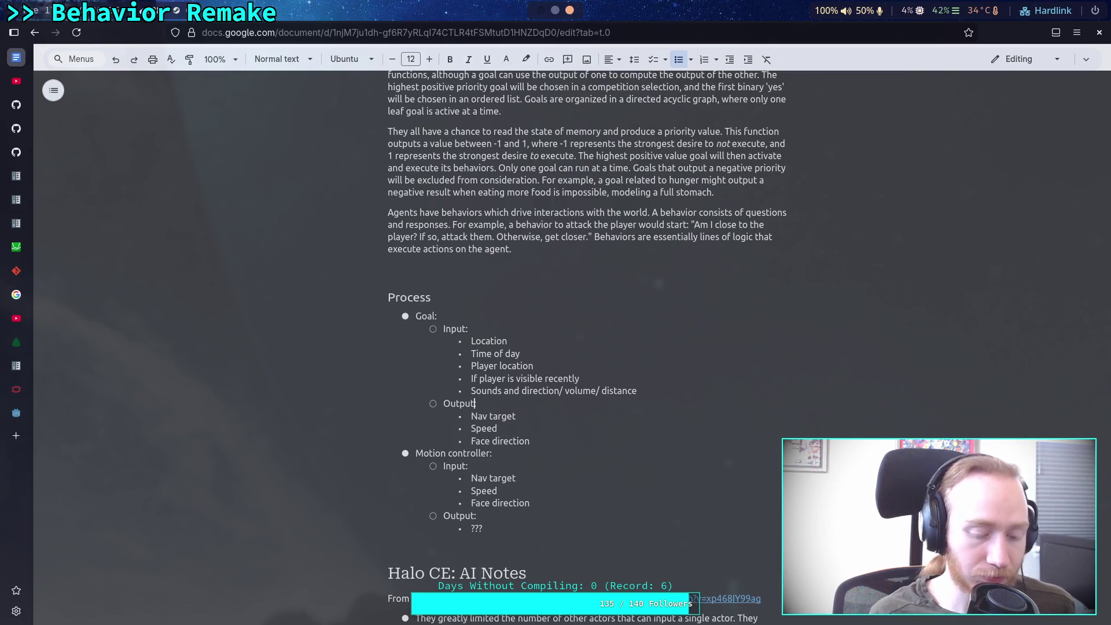
# Append '(Actions)' to the Goal output and the Motion controller's Input label.
pyautogui.write('(Actions)')
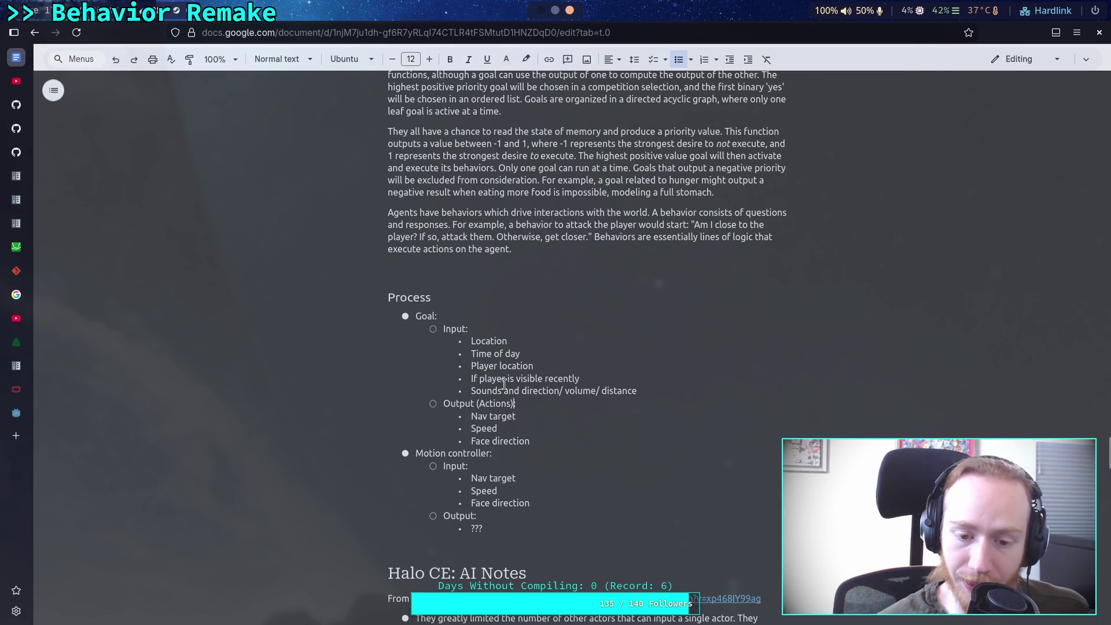
pyautogui.click(465, 466)
pyautogui.press('BackSpace')
pyautogui.write('(Action')
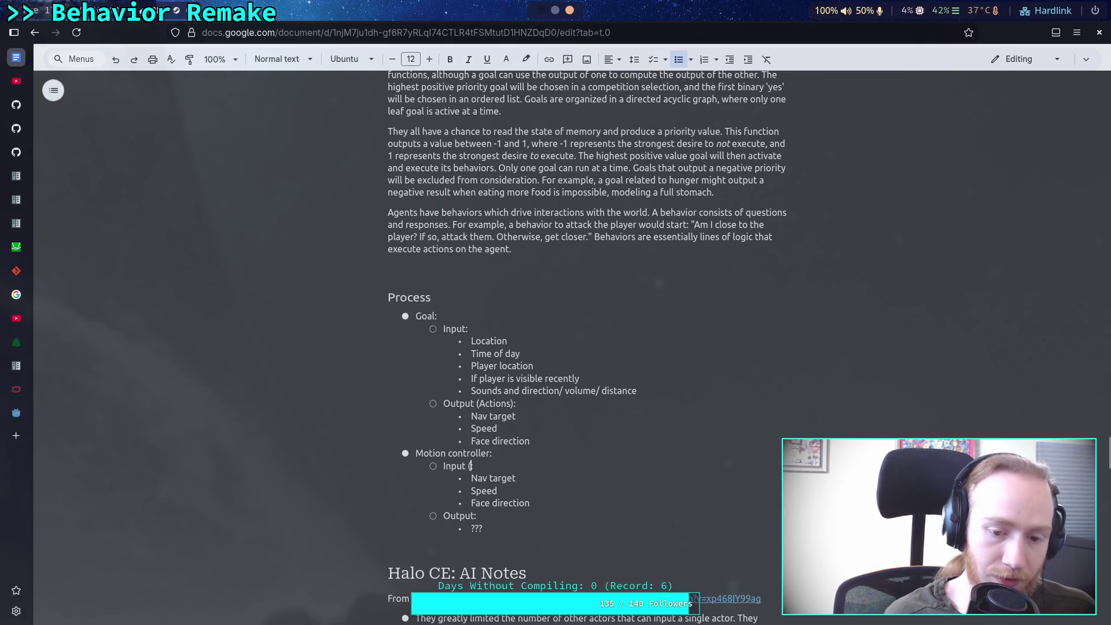
pyautogui.write('s)')
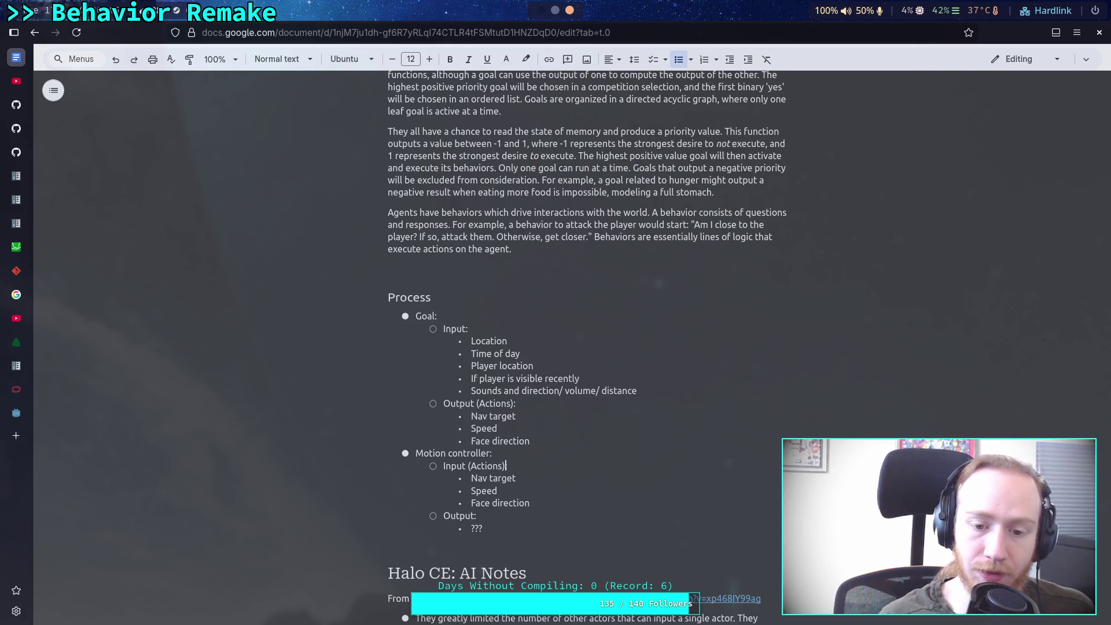
pyautogui.write(':')
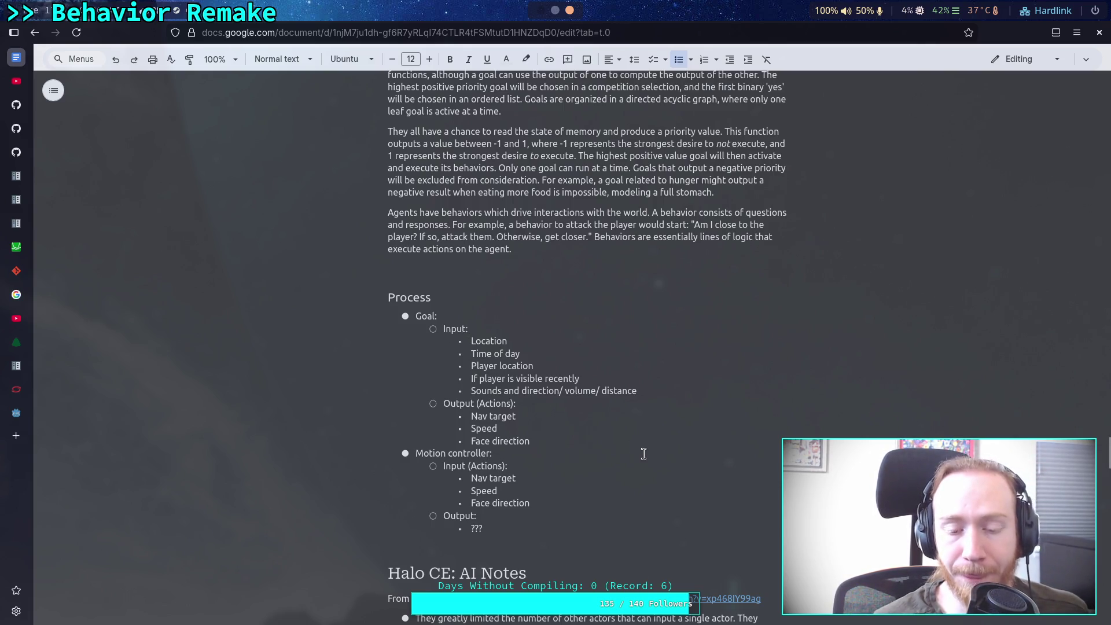
pyautogui.write(':')
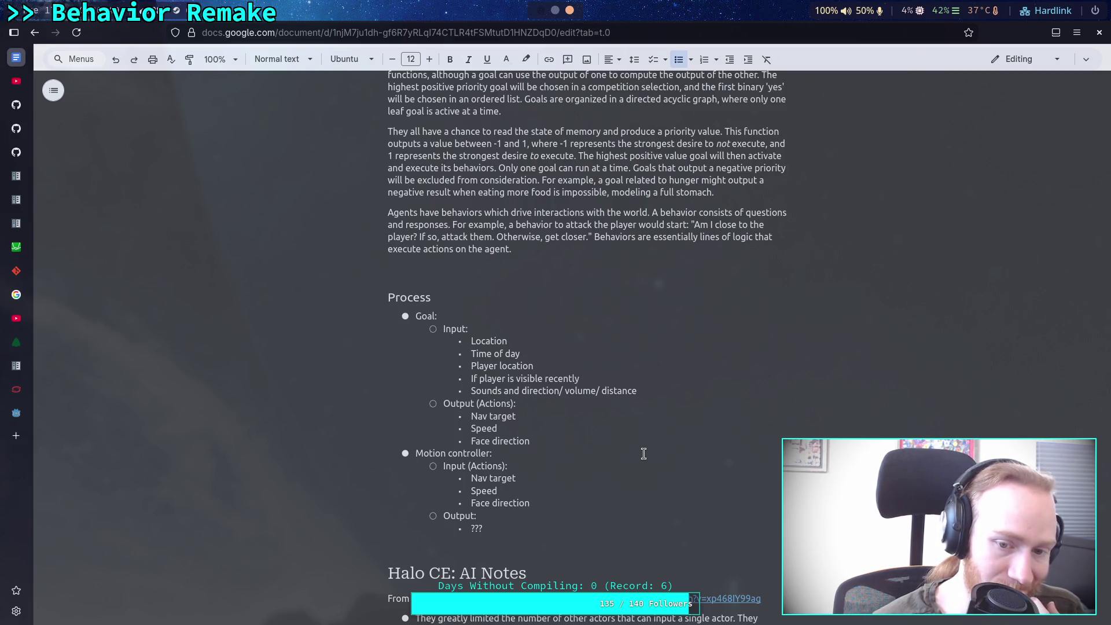
# Add a new Goal input below the sounds entry, rewording 'Action state' to 'Previous action state'.
pyautogui.click(663, 389)
pyautogui.press('Return')
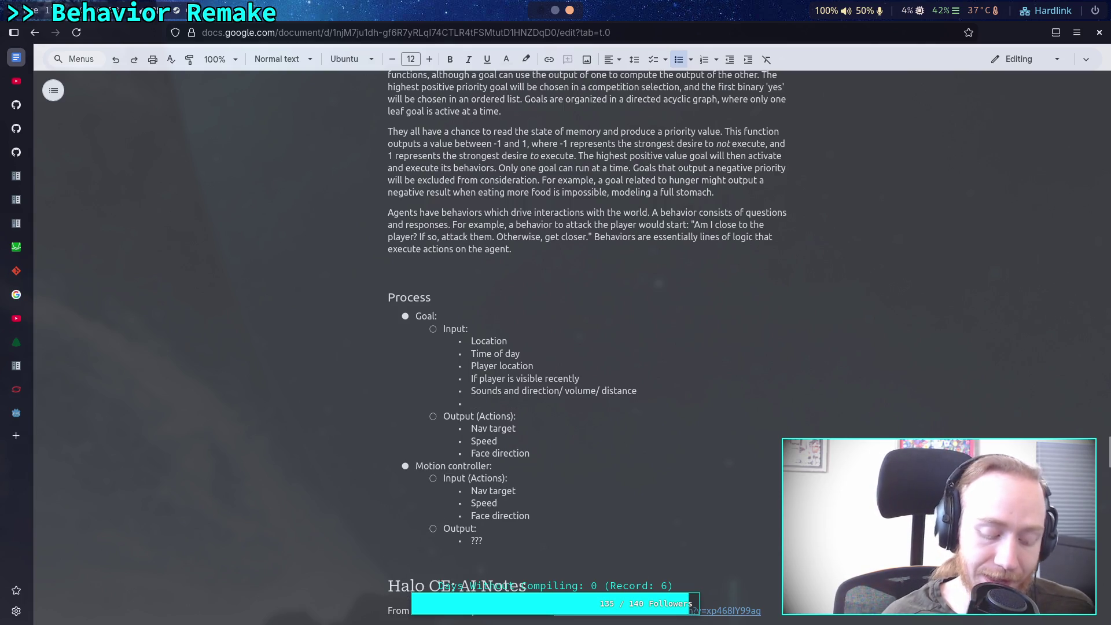
pyautogui.write('Navigati')
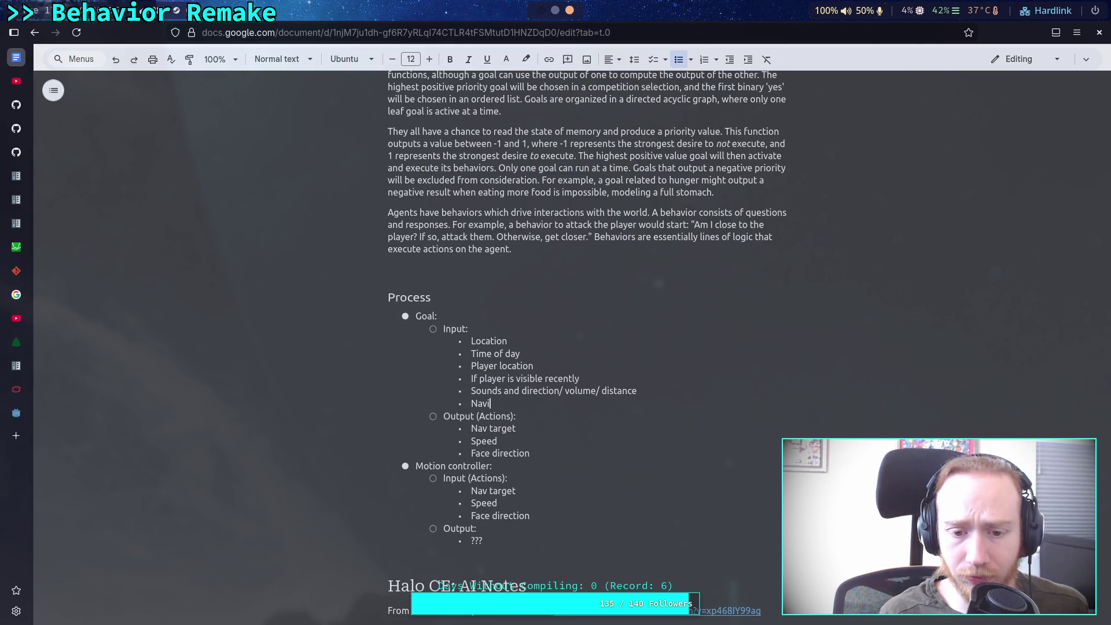
pyautogui.press('BackSpace')
pyautogui.press('BackSpace')
pyautogui.press('BackSpace')
pyautogui.write('Action ')
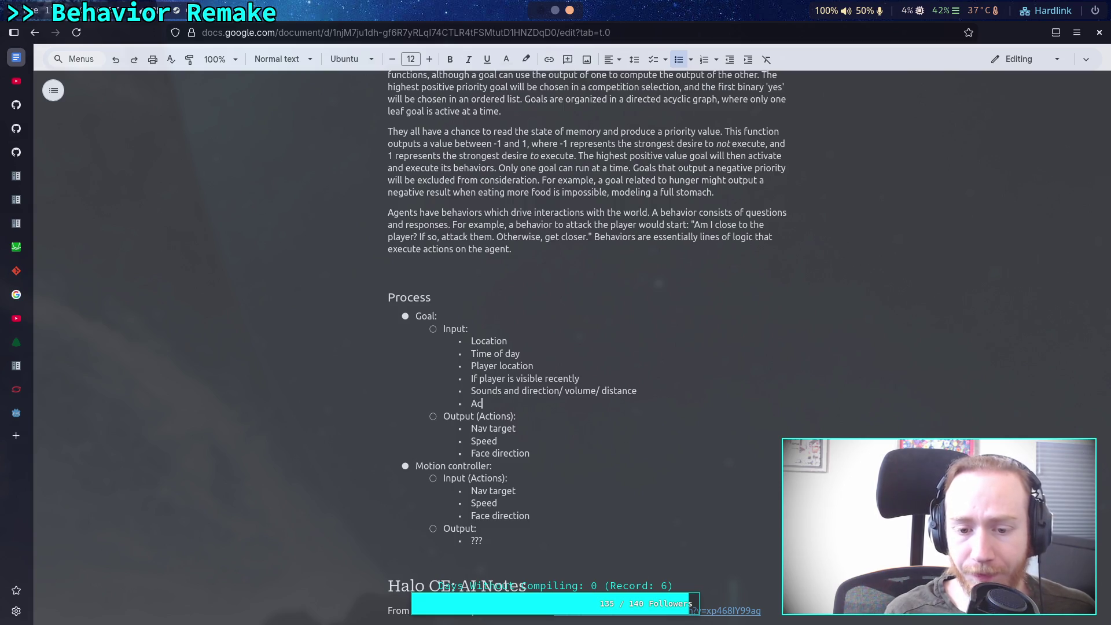
pyautogui.write('state')
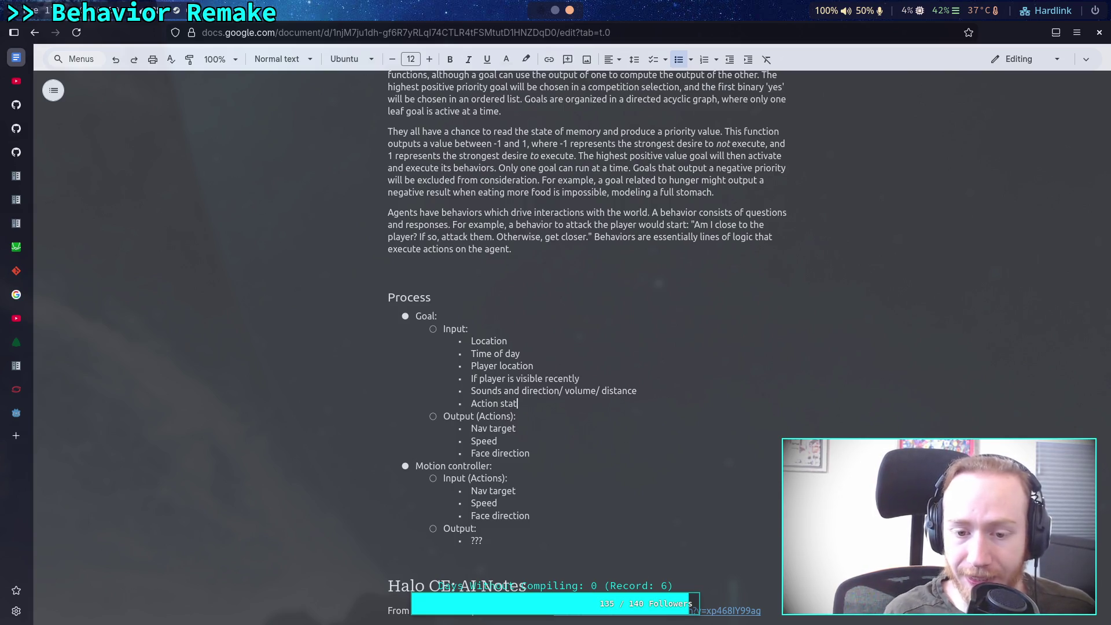
pyautogui.press('Left')
pyautogui.press('Left')
pyautogui.press('Left')
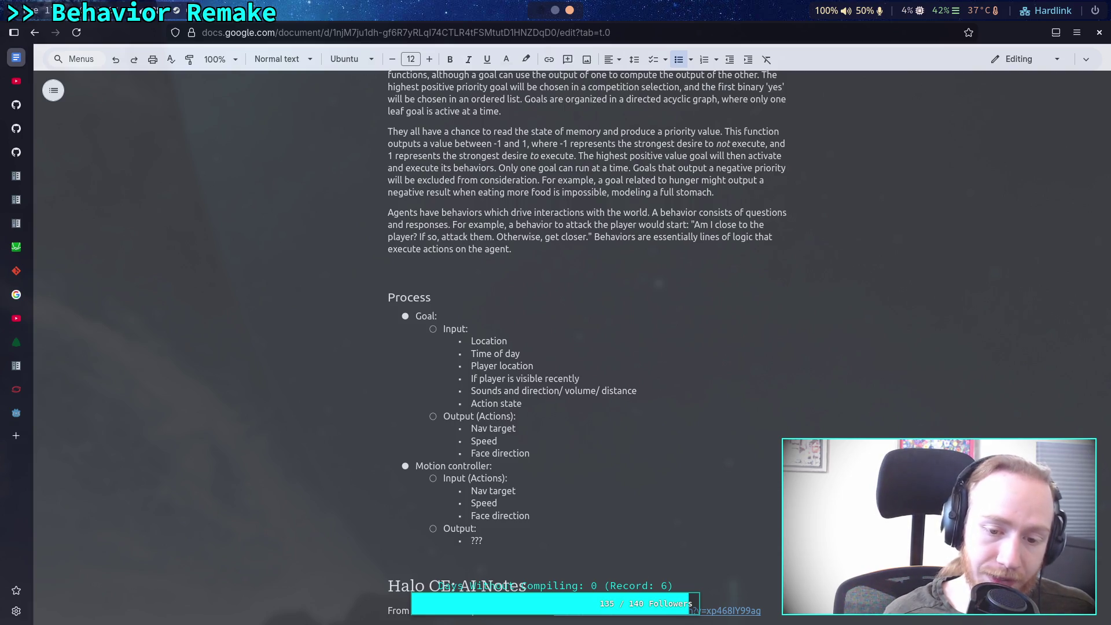
pyautogui.press('Delete')
pyautogui.write('Previ')
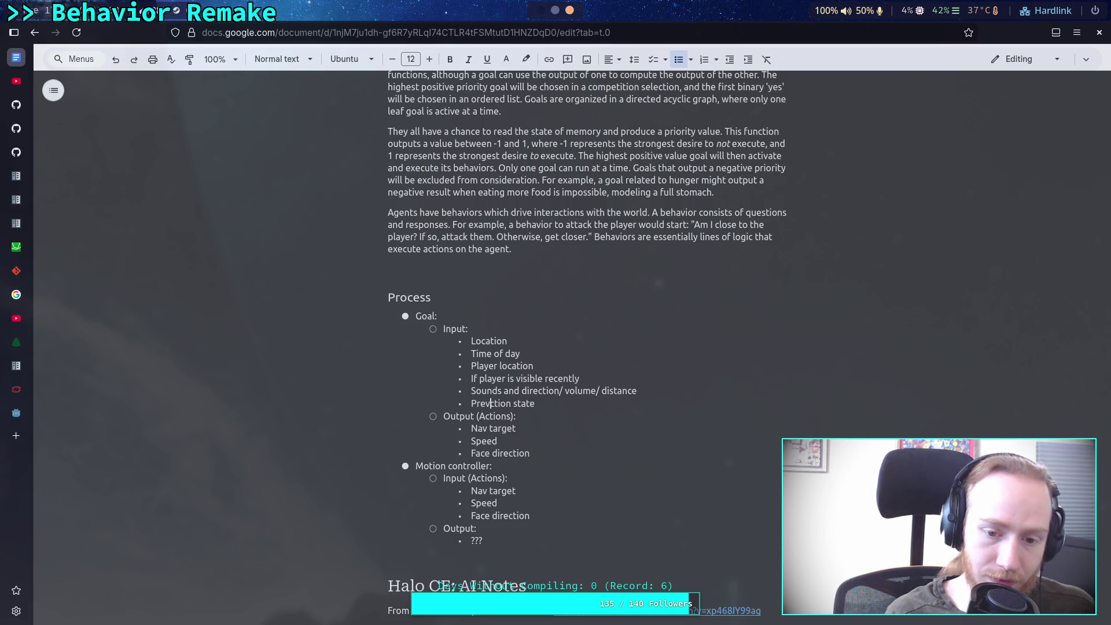
pyautogui.write('ous ')
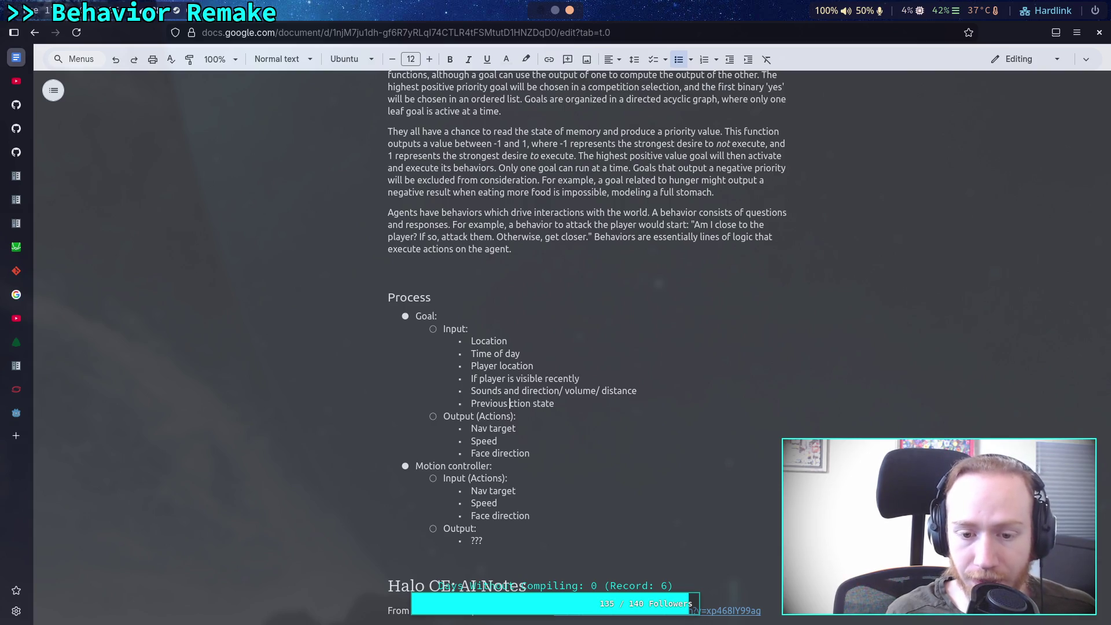
pyautogui.write('a')
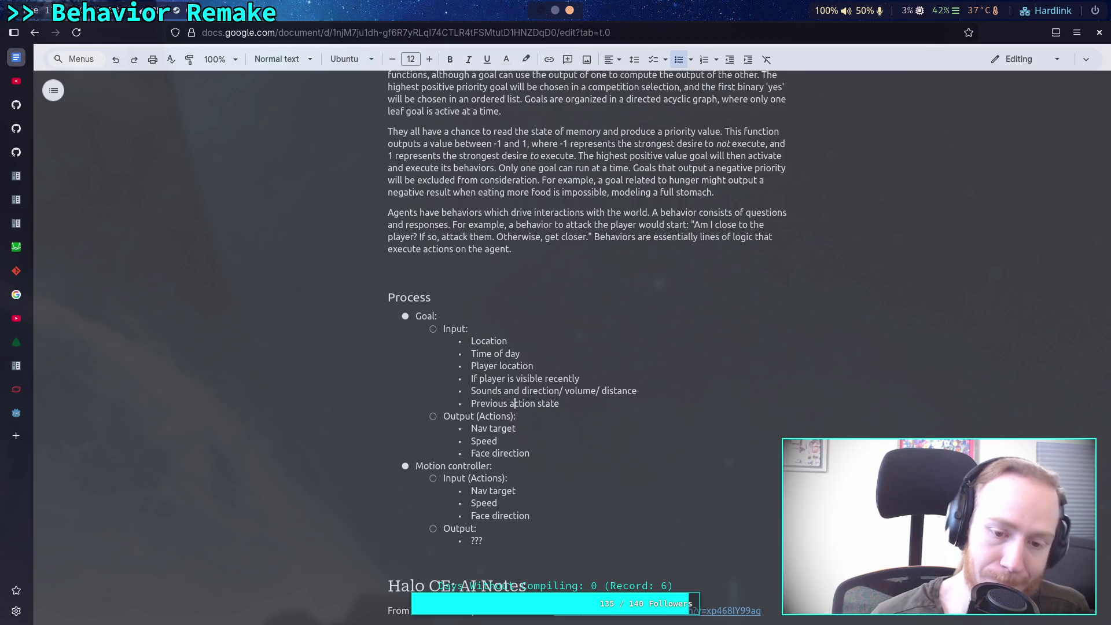
# Move to the end of the 'Previous action state' bullet.
pyautogui.click(599, 404)
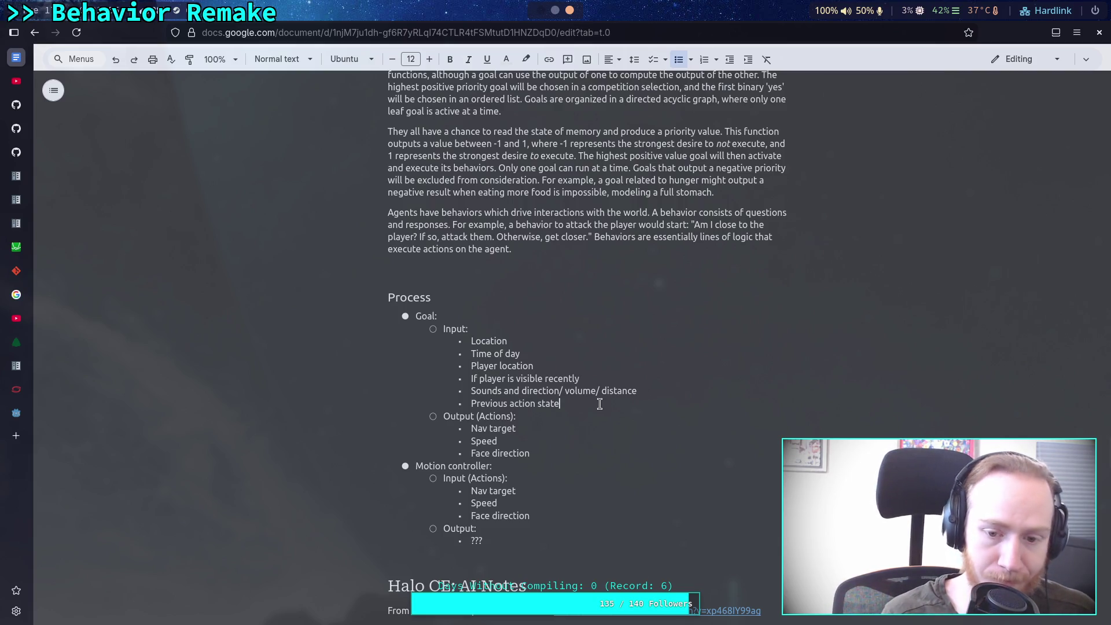
# Extend the input to 'Previous action state/ callback chain' and start a new bullet below.
pyautogui.write('/ callbacks')
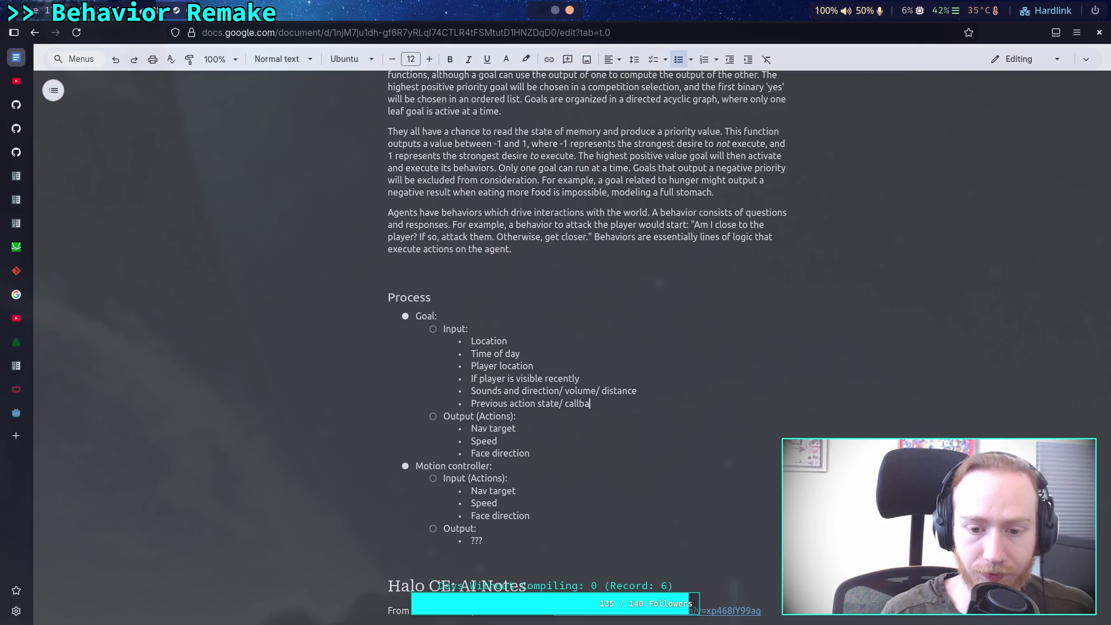
pyautogui.press('BackSpace')
pyautogui.write('chain')
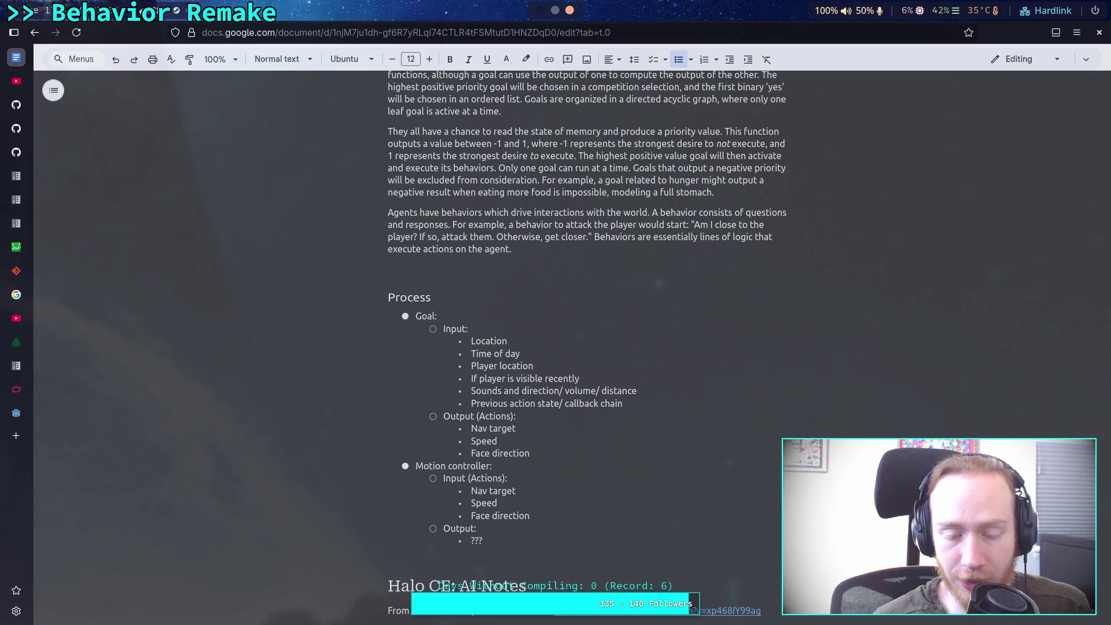
pyautogui.press('Return')
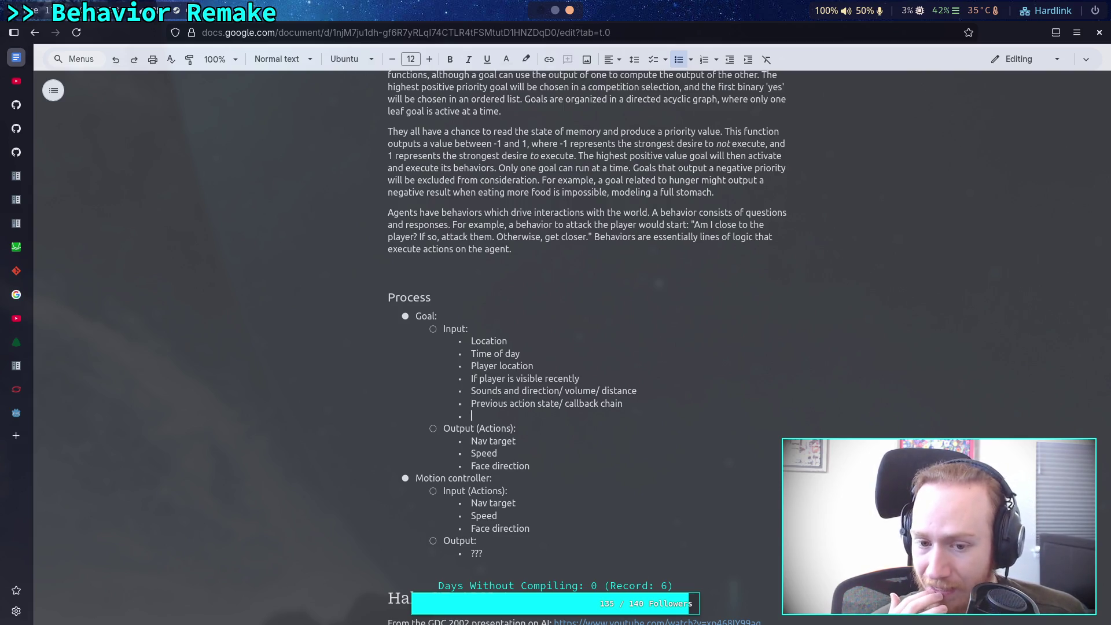
# Add 'Animation states' and 'Basically anything about the game' as further Goal inputs.
pyautogui.write('Animation ')
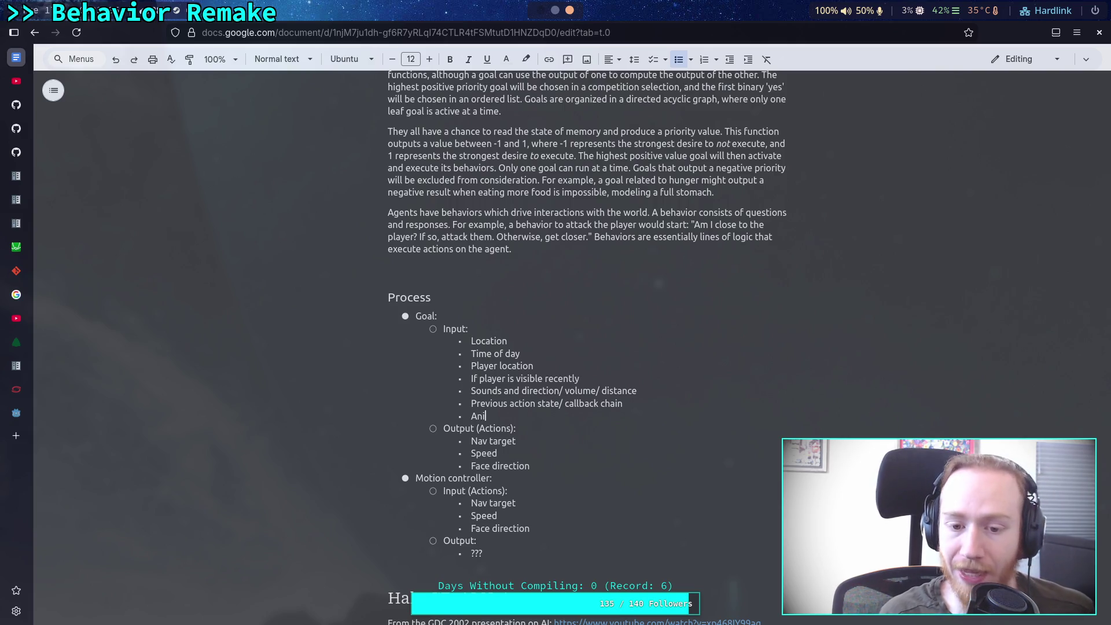
pyautogui.write('states')
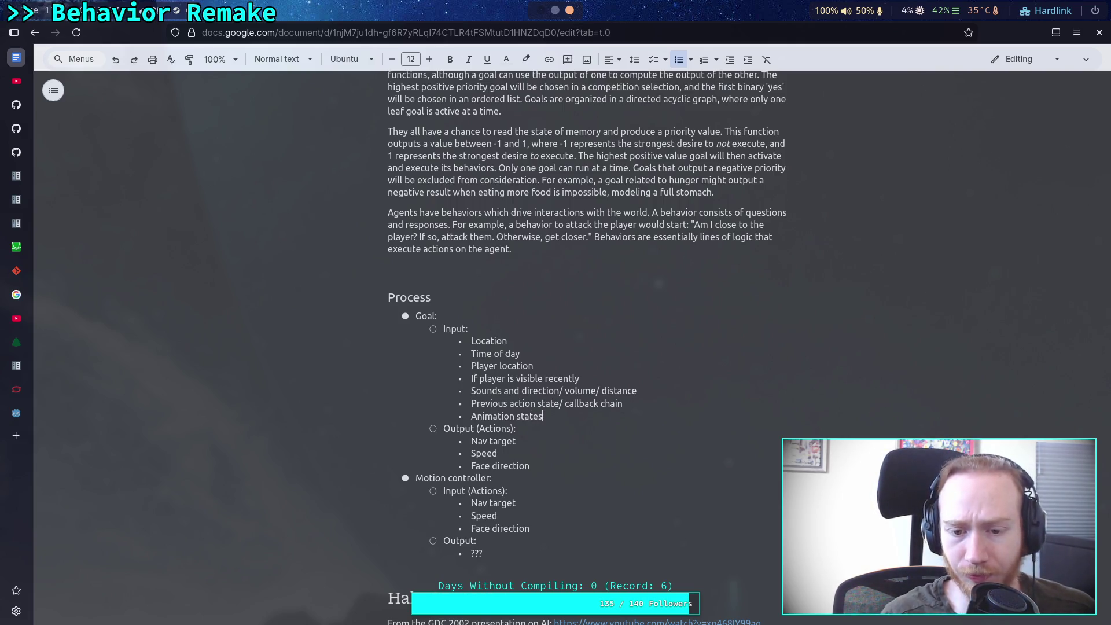
pyautogui.press('Return')
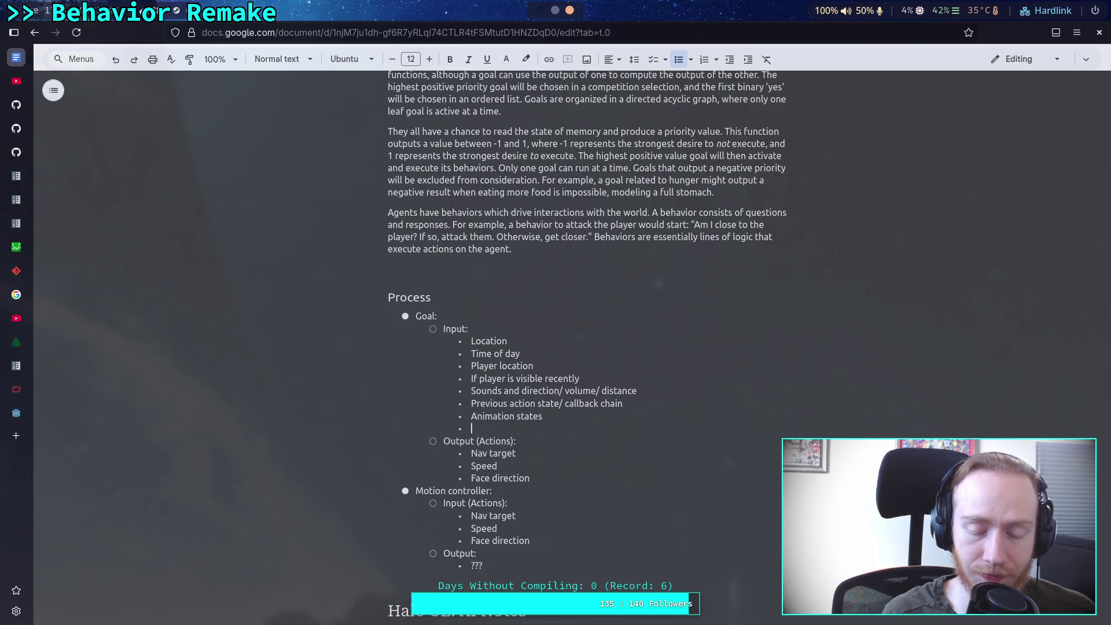
pyautogui.write('Basically ')
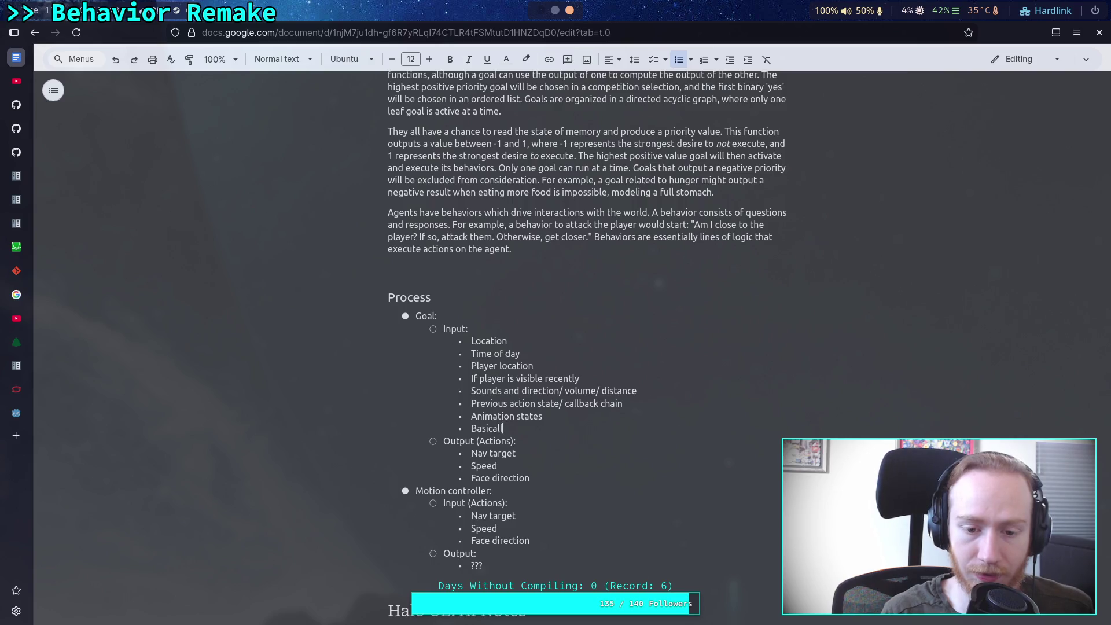
pyautogui.write('anything about the game state')
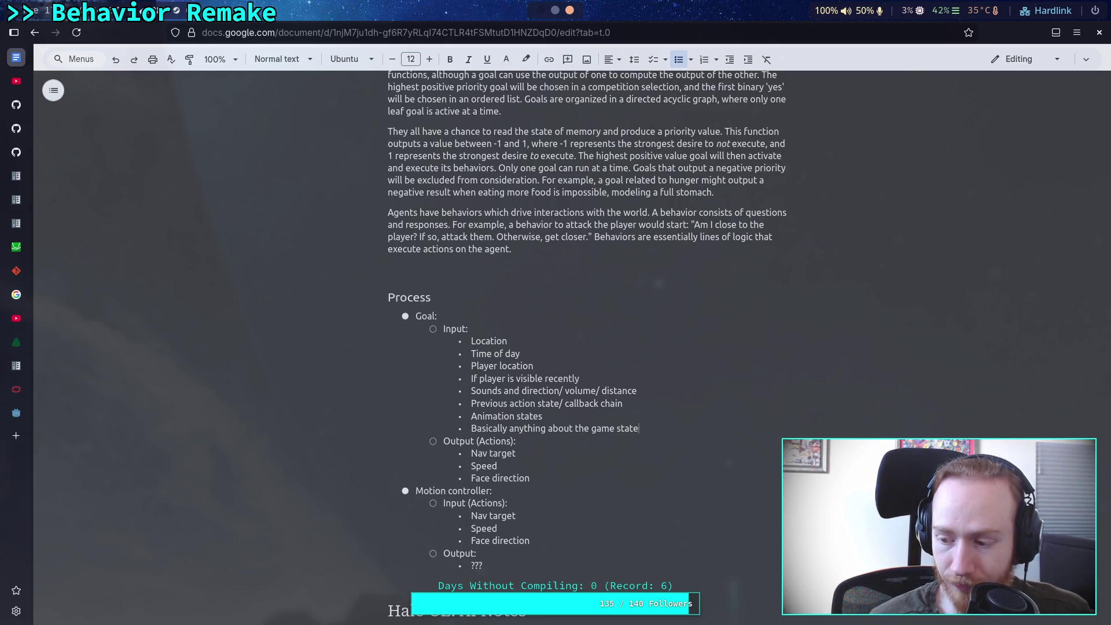
# Insert an empty bullet above the 'Goal:' item in the Process list.
pyautogui.click(418, 316)
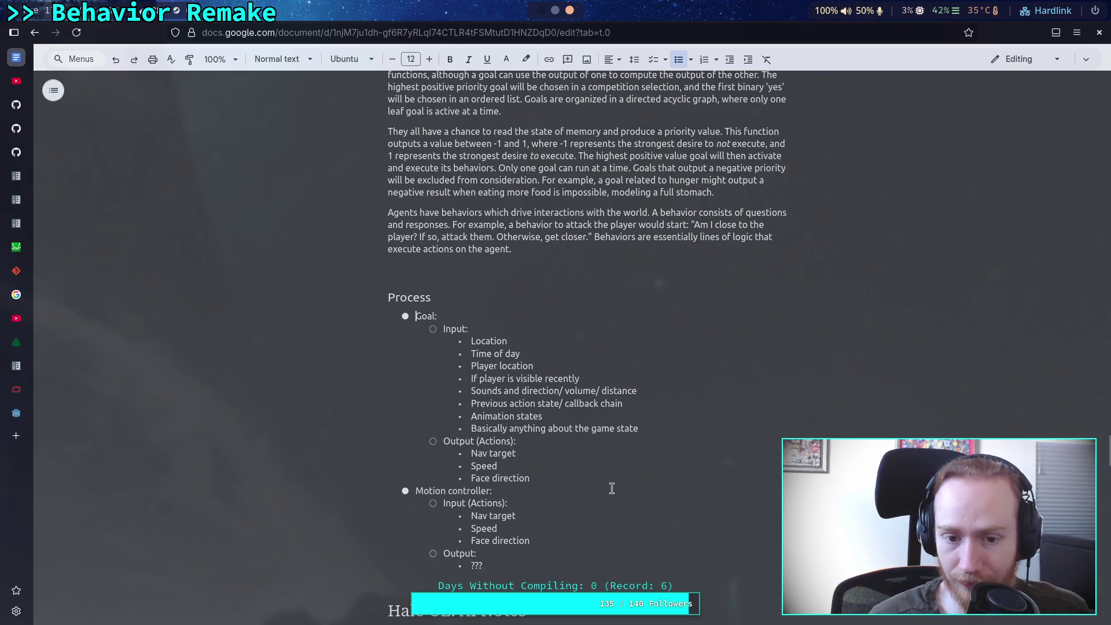
pyautogui.press('Return')
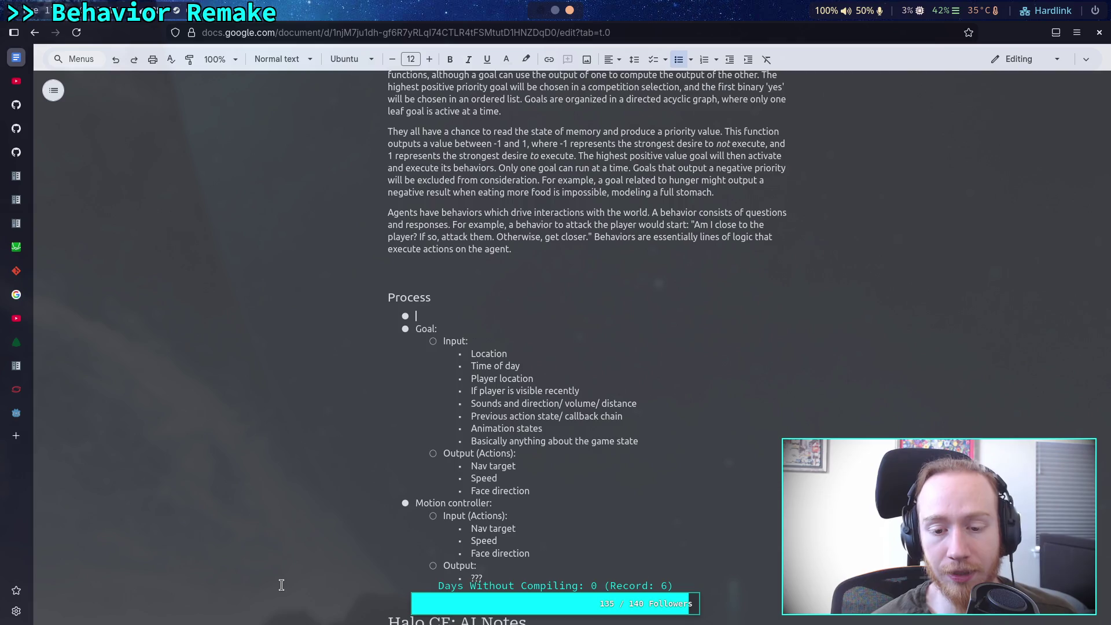
# Add 'Animation' as a Goal output after 'Face direction'.
pyautogui.click(550, 492)
pyautogui.press('Return')
pyautogui.write('Ati')
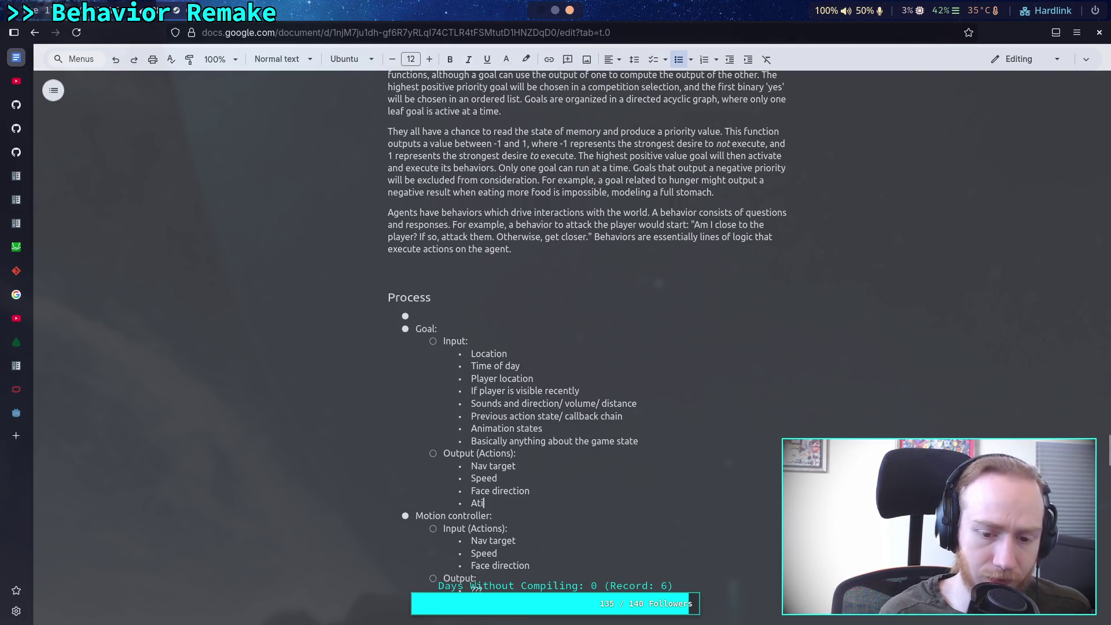
pyautogui.write('nimation')
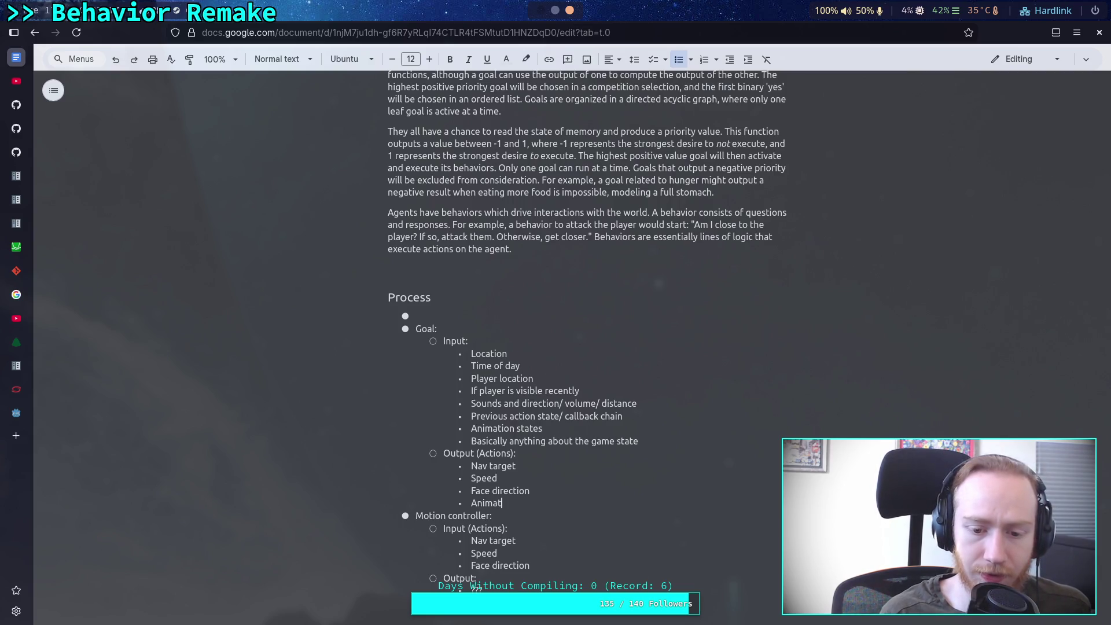
# Change the 'Animation states' input to 'Animation completion (via action call)'.
pyautogui.scroll(-2, 538, 498)
pyautogui.moveTo(539, 511); pyautogui.dragTo(474, 480)
pyautogui.click(474, 480)
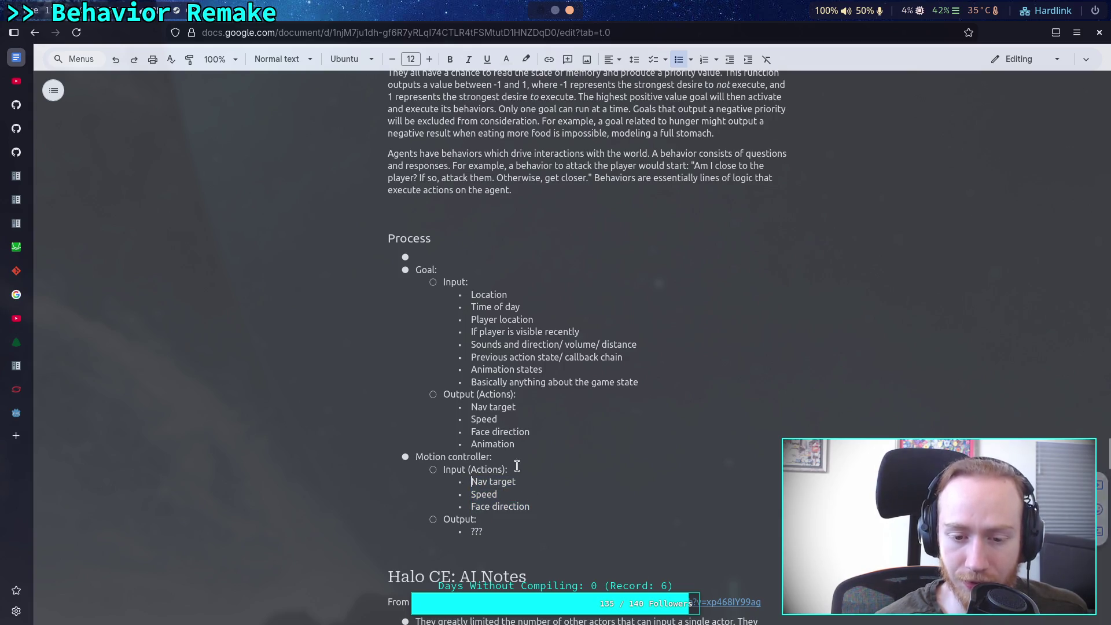
pyautogui.click(597, 369)
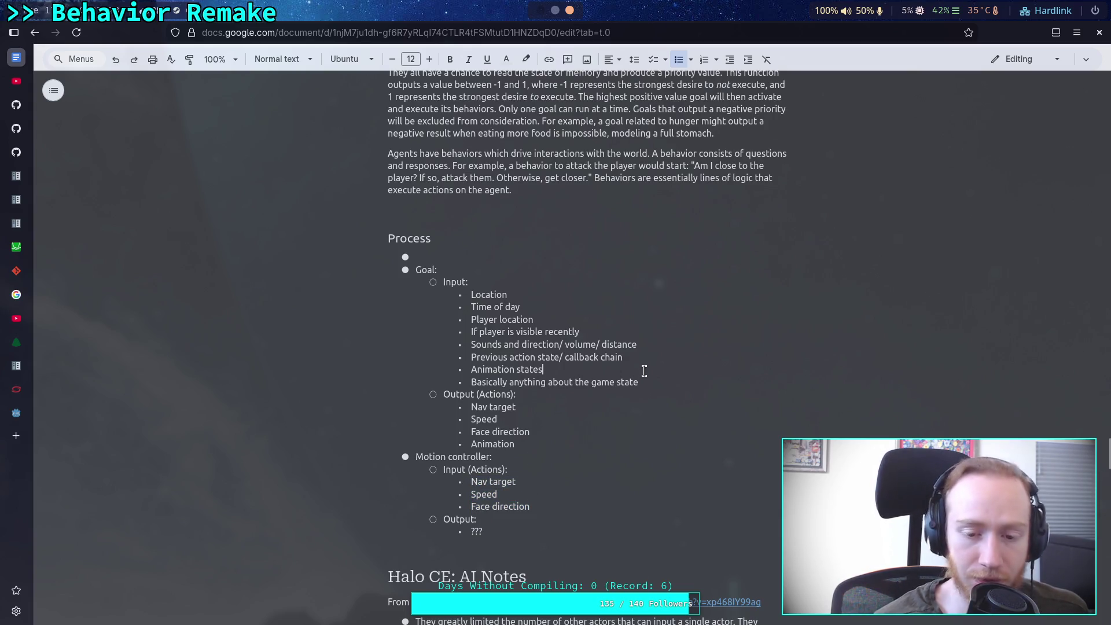
pyautogui.press('BackSpace')
pyautogui.press('BackSpace')
pyautogui.press('BackSpace')
pyautogui.write('completion (via action call)')
pyautogui.press('Down')
pyautogui.press('End')
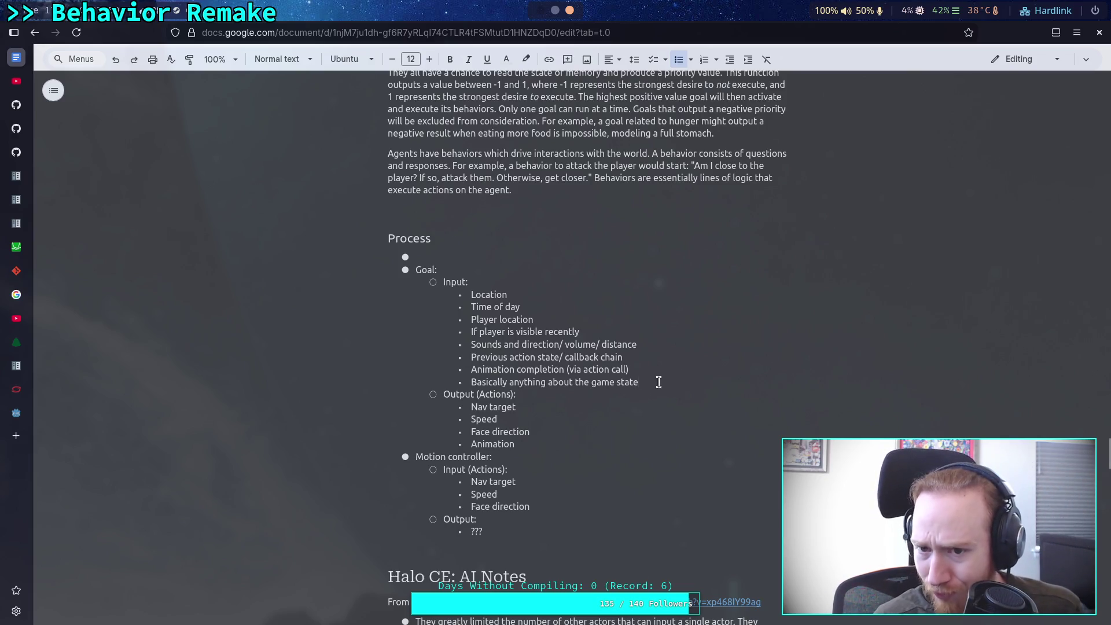
pyautogui.click(485, 255)
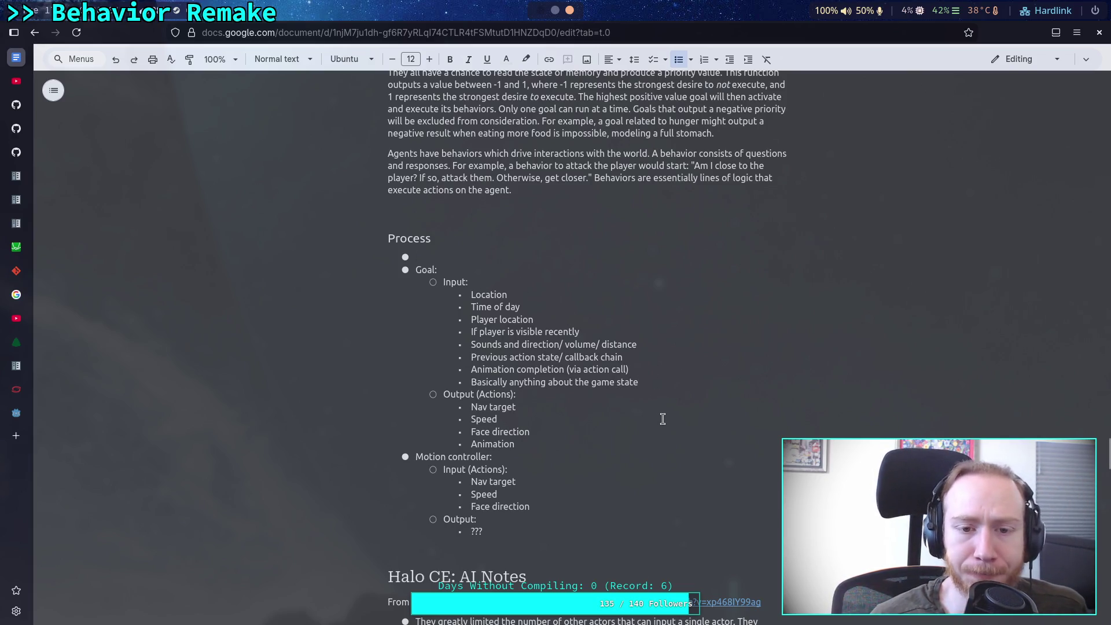
pyautogui.scroll(-2, 662, 419)
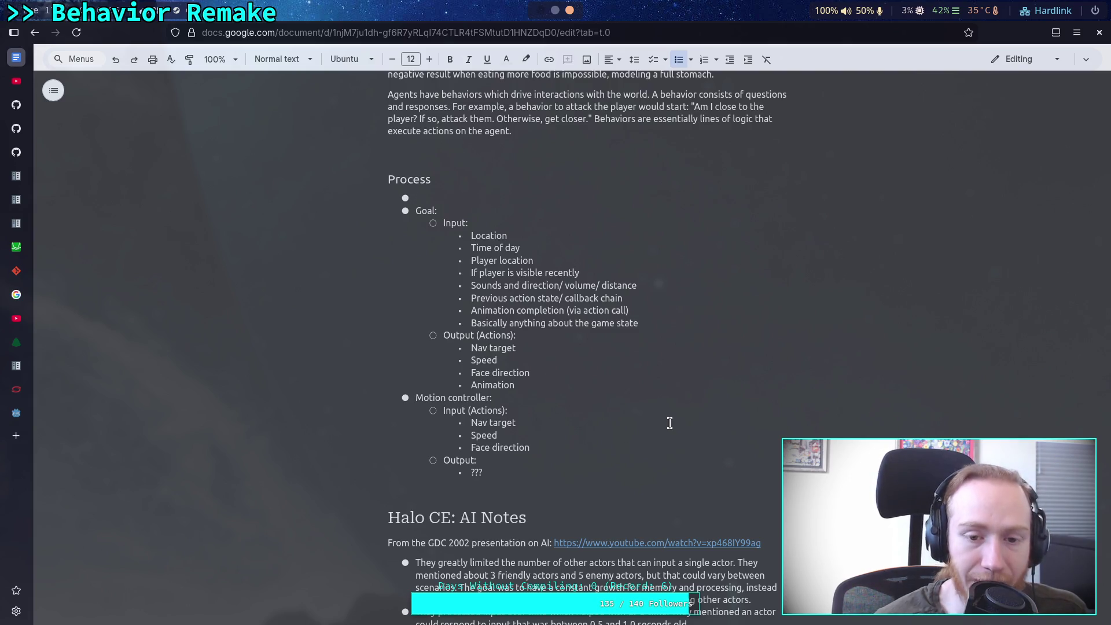
pyautogui.moveTo(535, 260)
pyautogui.mouseDown()
pyautogui.moveTo(472, 248)
pyautogui.moveTo(472, 237)
pyautogui.moveTo(522, 248)
pyautogui.mouseUp()
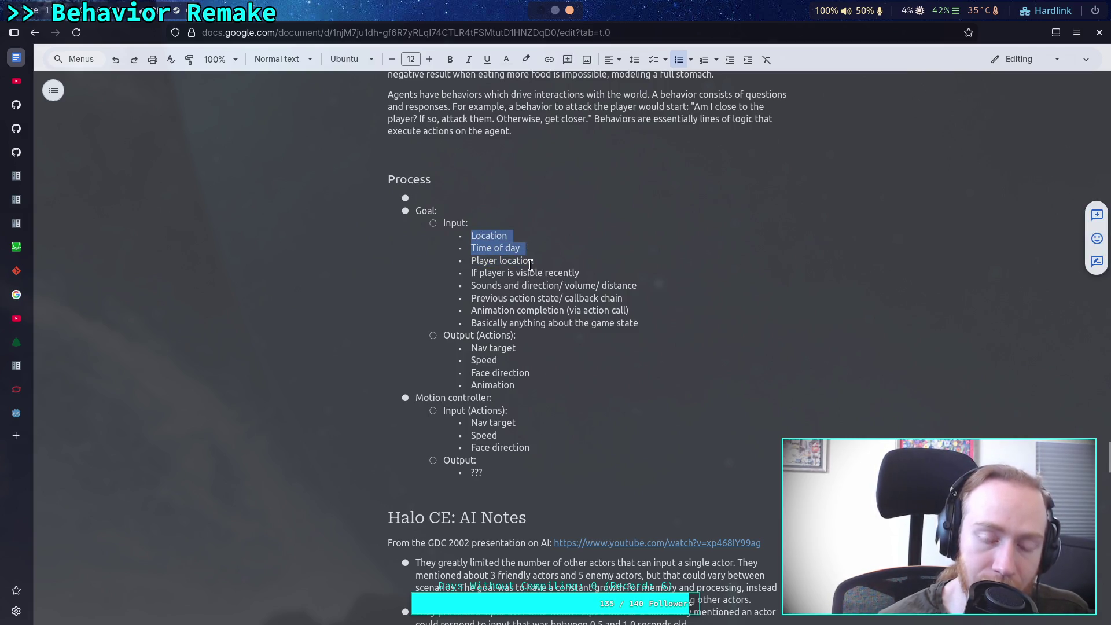
pyautogui.click(528, 261)
pyautogui.tripleClick(528, 259)
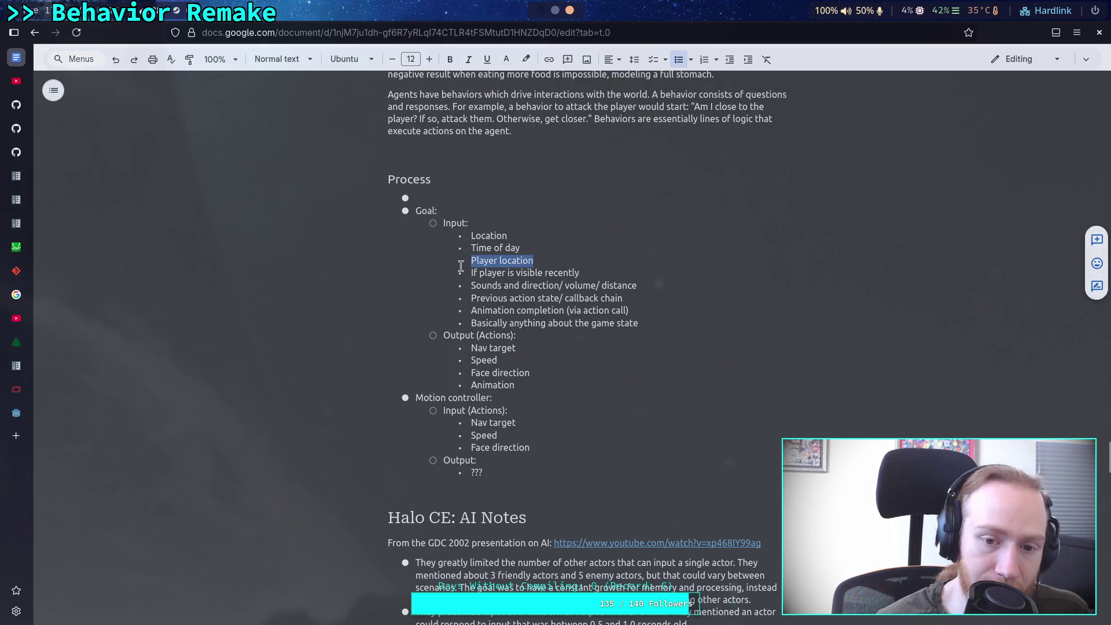
pyautogui.moveTo(534, 261); pyautogui.dragTo(469, 262)
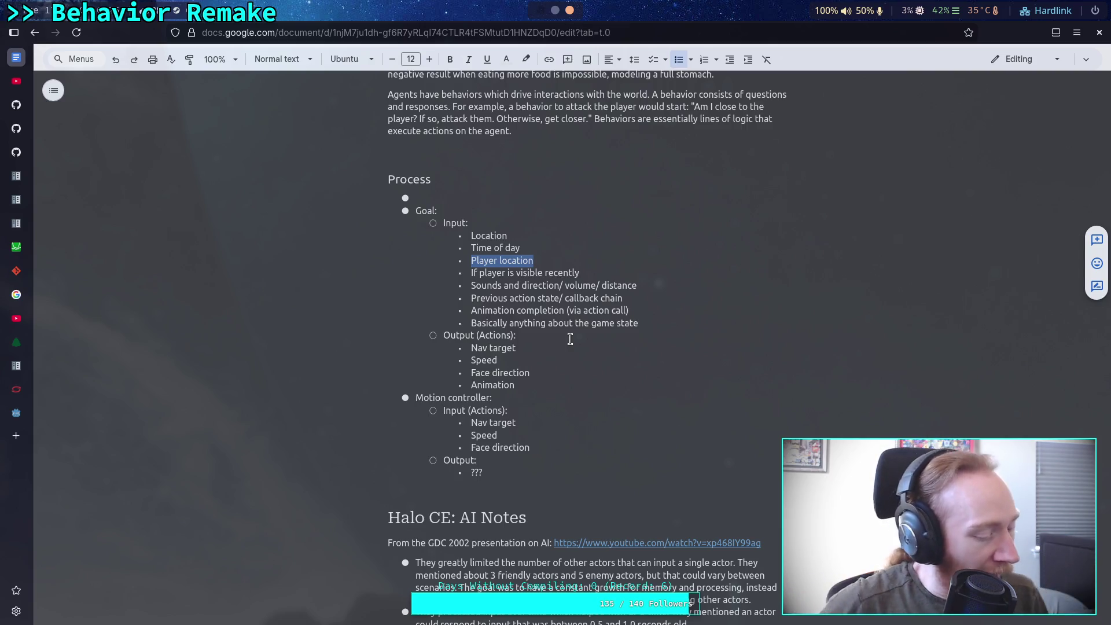
pyautogui.click(538, 245)
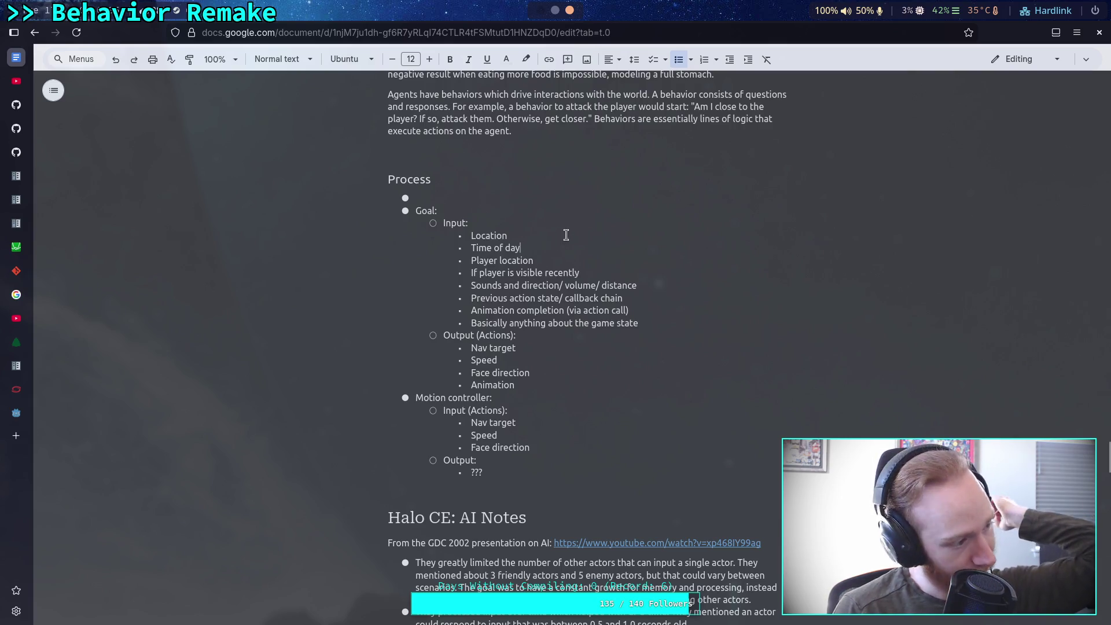
# Place the caret at the end of the Location input.
pyautogui.click(561, 234)
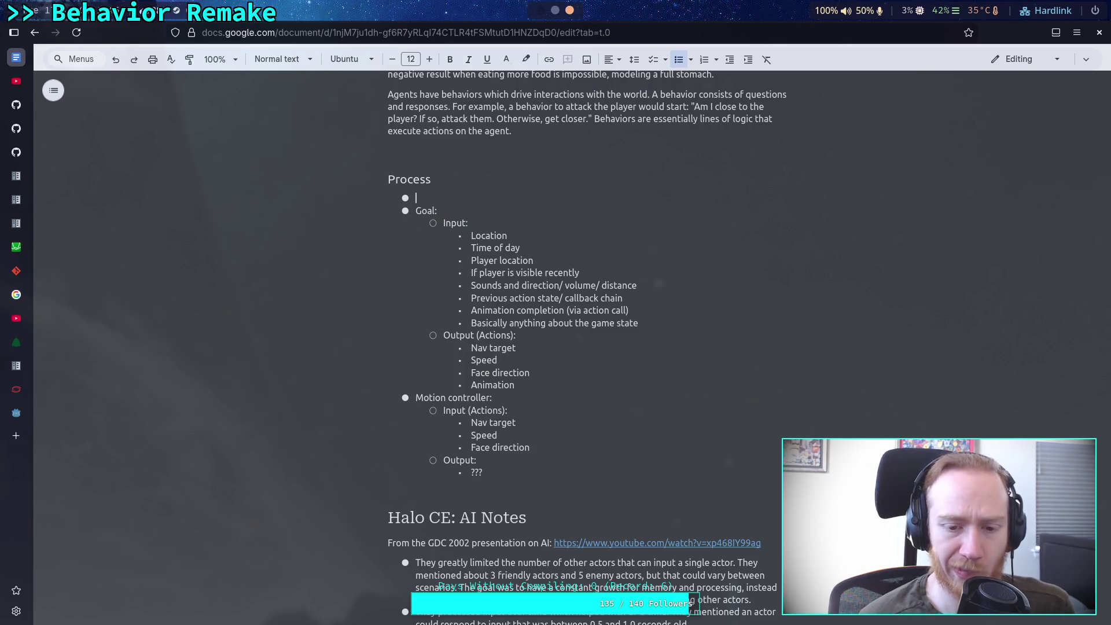
# Check the finished Godot build output, then launch the built editor from the zombie-game workspace.
pyautogui.press('super+3')
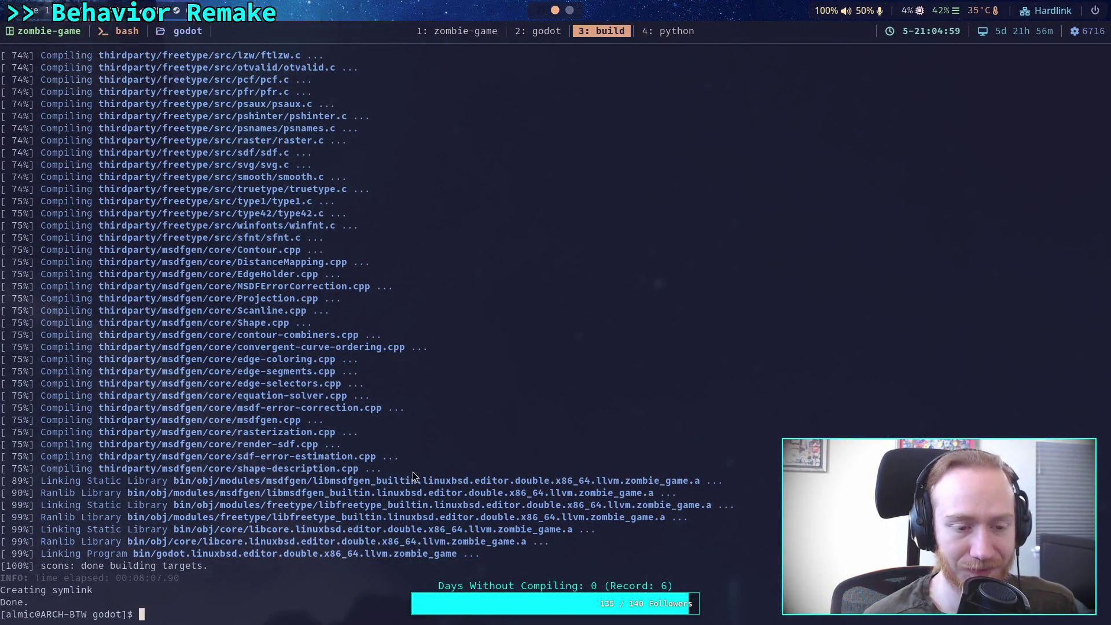
pyautogui.click(537, 29)
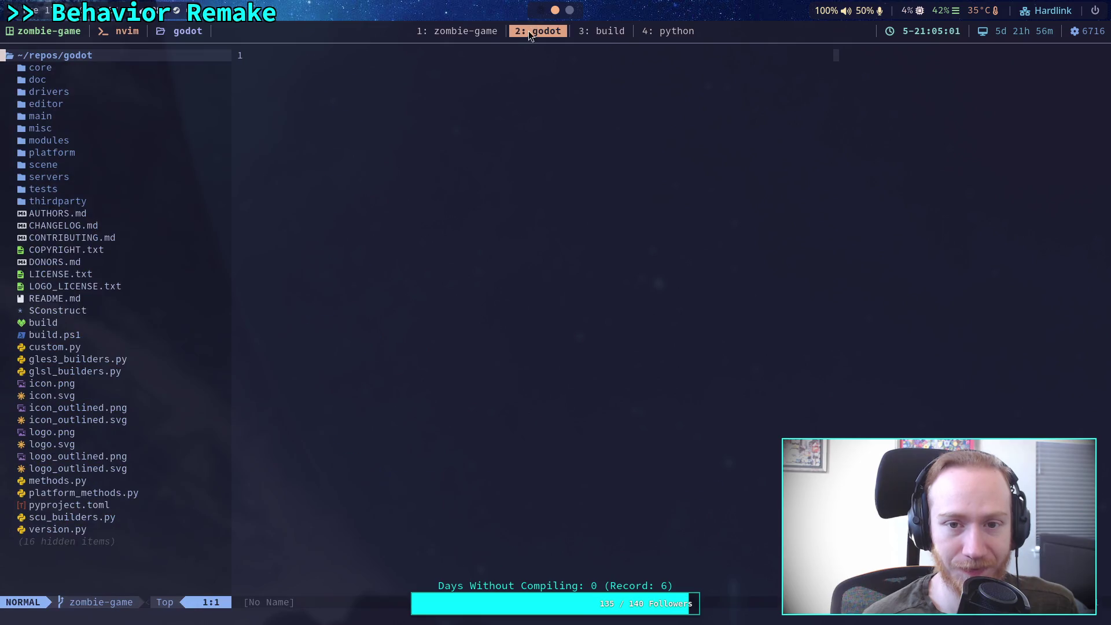
pyautogui.click(484, 33)
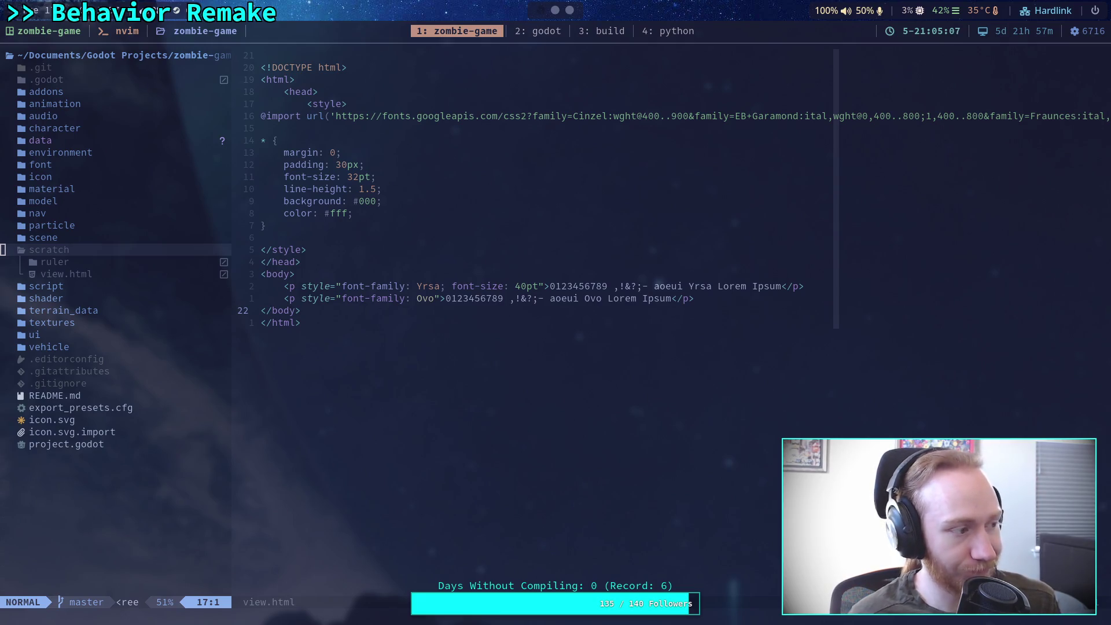
pyautogui.press('super+g')
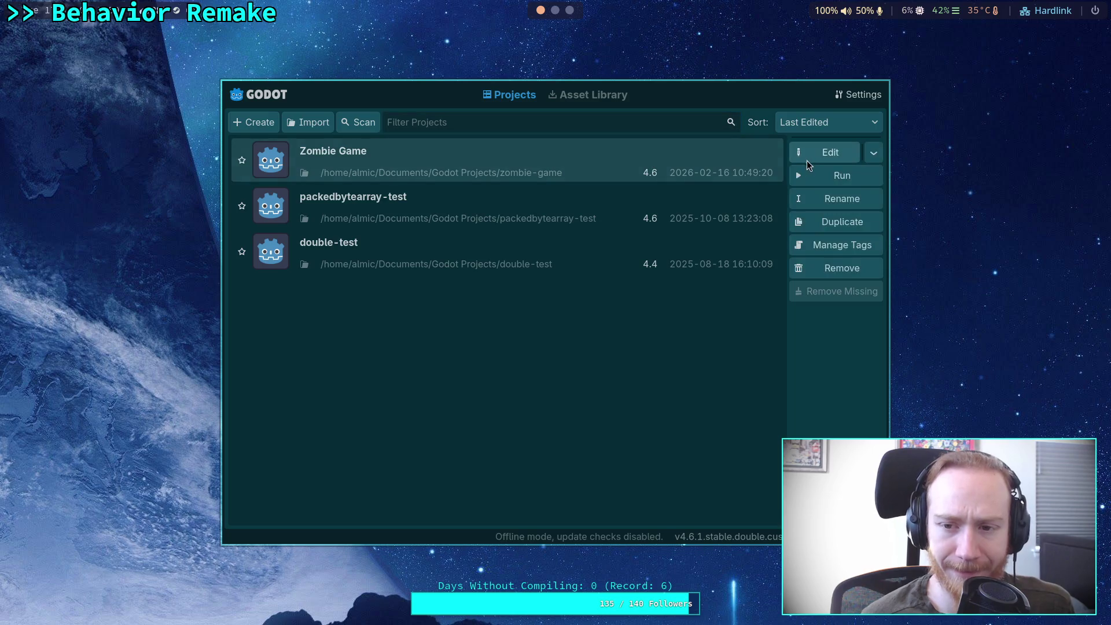
# Open the Zombie Game project for editing and dismiss both script load error messages.
pyautogui.click(807, 160)
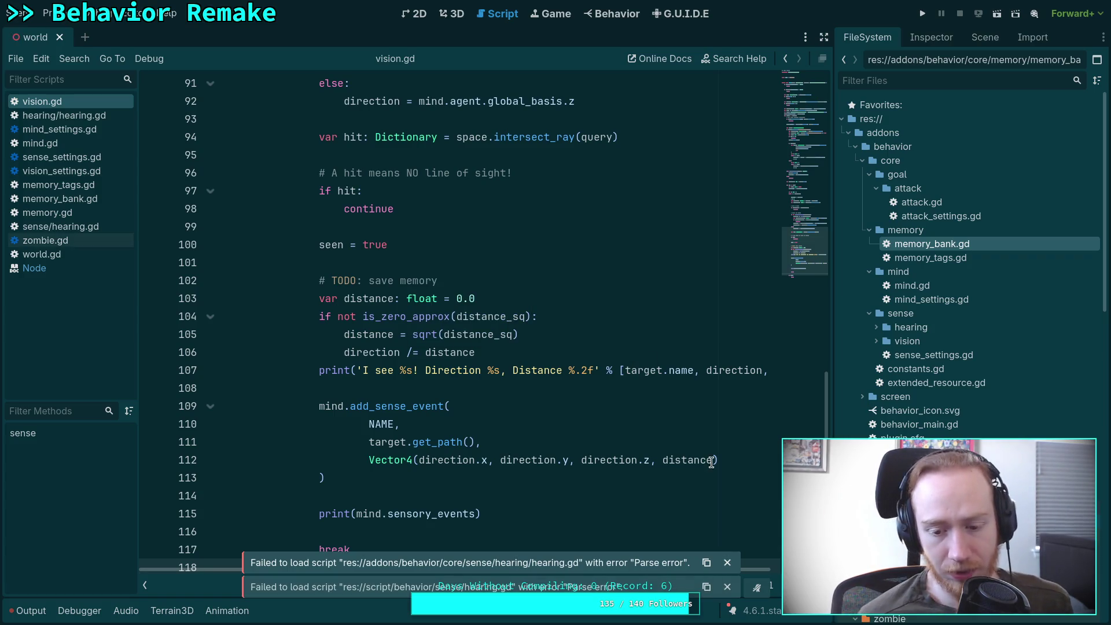
pyautogui.click(727, 562)
pyautogui.click(727, 587)
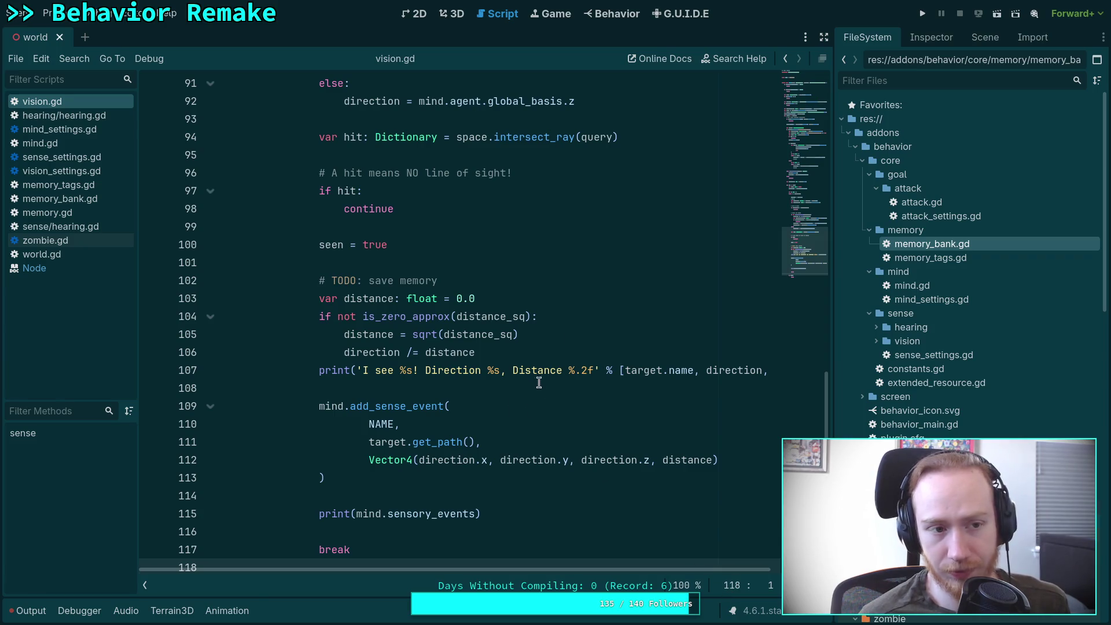
# Check the world scene in 3D and return to vision.gd before switching to the design notes.
pyautogui.hotkey('ctrl', 'F2')
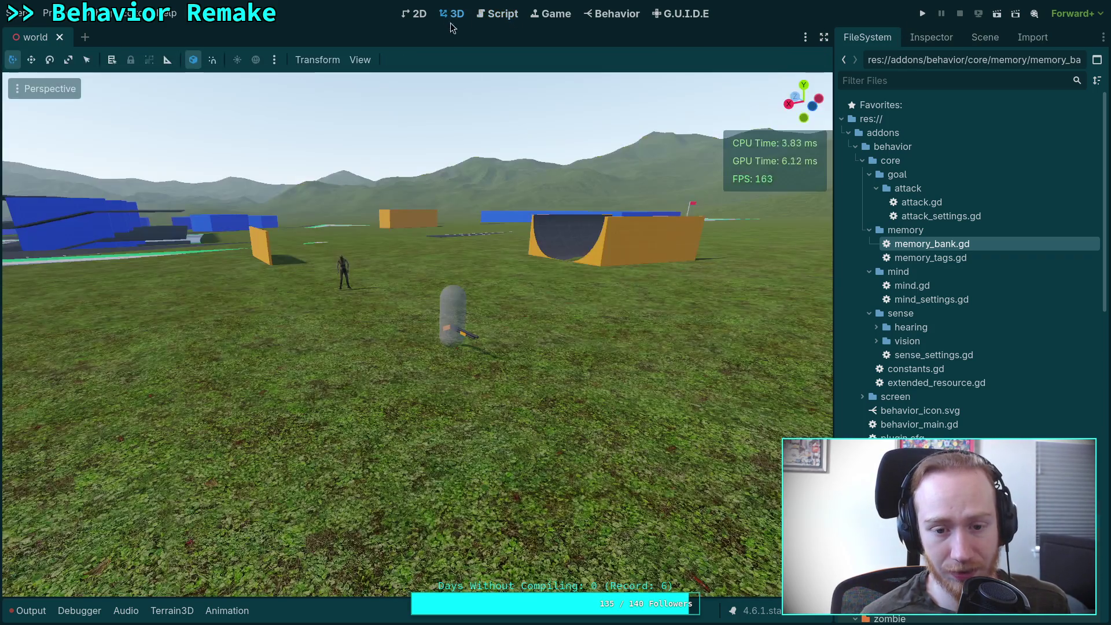
pyautogui.hotkey('ctrl', 'F3')
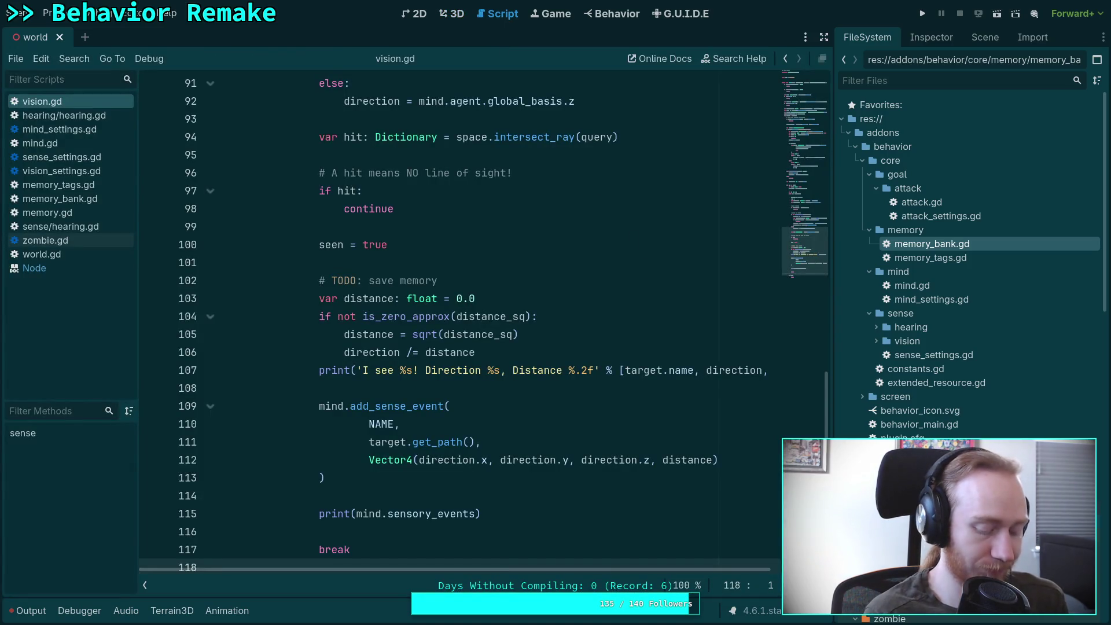
pyautogui.hotkey('alt', 'Tab')
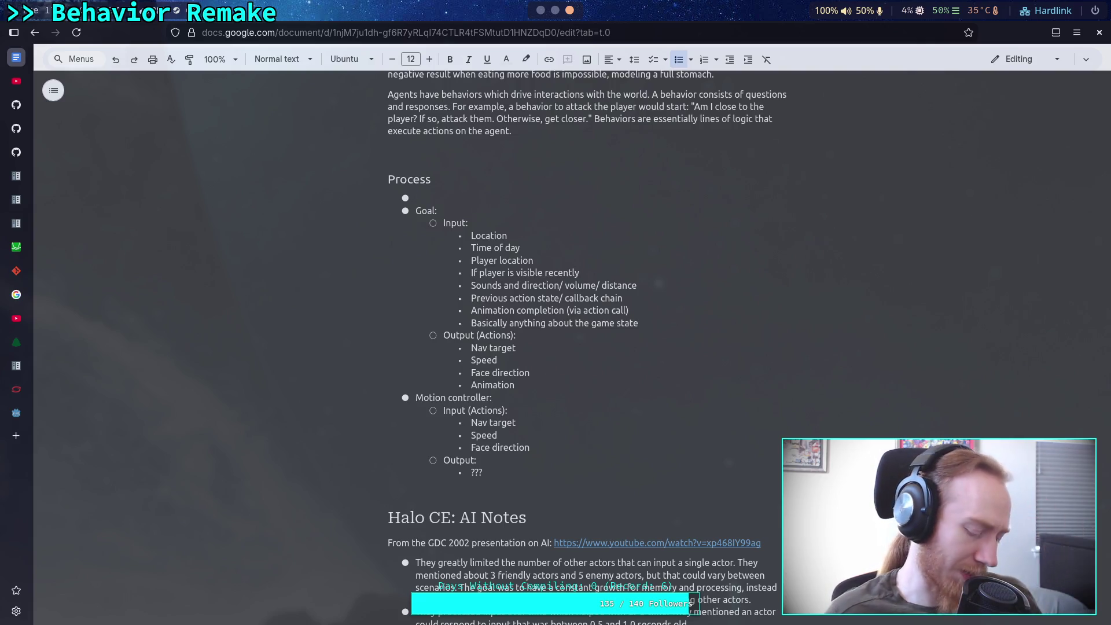
# Return from the Google Docs notes to Godot's vision.gd script.
pyautogui.hotkey('alt', 'Tab')
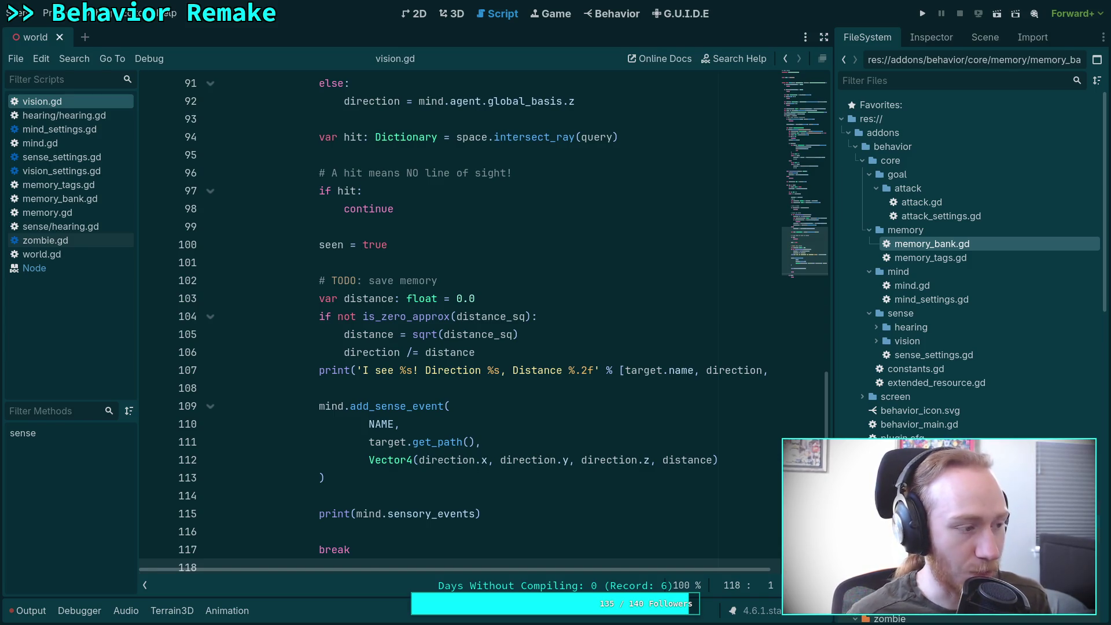
# Close all open scripts in the script editor.
pyautogui.click(588, 390)
pyautogui.rightClick(81, 170)
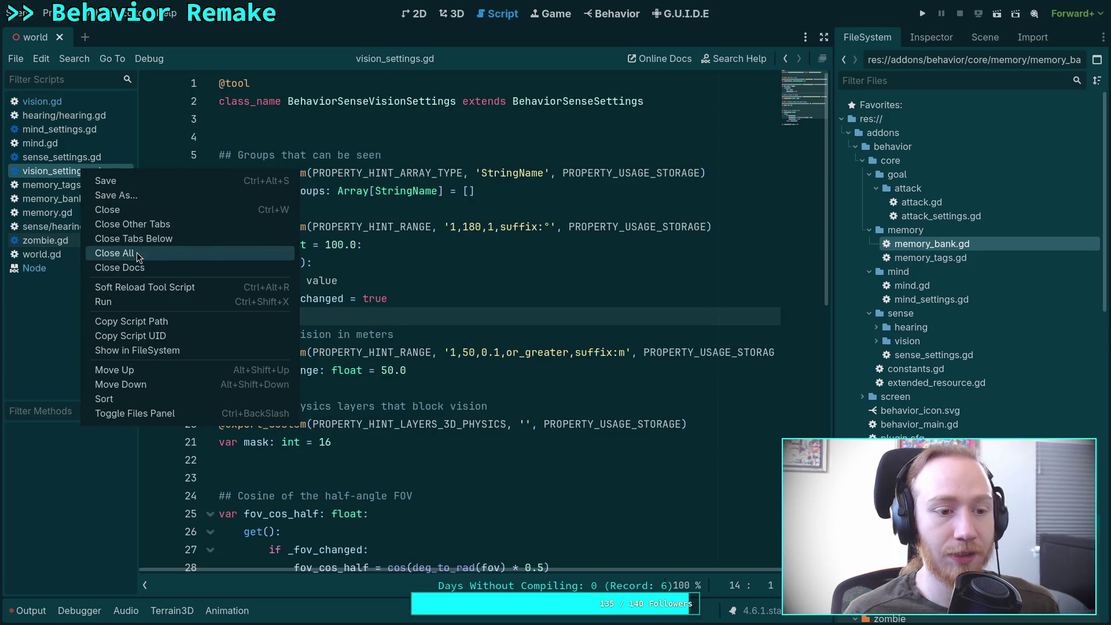
pyautogui.click(275, 259)
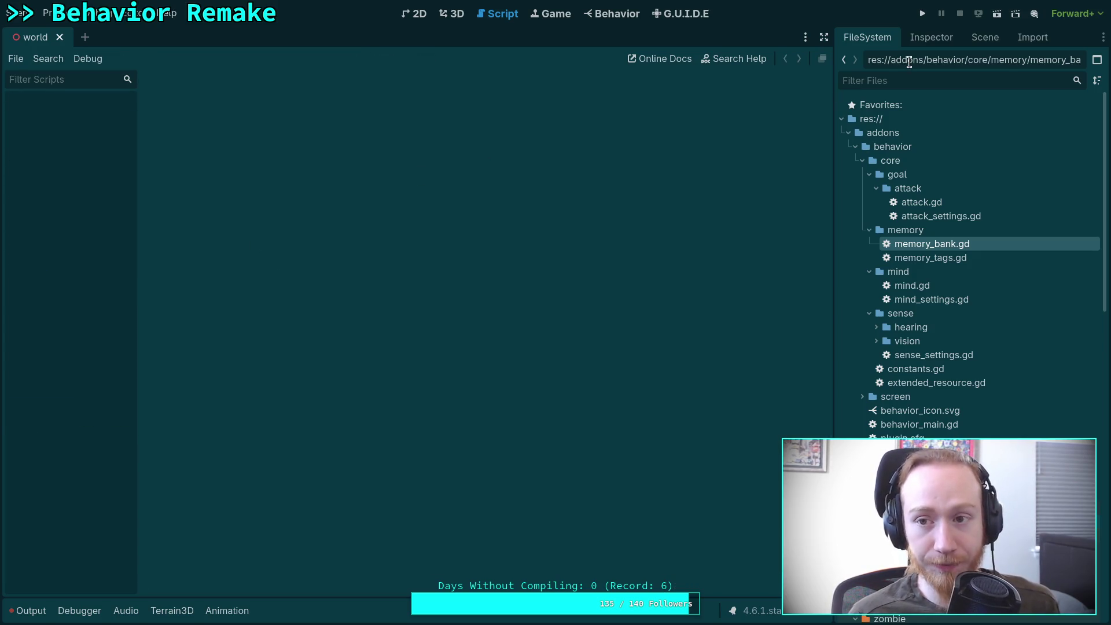
# Clear the engine output log and show the world scene's node tree.
pyautogui.click(30, 611)
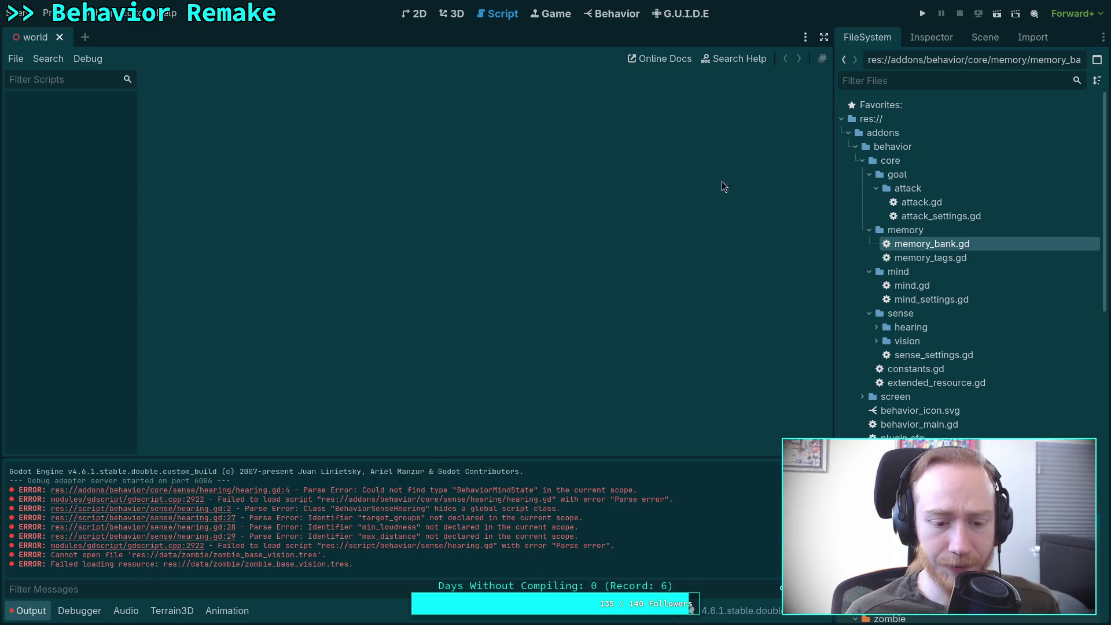
pyautogui.click(822, 469)
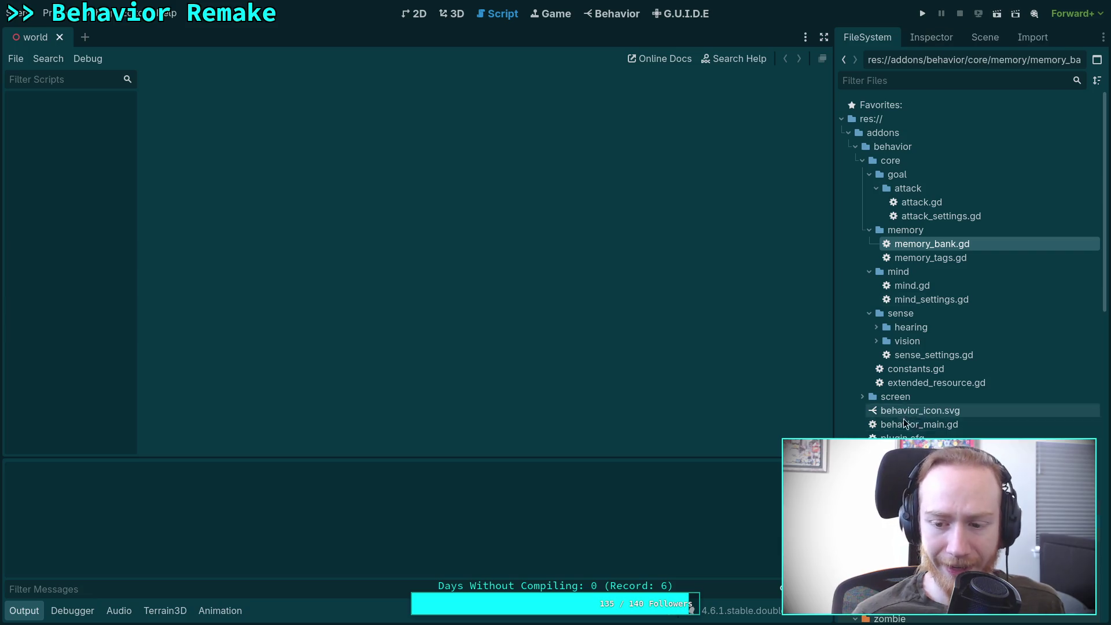
pyautogui.scroll(-10, 907, 416)
pyautogui.click(985, 37)
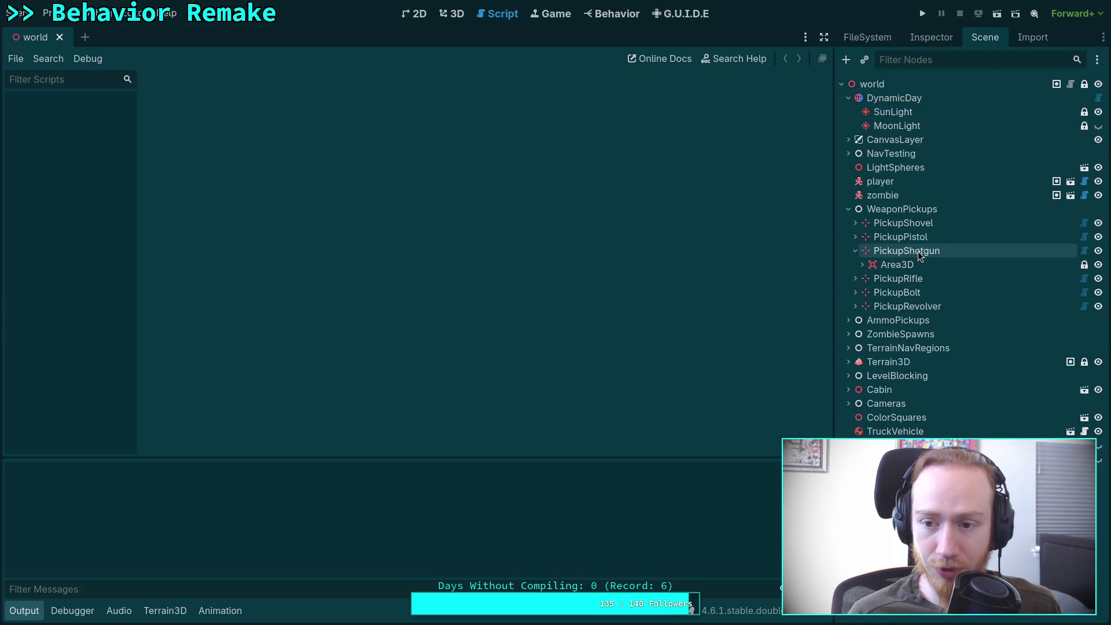
# Inspect the zombie node's Transform properties, then save the world scene and switch to 3D view.
pyautogui.click(883, 195)
pyautogui.click(931, 37)
pyautogui.scroll(-10, 984, 383)
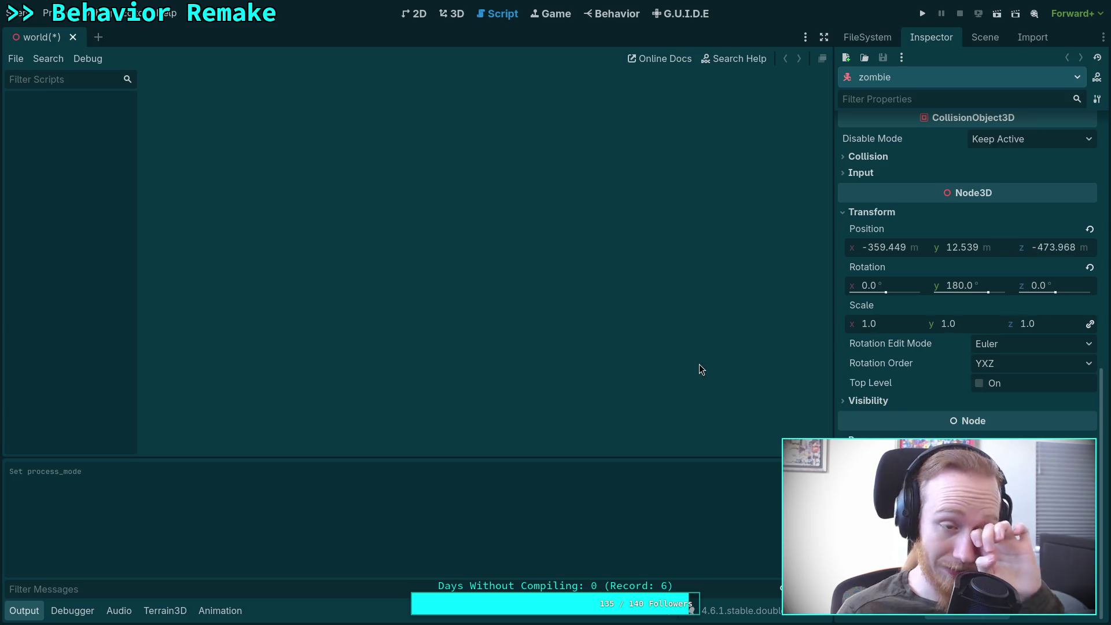
pyautogui.hotkey('ctrl', 's')
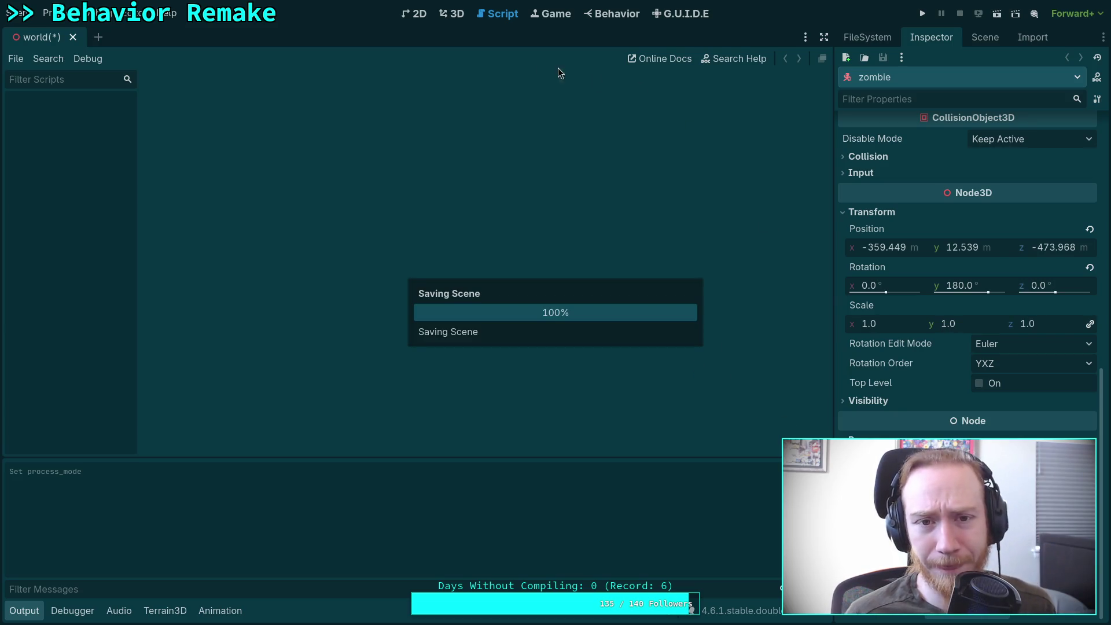
pyautogui.click(451, 15)
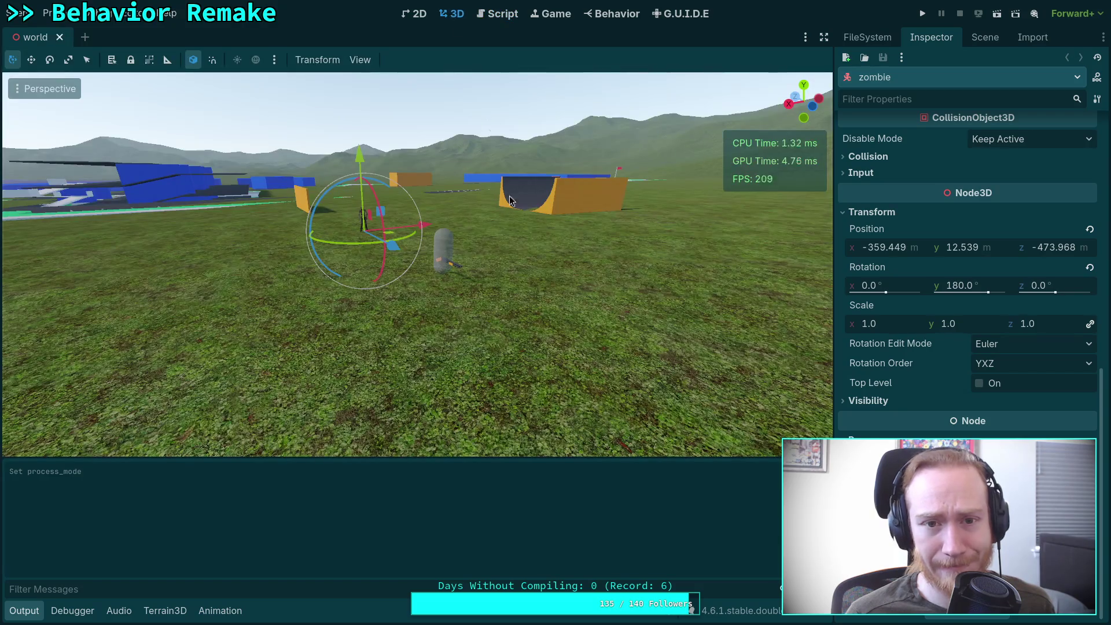
pyautogui.hotkey('ctrl', 's')
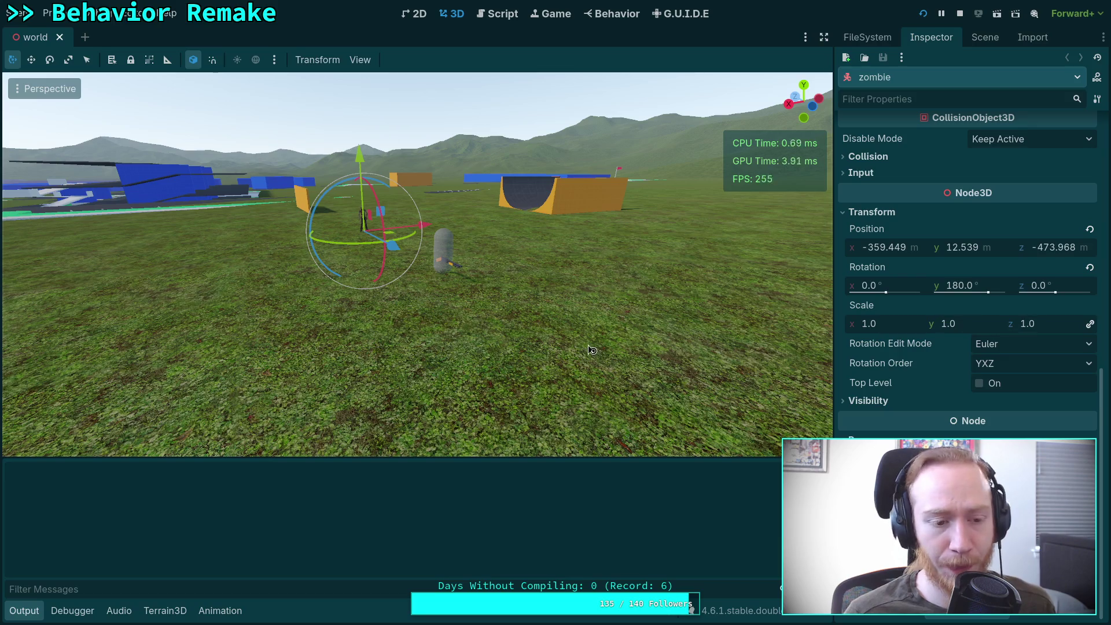
# Run the game, walk past the zombie toward the orange and red boxes, and go fullscreen.
pyautogui.press('F5')
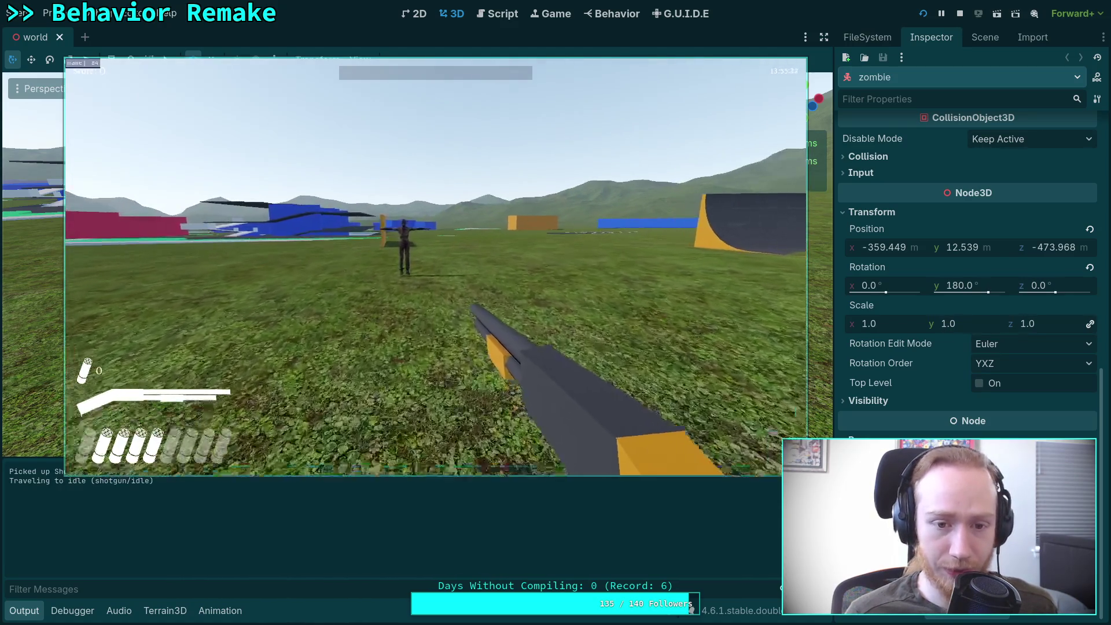
pyautogui.press('w')
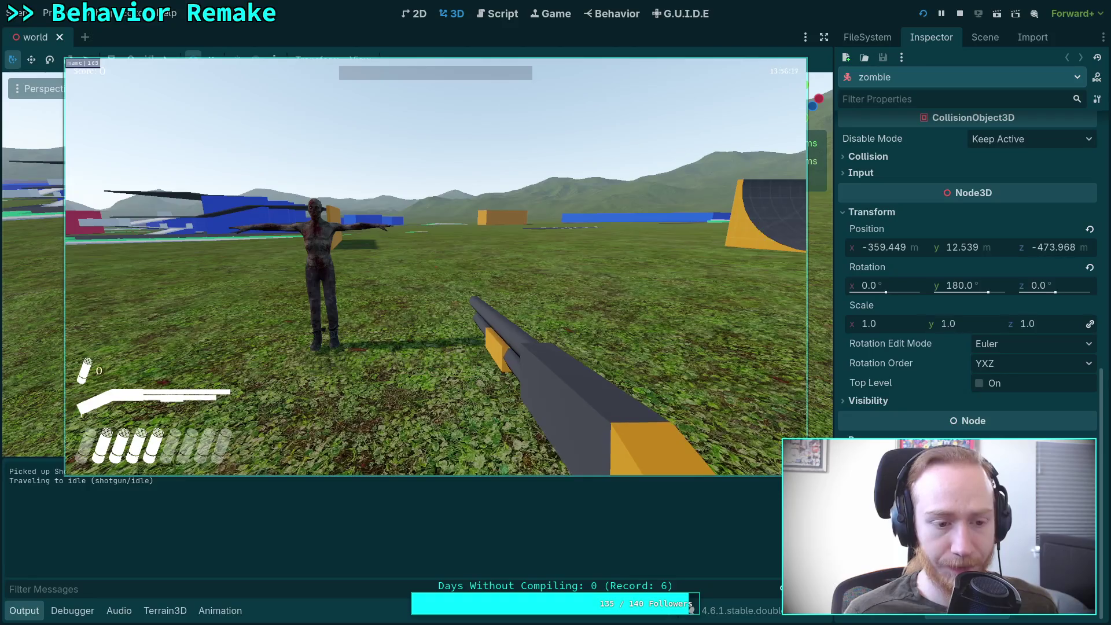
pyautogui.press('w')
pyautogui.press('w')
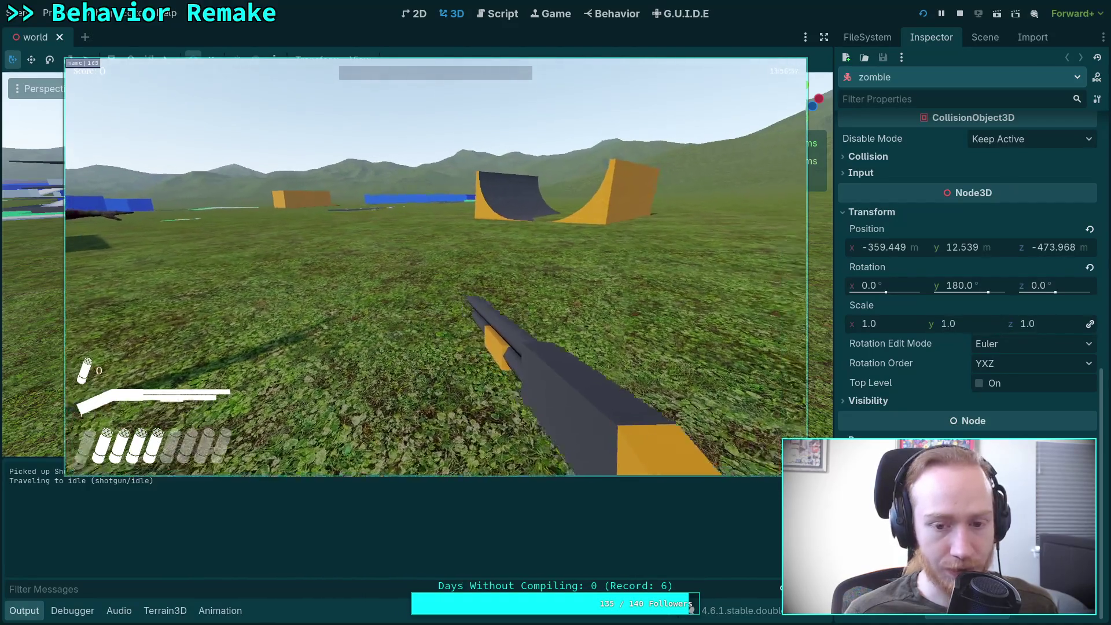
pyautogui.press('w')
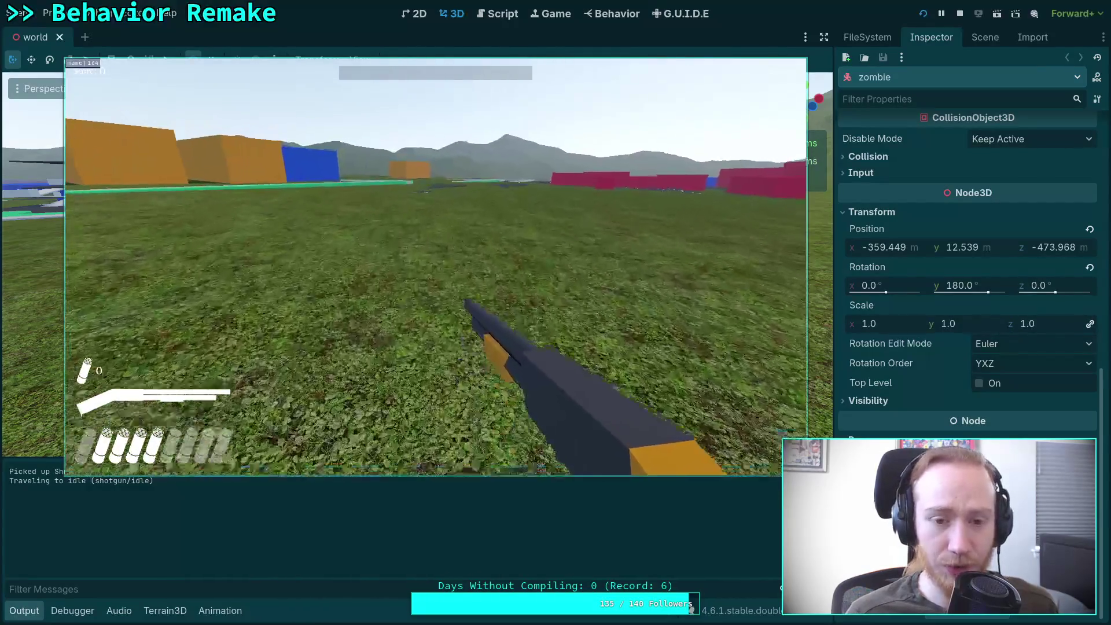
# Walk across the field back toward the zombie near the ramps, then pause and quit.
pyautogui.press('w')
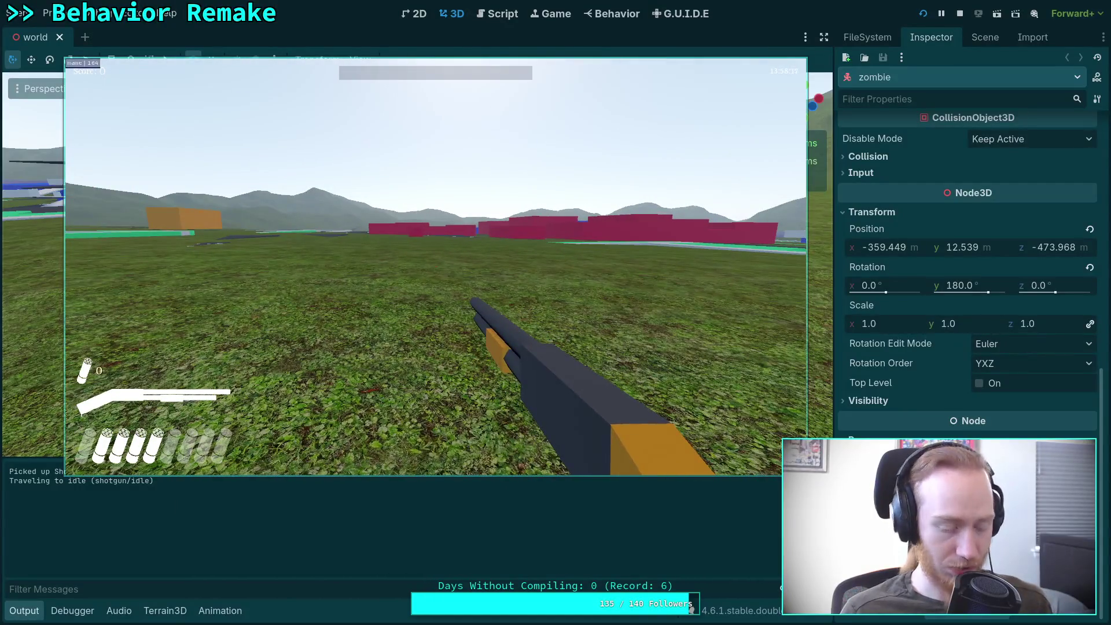
pyautogui.press('F11')
pyautogui.press('w')
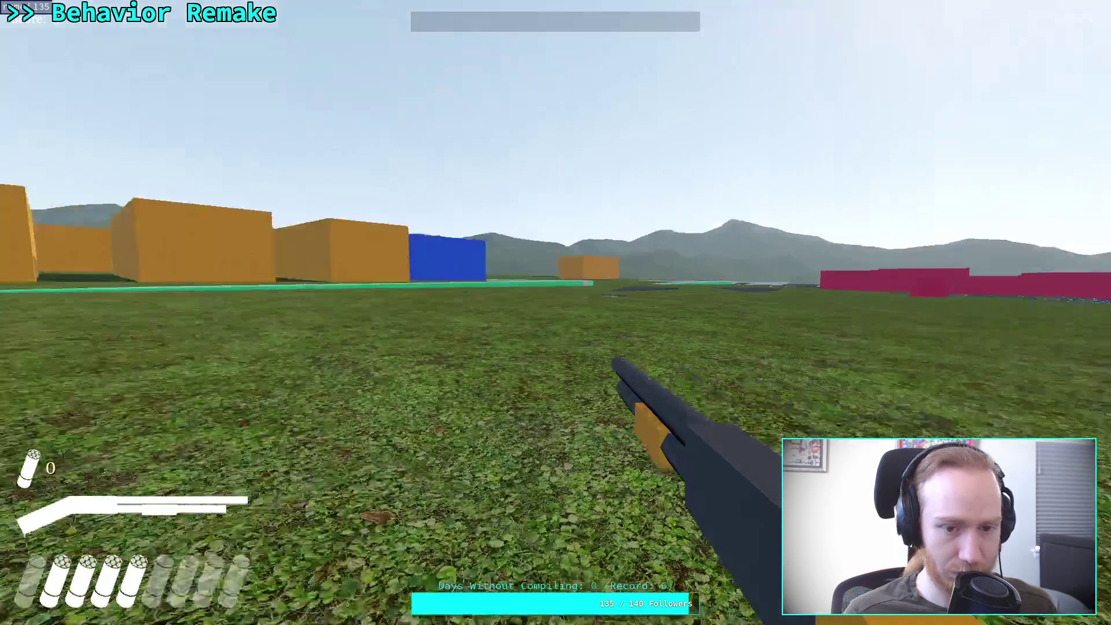
pyautogui.press('w')
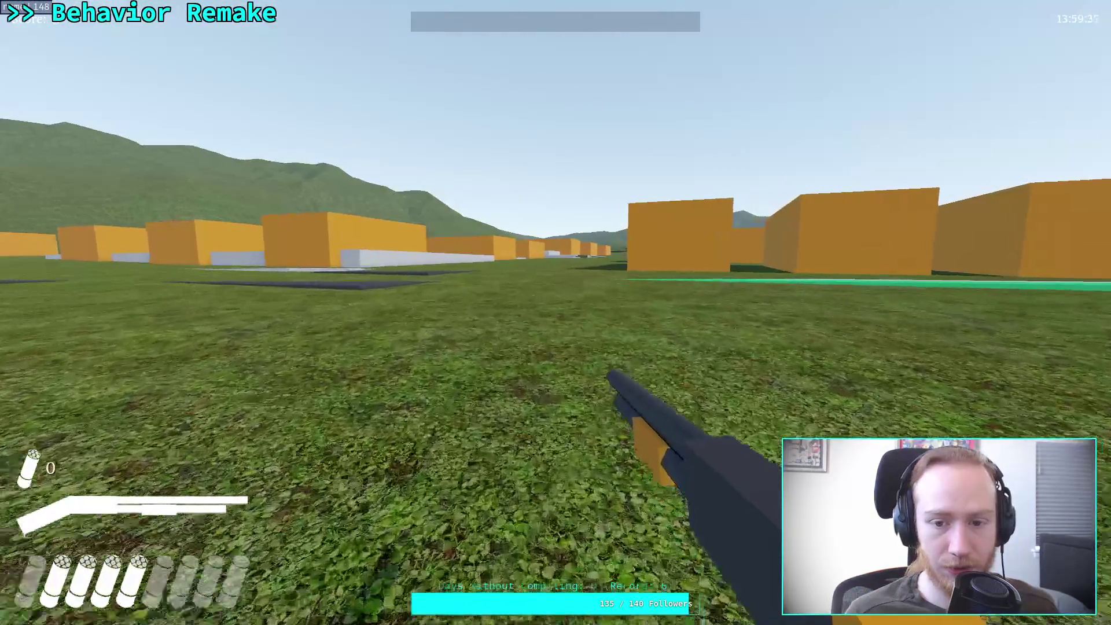
pyautogui.press('w')
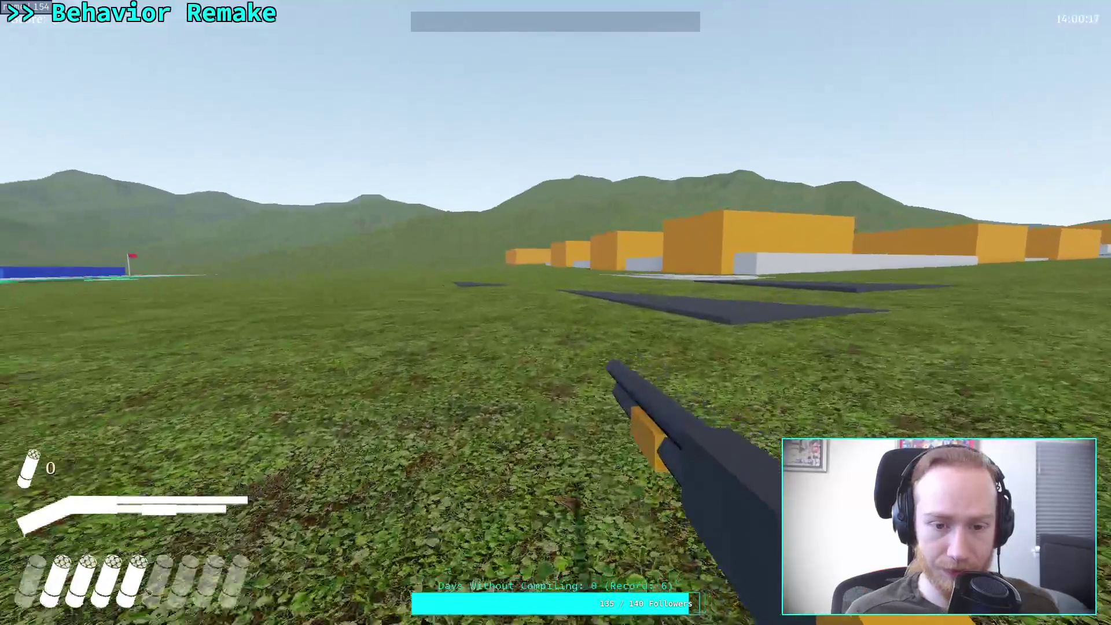
pyautogui.press('w')
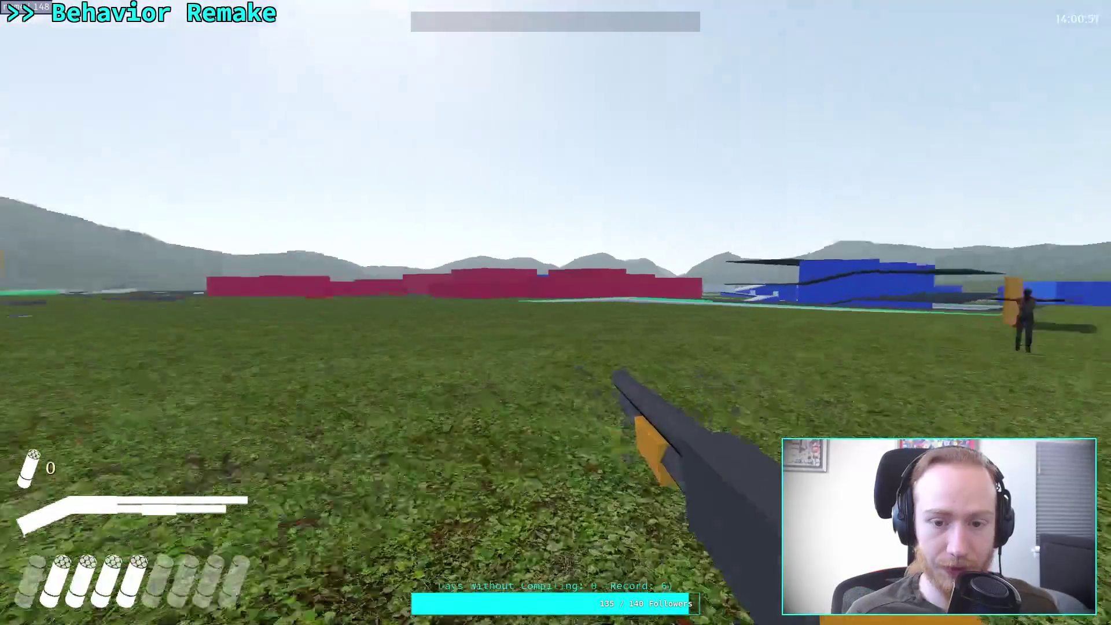
pyautogui.press('w')
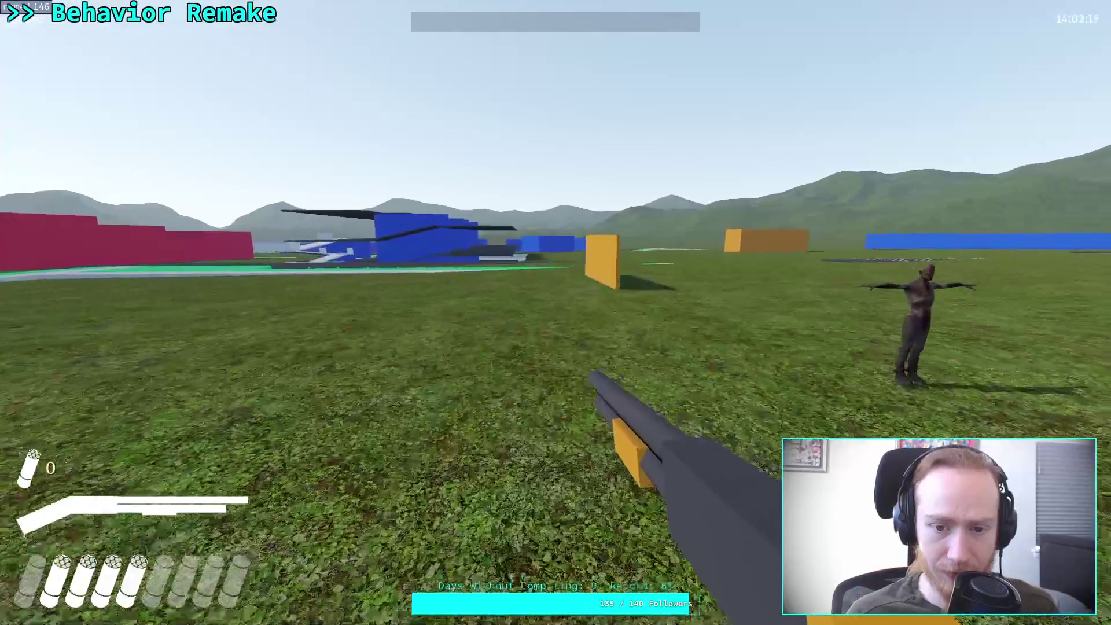
pyautogui.press('w')
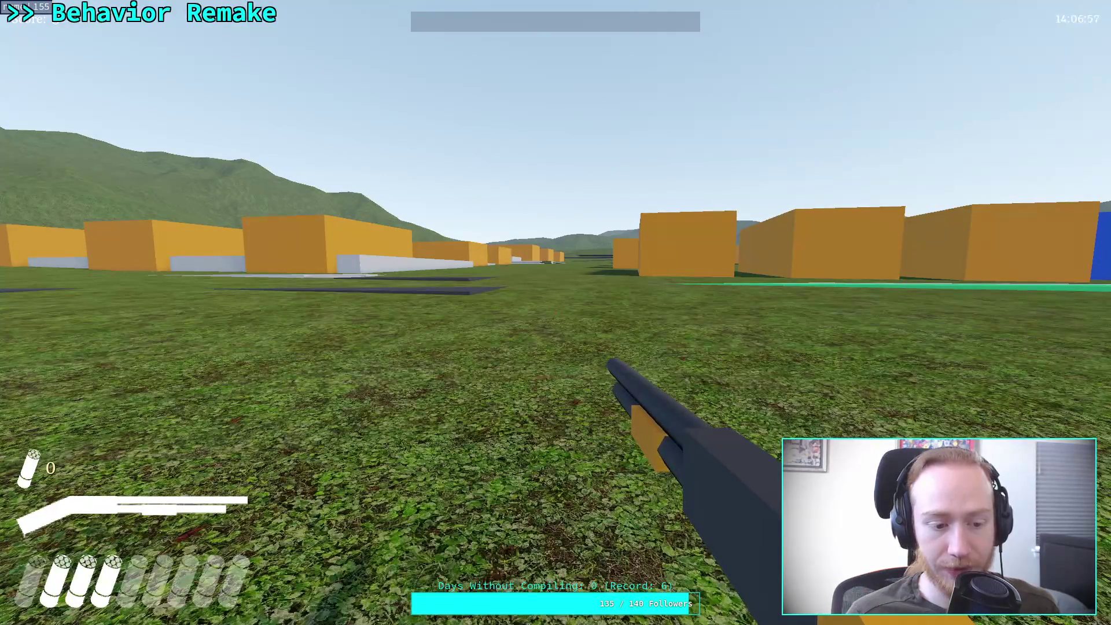
pyautogui.press('Escape')
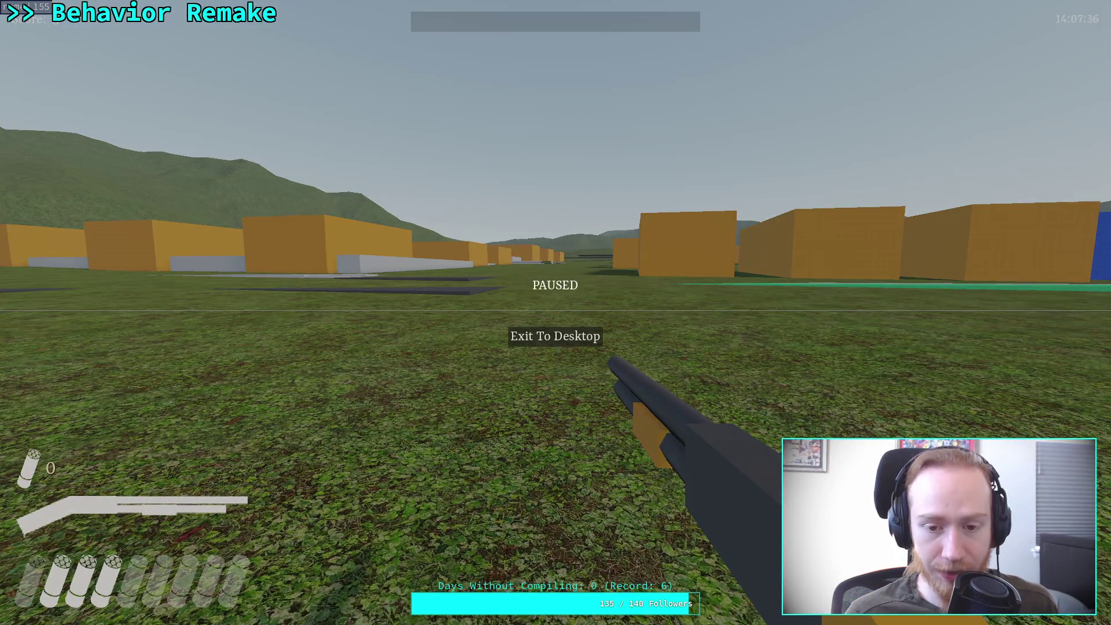
pyautogui.click(536, 334)
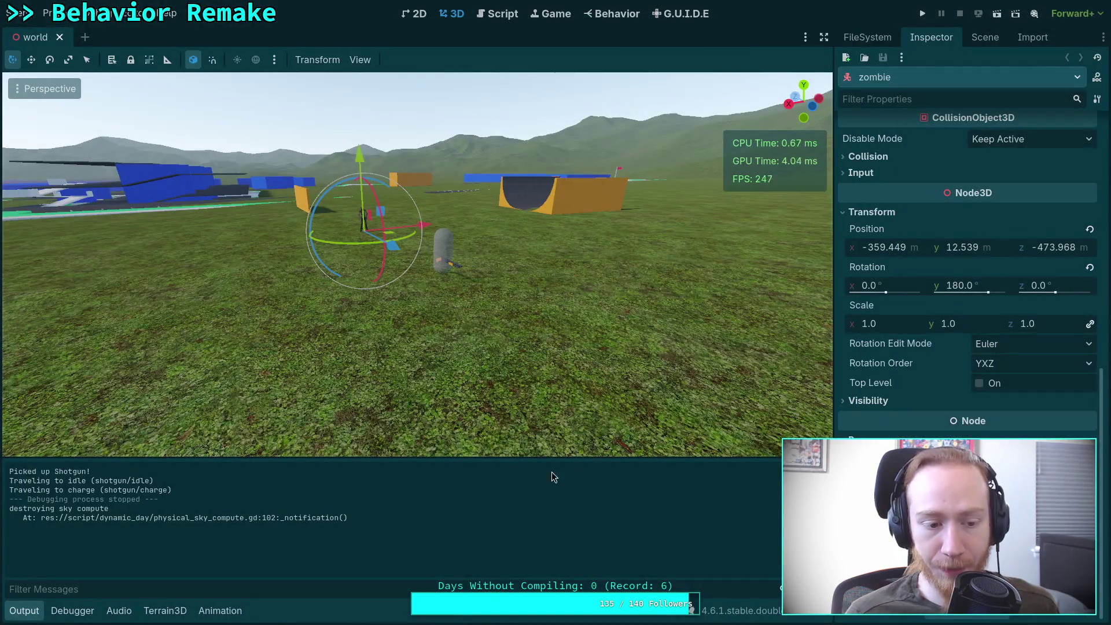
# Fly the editor camera over the field, then select and frame the PickupShovel node.
pyautogui.rightClick(424, 430)
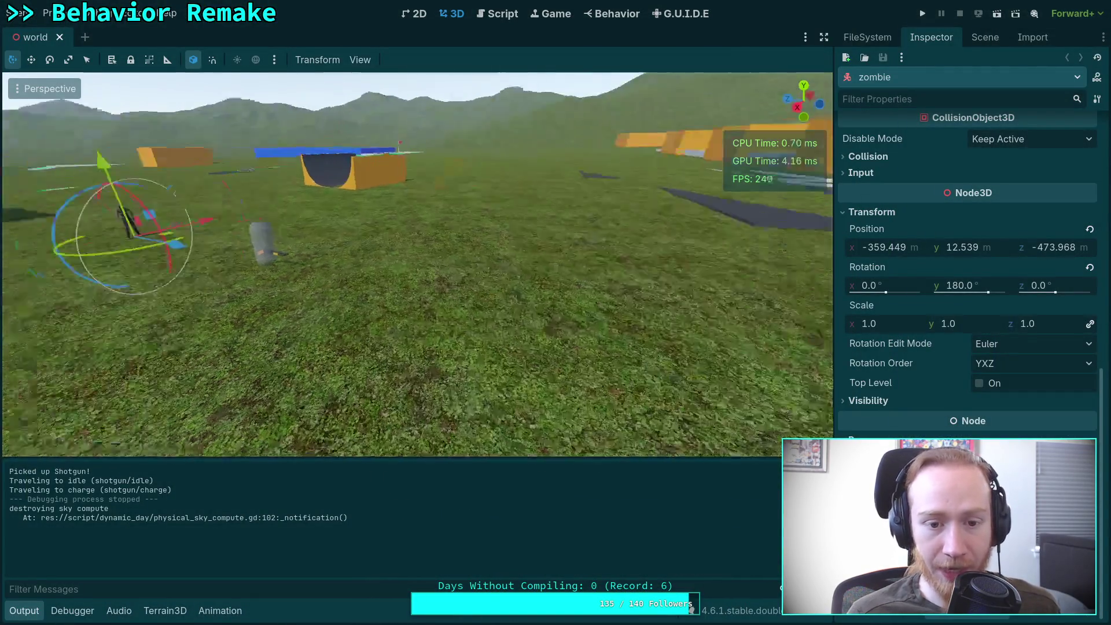
pyautogui.press('w')
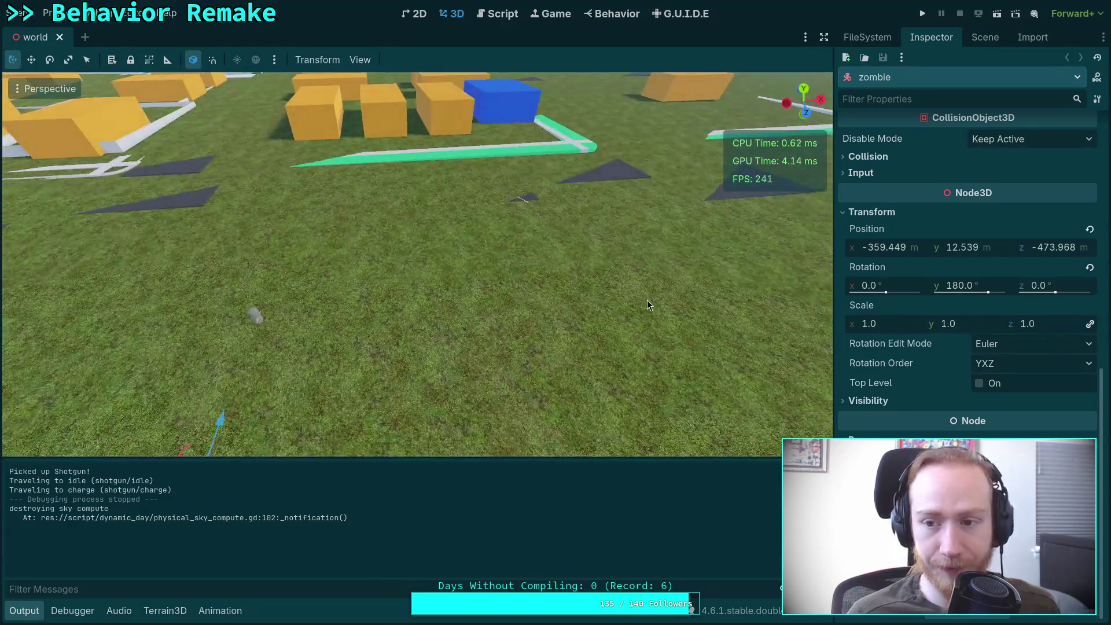
pyautogui.click(984, 37)
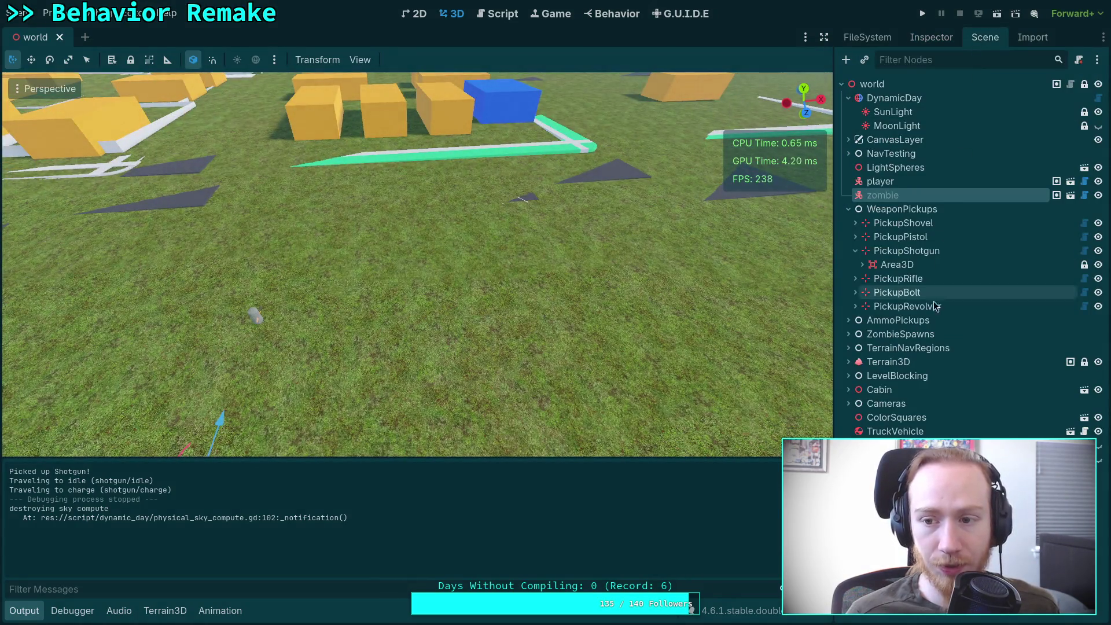
pyautogui.click(907, 229)
pyautogui.press('f')
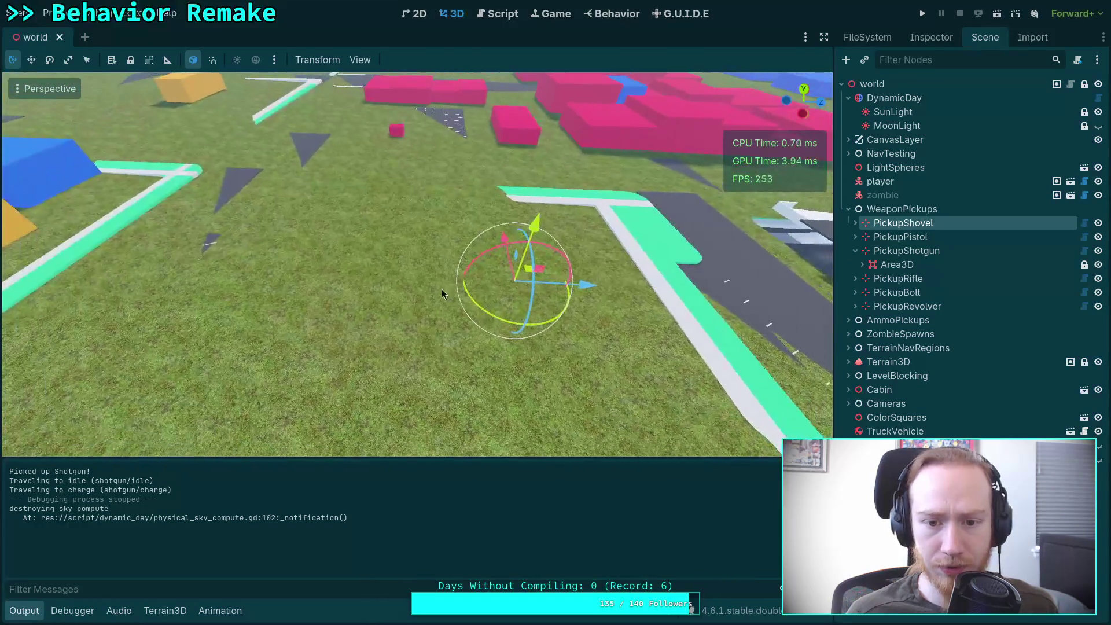
# Move the shovel pickup across the grass and lower it toward the ground.
pyautogui.moveTo(543, 248); pyautogui.dragTo(560, 278)
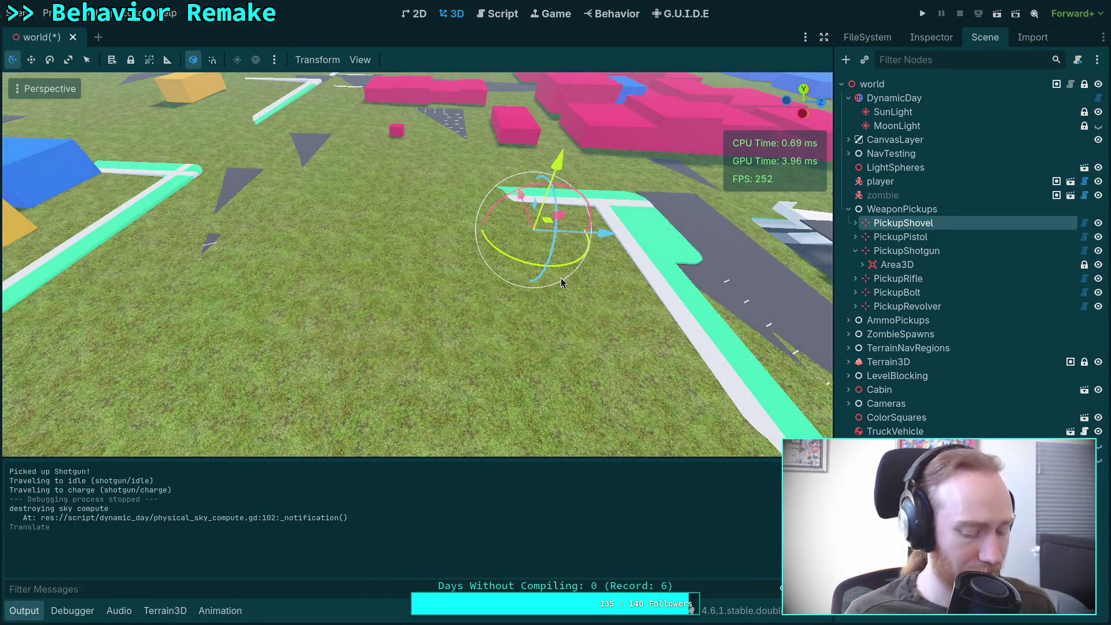
pyautogui.press('f')
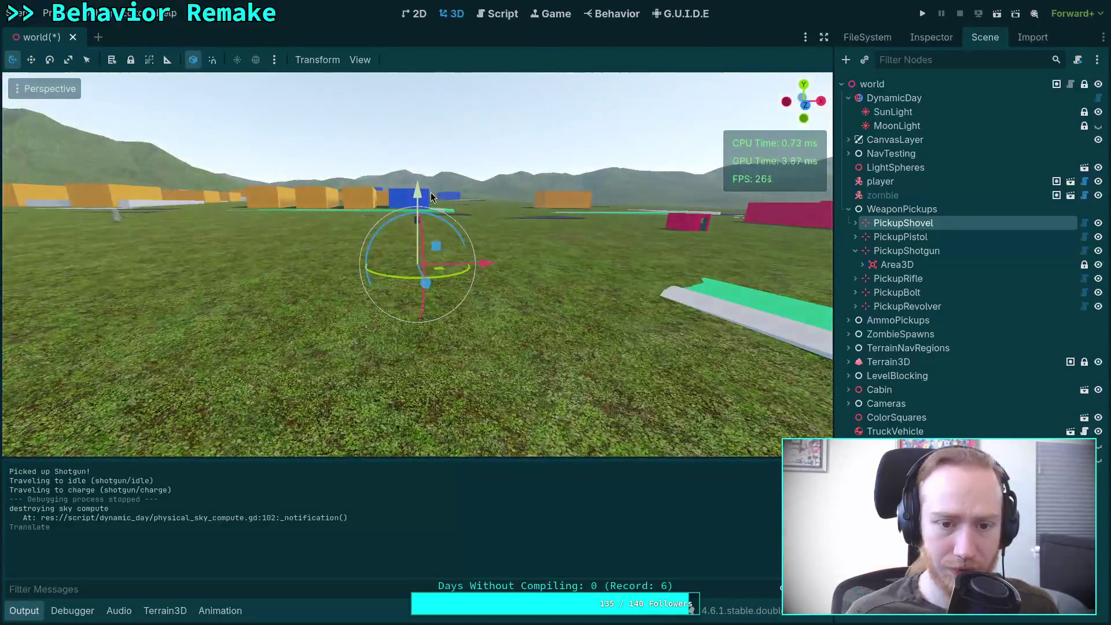
pyautogui.moveTo(420, 200)
pyautogui.mouseDown()
pyautogui.moveTo(424, 258)
pyautogui.moveTo(454, 301)
pyautogui.moveTo(527, 303)
pyautogui.moveTo(407, 187)
pyautogui.moveTo(420, 176)
pyautogui.mouseUp()
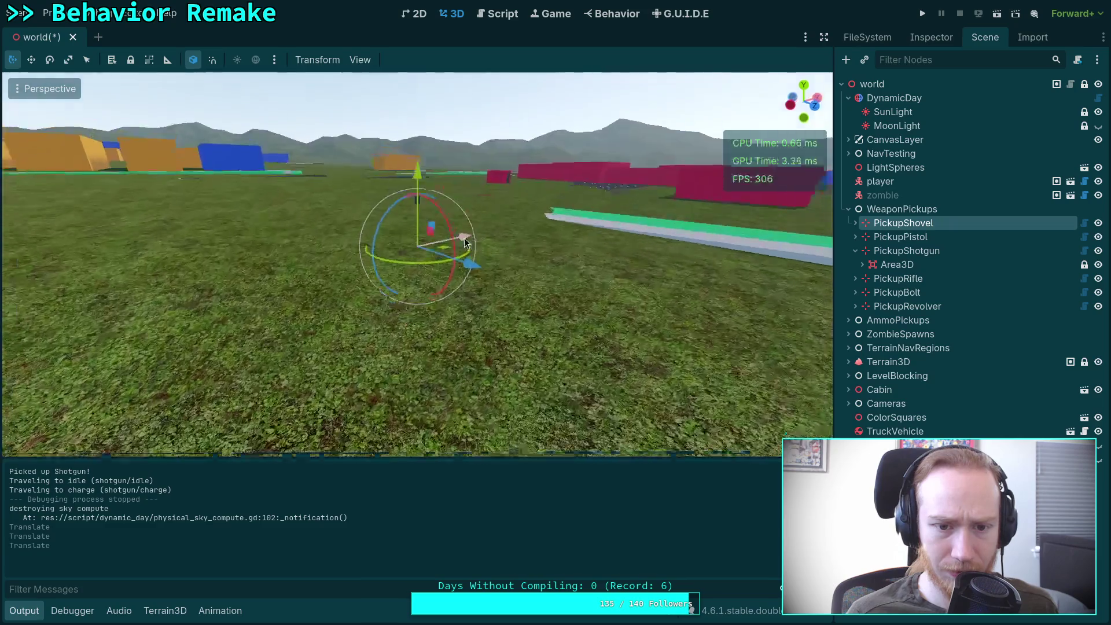
pyautogui.scroll(3, 484, 292)
pyautogui.moveTo(490, 282)
pyautogui.mouseDown()
pyautogui.moveTo(547, 229)
pyautogui.moveTo(494, 218)
pyautogui.mouseUp()
pyautogui.moveTo(416, 101)
pyautogui.mouseDown()
pyautogui.moveTo(468, 241)
pyautogui.moveTo(417, 235)
pyautogui.moveTo(496, 254)
pyautogui.mouseUp()
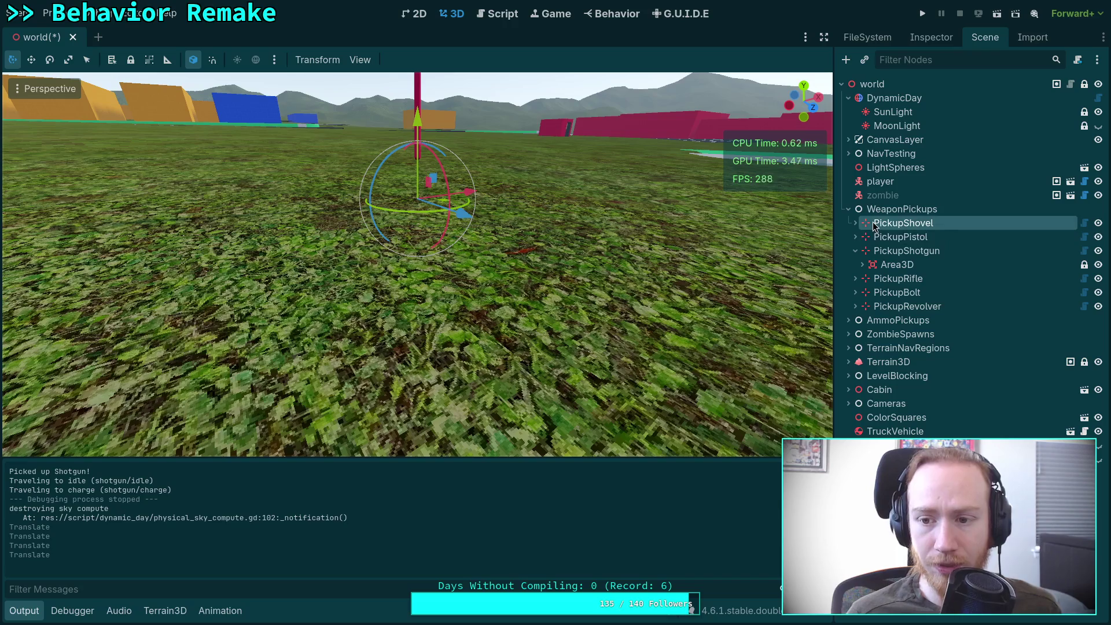
# Set the PickupShovel's Gizmo Extents to 0.25 m in the Inspector.
pyautogui.click(931, 37)
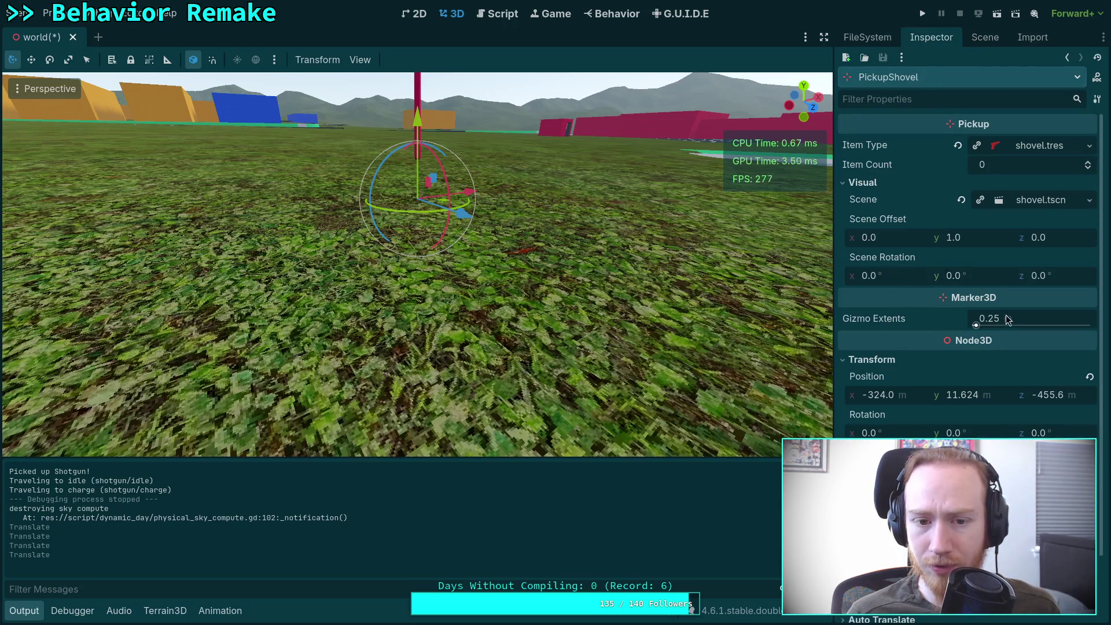
pyautogui.moveTo(678, 261)
pyautogui.mouseDown()
pyautogui.moveTo(675, 210)
pyautogui.moveTo(611, 188)
pyautogui.moveTo(582, 147)
pyautogui.mouseUp()
pyautogui.click(360, 60)
pyautogui.moveTo(531, 173)
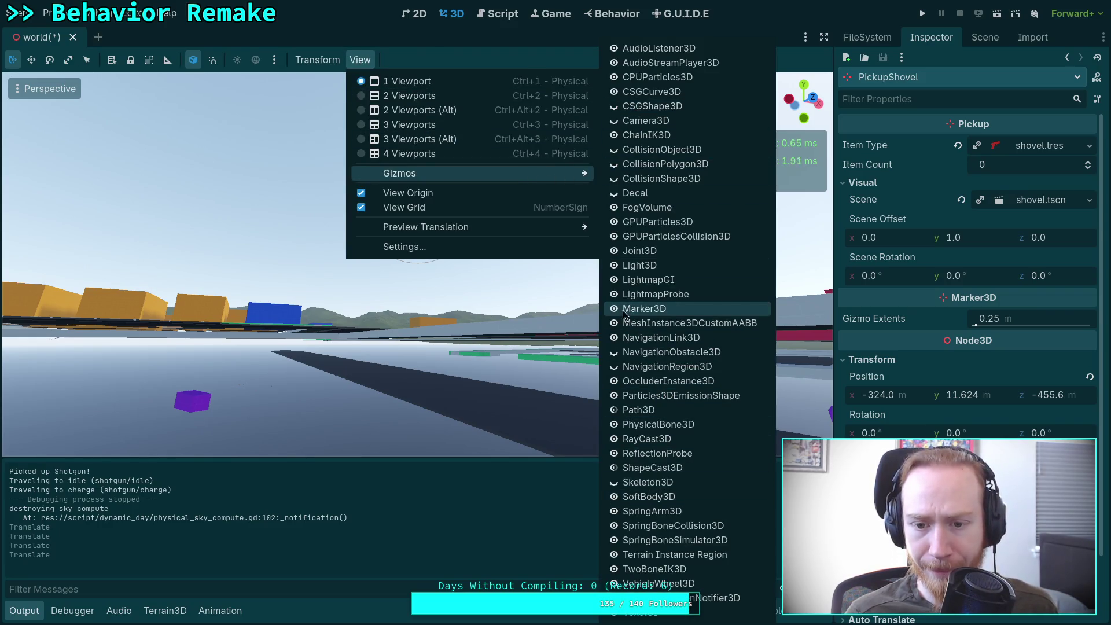
pyautogui.click(771, 22)
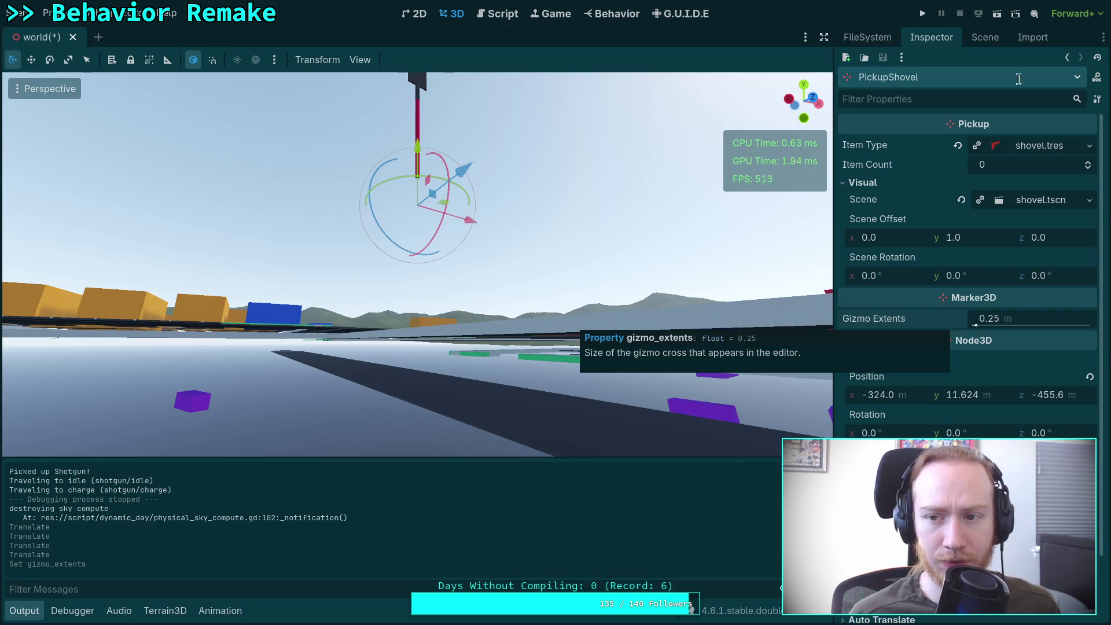
# Expand PickupPistol in the Scene tree to reveal its collision children and select it.
pyautogui.click(984, 37)
pyautogui.click(856, 237)
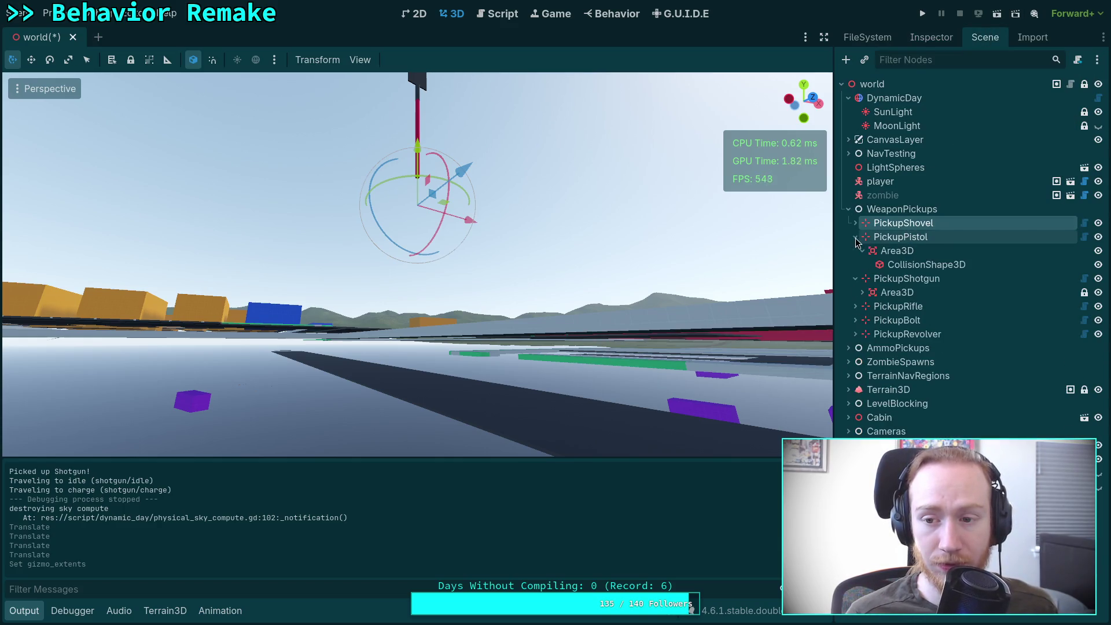
pyautogui.click(889, 238)
# Raise the pistol pickup slightly above the ground and check it from a low angle.
pyautogui.press('f')
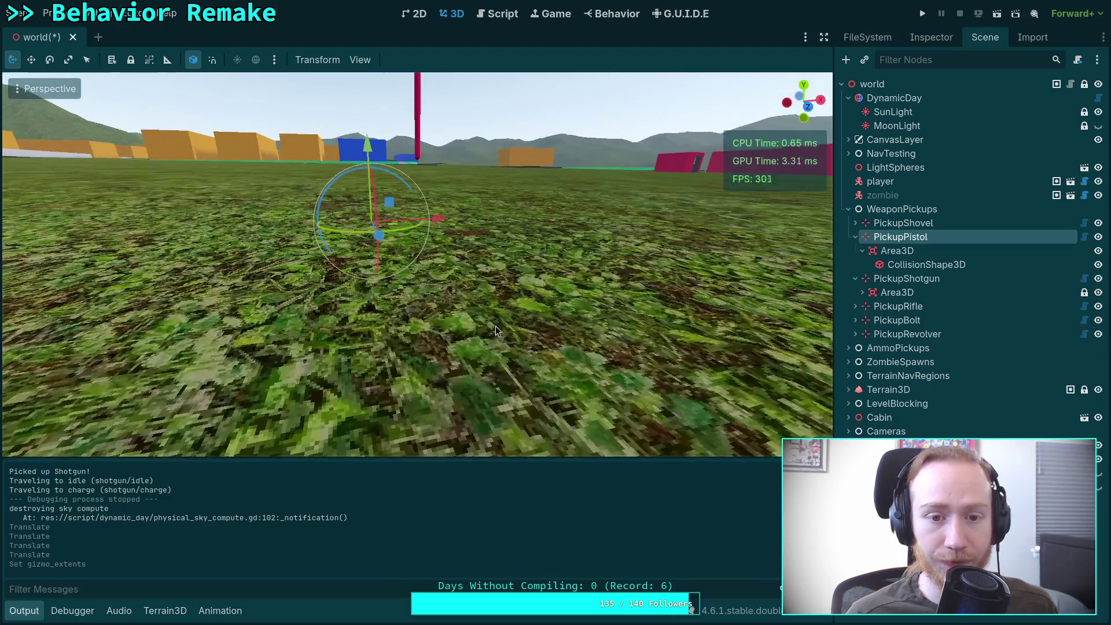
pyautogui.scroll(3, 415, 192)
pyautogui.moveTo(415, 192)
pyautogui.mouseDown()
pyautogui.moveTo(422, 66)
pyautogui.moveTo(450, 160)
pyautogui.moveTo(418, 193)
pyautogui.moveTo(455, 208)
pyautogui.mouseUp()
pyautogui.scroll(-3, 450, 159)
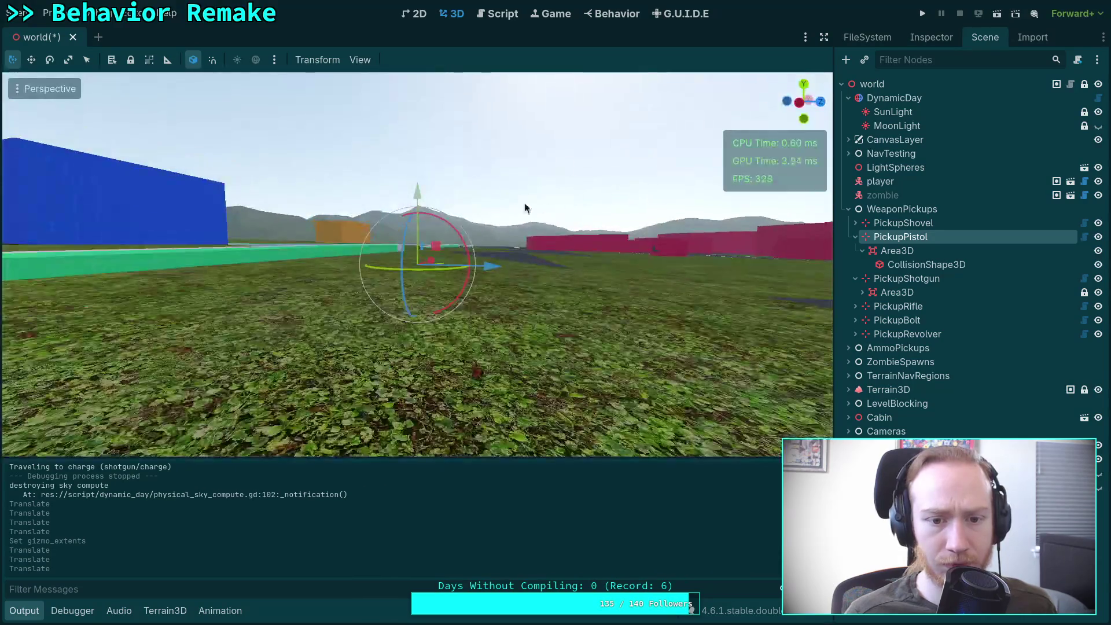
pyautogui.scroll(4, 460, 202)
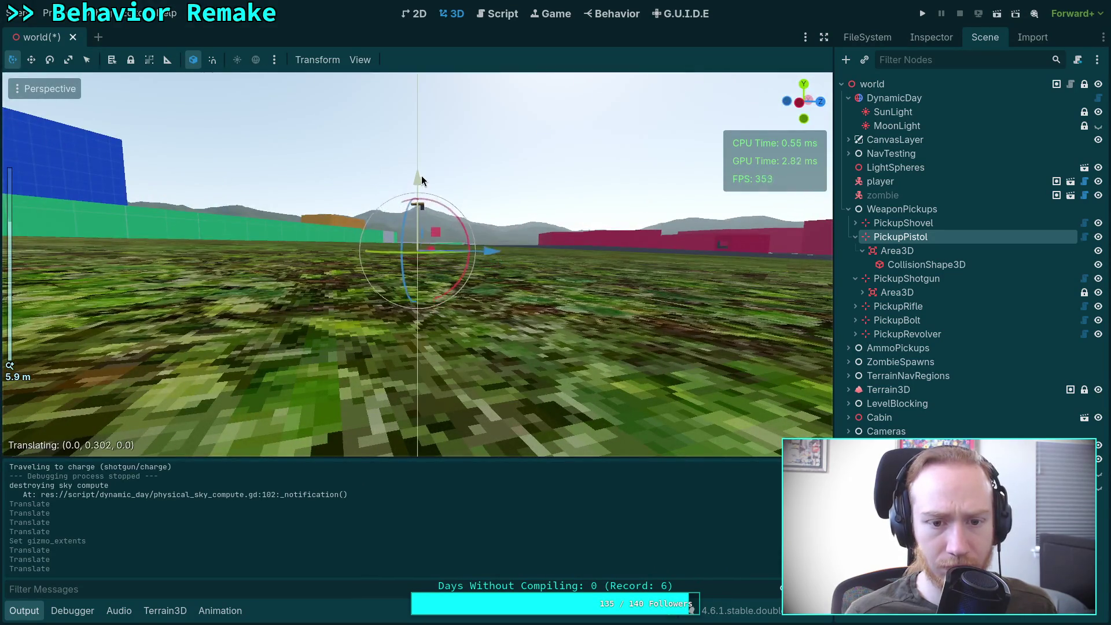
pyautogui.scroll(5, 422, 169)
pyautogui.moveTo(468, 262); pyautogui.dragTo(485, 263)
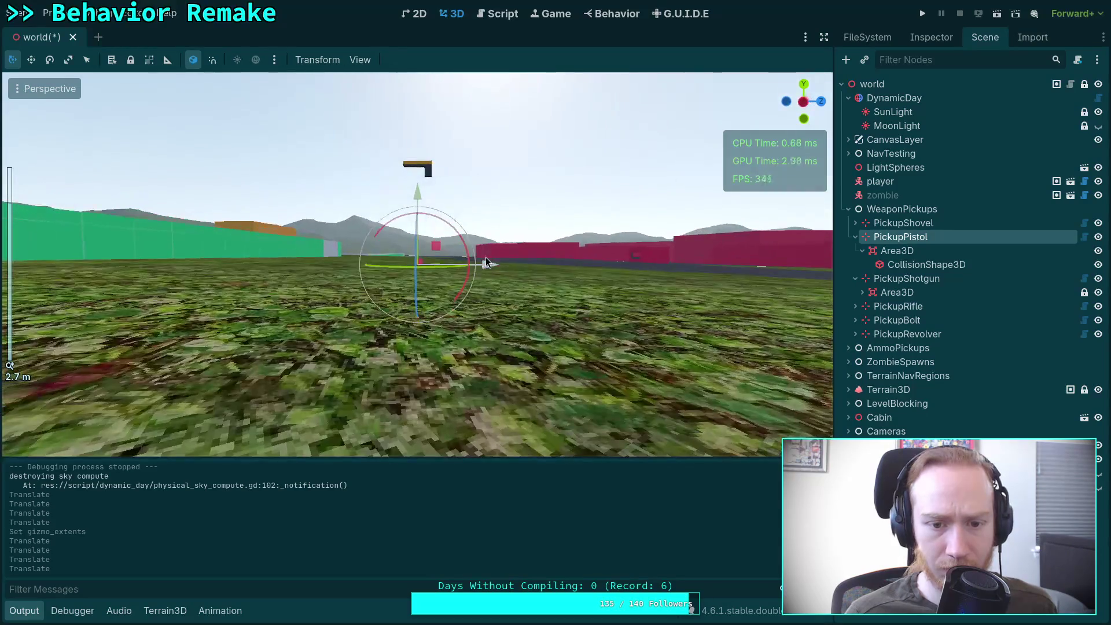
pyautogui.moveTo(419, 190)
pyautogui.mouseDown()
pyautogui.moveTo(453, 219)
pyautogui.moveTo(413, 197)
pyautogui.moveTo(448, 190)
pyautogui.moveTo(488, 249)
pyautogui.mouseUp()
# Raise the rifle pickup so it hovers over the green ramp beside the path.
pyautogui.click(856, 238)
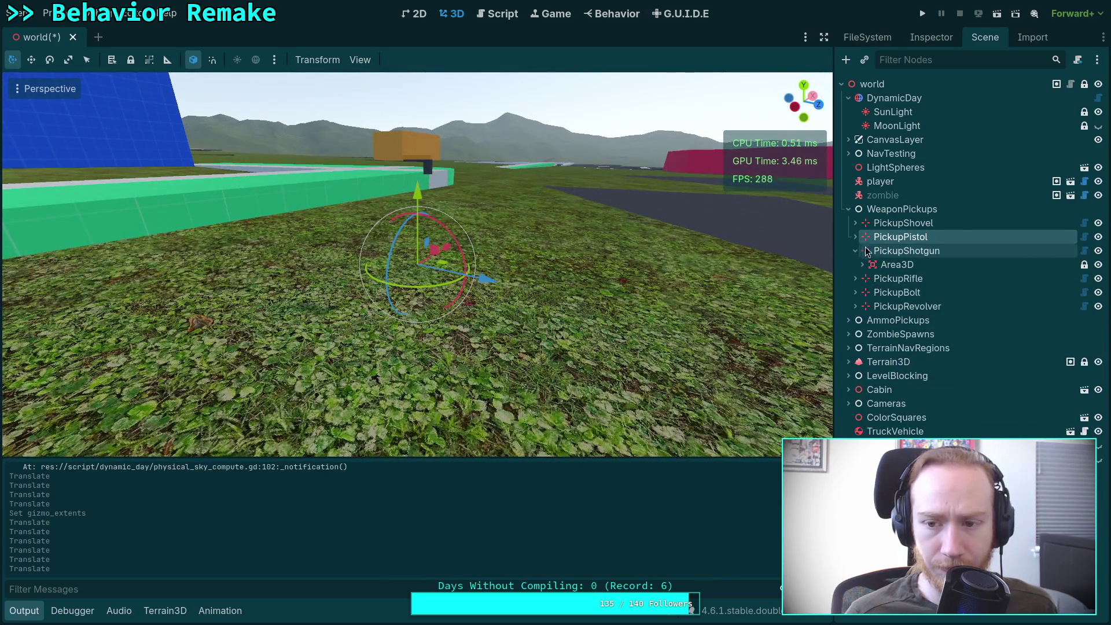
pyautogui.click(875, 250)
pyautogui.click(855, 250)
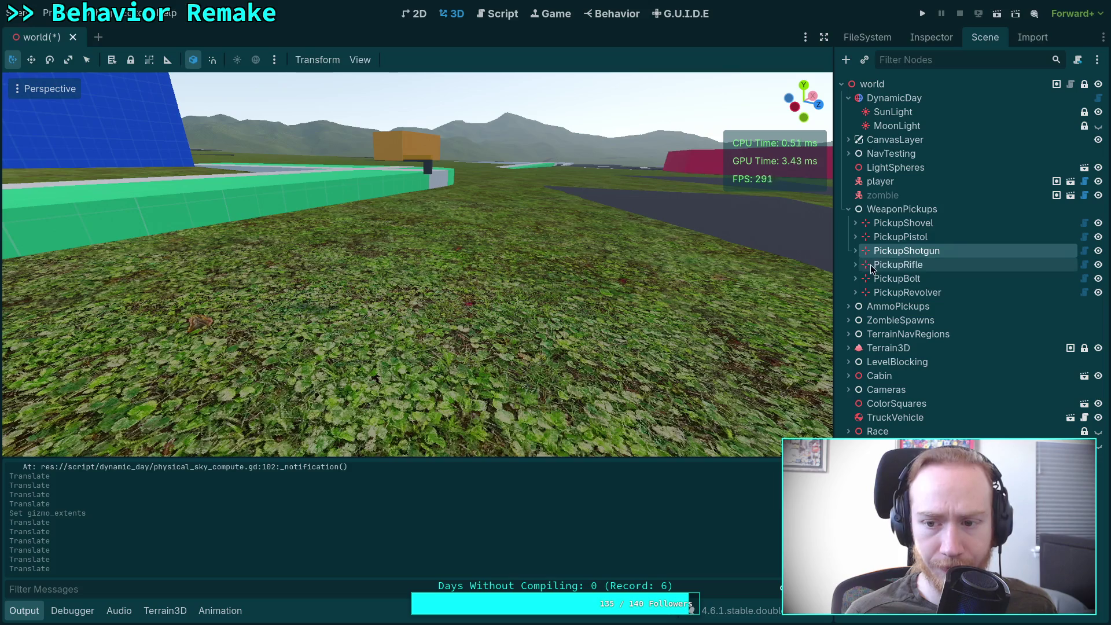
pyautogui.click(873, 265)
pyautogui.press('f')
pyautogui.moveTo(397, 196)
pyautogui.mouseDown()
pyautogui.moveTo(425, 77)
pyautogui.moveTo(428, 179)
pyautogui.moveTo(407, 72)
pyautogui.moveTo(419, 197)
pyautogui.moveTo(414, 94)
pyautogui.mouseUp()
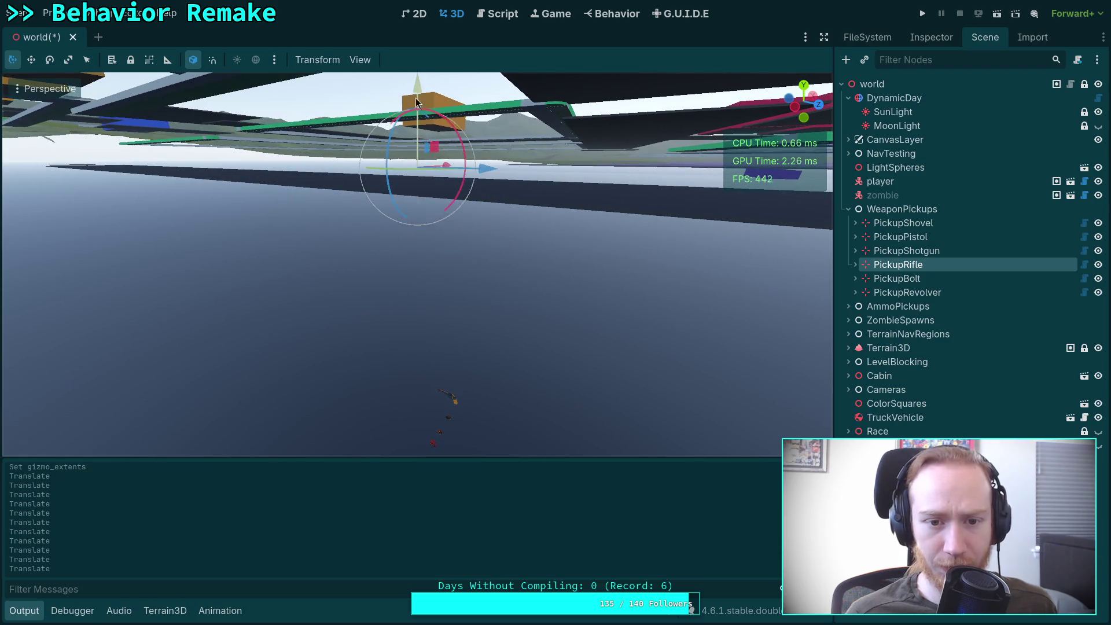
pyautogui.press('f')
pyautogui.moveTo(411, 213)
pyautogui.mouseDown()
pyautogui.moveTo(416, 64)
pyautogui.moveTo(435, 203)
pyautogui.moveTo(416, 123)
pyautogui.moveTo(437, 194)
pyautogui.moveTo(417, 185)
pyautogui.moveTo(426, 144)
pyautogui.moveTo(453, 215)
pyautogui.mouseUp()
pyautogui.press('f')
pyautogui.press('f')
pyautogui.press('f')
pyautogui.press('f')
pyautogui.scroll(5, 435, 217)
pyautogui.moveTo(418, 173)
pyautogui.mouseDown()
pyautogui.moveTo(337, 213)
pyautogui.moveTo(412, 208)
pyautogui.mouseUp()
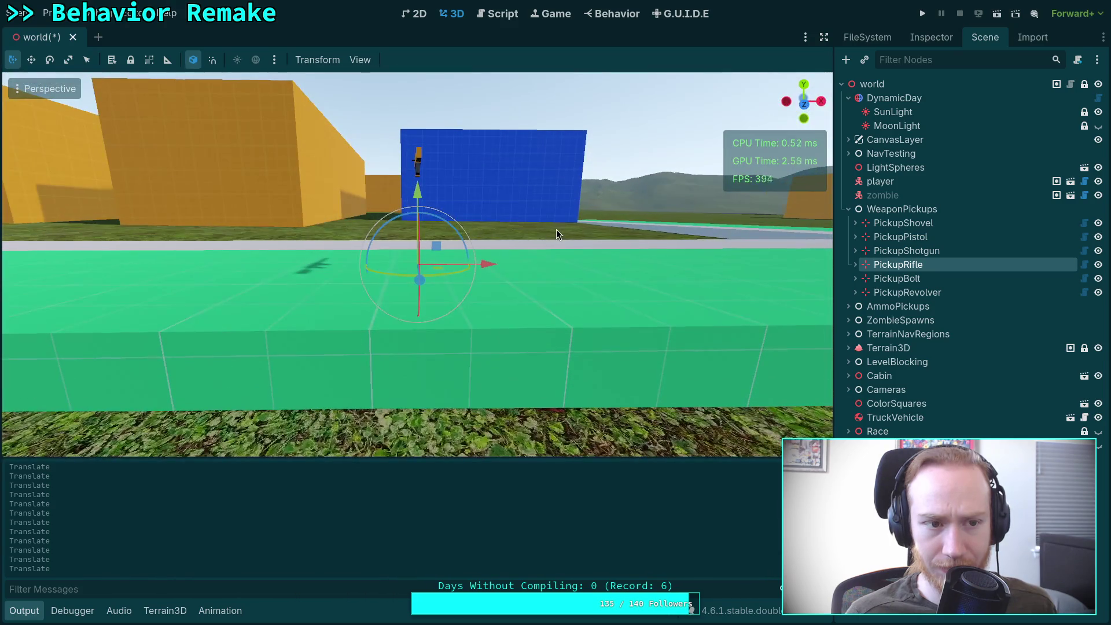
pyautogui.moveTo(557, 231); pyautogui.dragTo(421, 230)
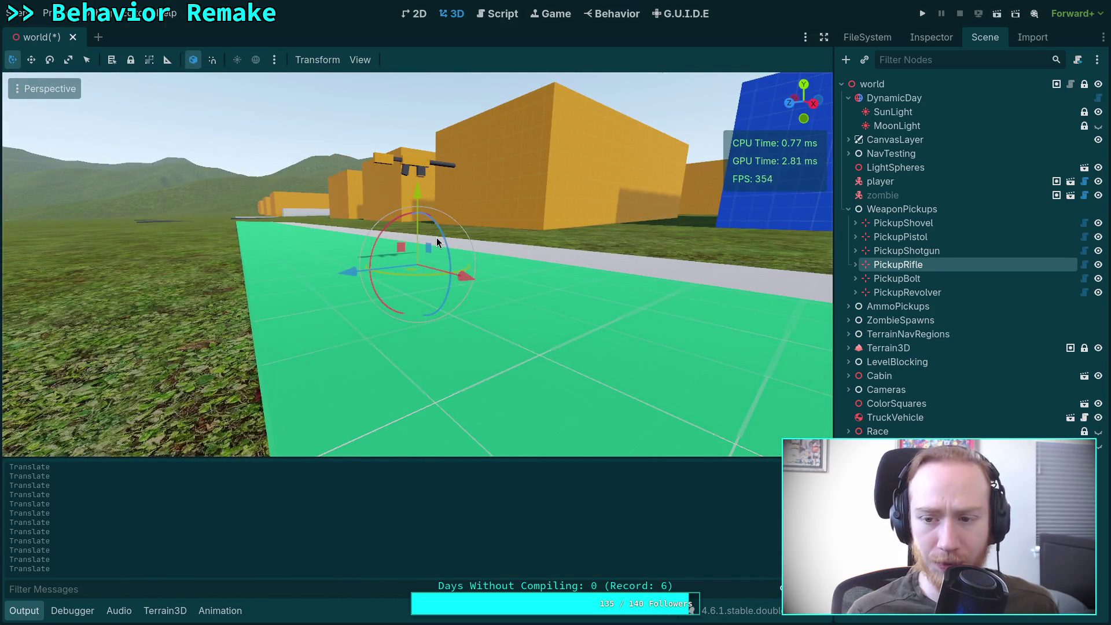
# Lift the bolt-action pickup up off the ground so it floats above the road.
pyautogui.click(902, 277)
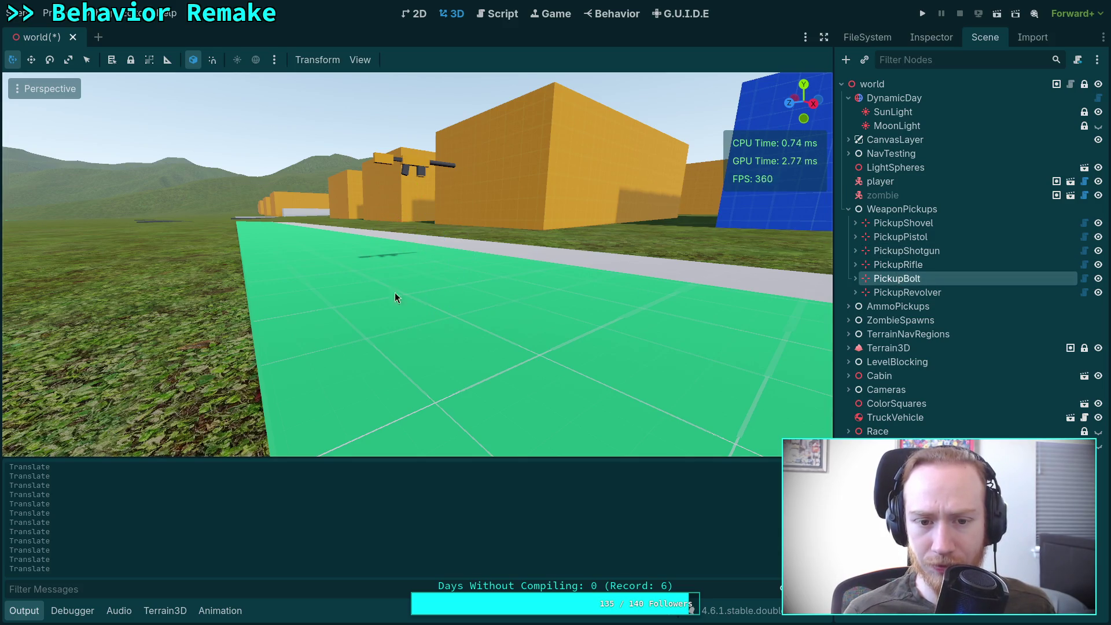
pyautogui.press('f')
pyautogui.scroll(-4, 491, 301)
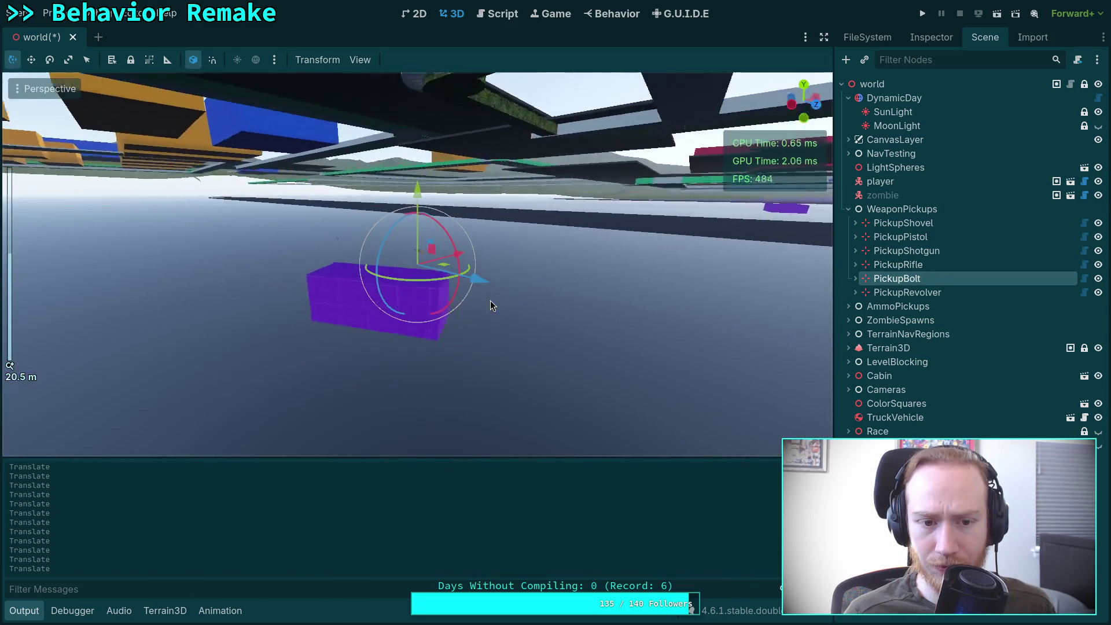
pyautogui.moveTo(415, 223); pyautogui.dragTo(433, 81)
pyautogui.press('f')
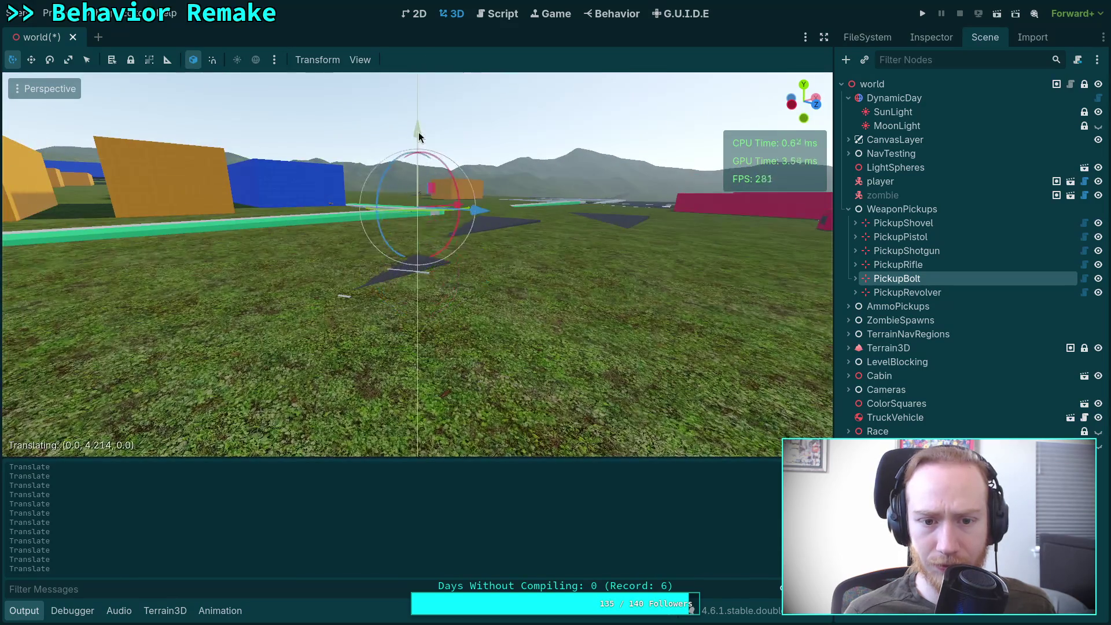
pyautogui.moveTo(431, 241); pyautogui.dragTo(530, 252)
pyautogui.moveTo(406, 205)
pyautogui.mouseDown()
pyautogui.moveTo(526, 276)
pyautogui.moveTo(781, 288)
pyautogui.mouseUp()
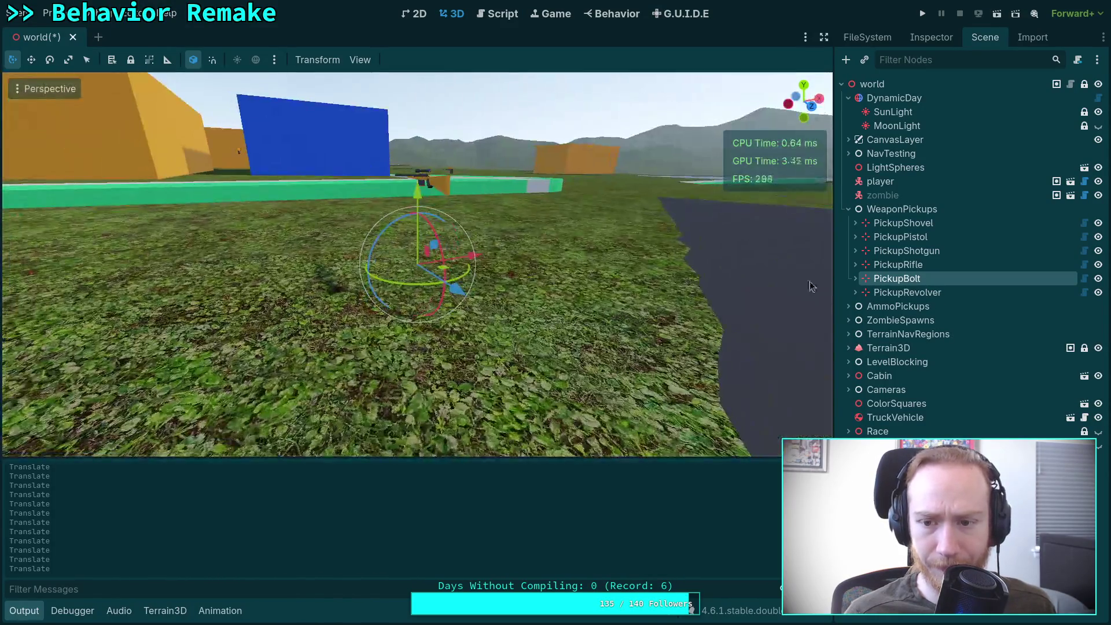
# Raise the revolver pickup upward to match the other weapons.
pyautogui.click(921, 294)
pyautogui.press('f')
pyautogui.scroll(3, 509, 294)
pyautogui.moveTo(418, 197)
pyautogui.mouseDown()
pyautogui.moveTo(424, 181)
pyautogui.moveTo(425, 209)
pyautogui.moveTo(416, 148)
pyautogui.mouseUp()
pyautogui.press('f')
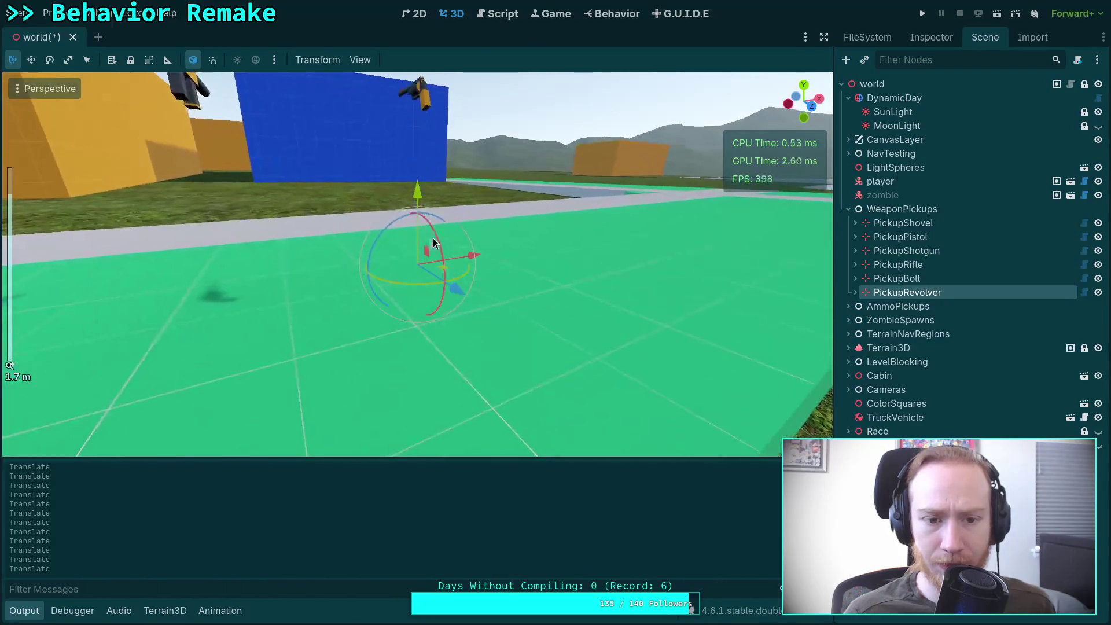
# Adjust the revolver pickup's height by about 0.986 m above the field.
pyautogui.scroll(3, 484, 202)
pyautogui.moveTo(418, 195)
pyautogui.mouseDown()
pyautogui.moveTo(414, 291)
pyautogui.moveTo(456, 283)
pyautogui.mouseUp()
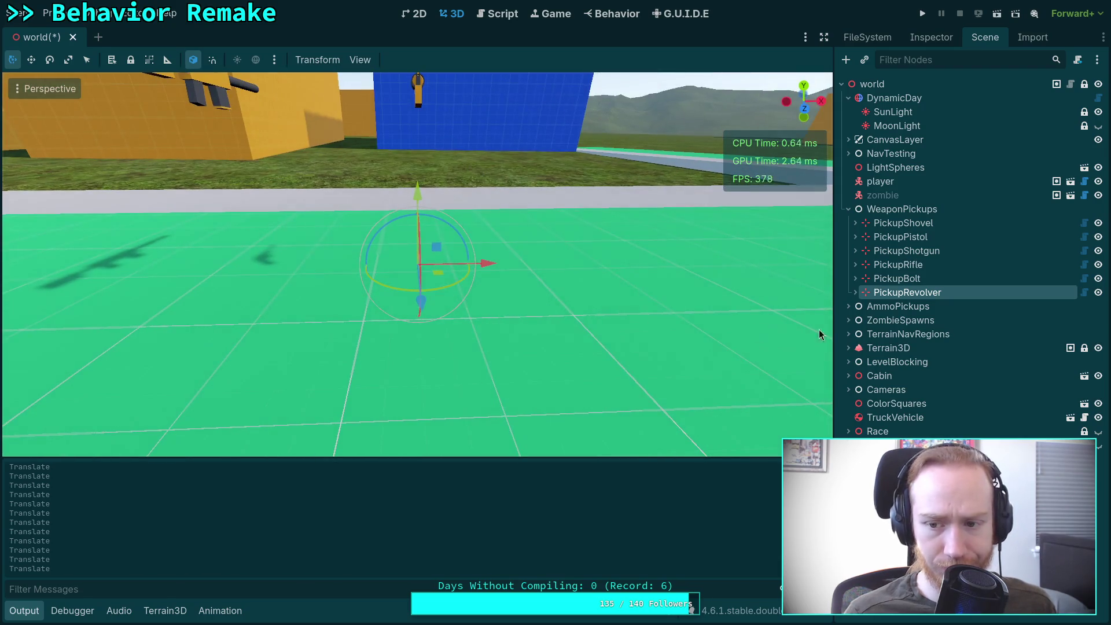
pyautogui.click(855, 293)
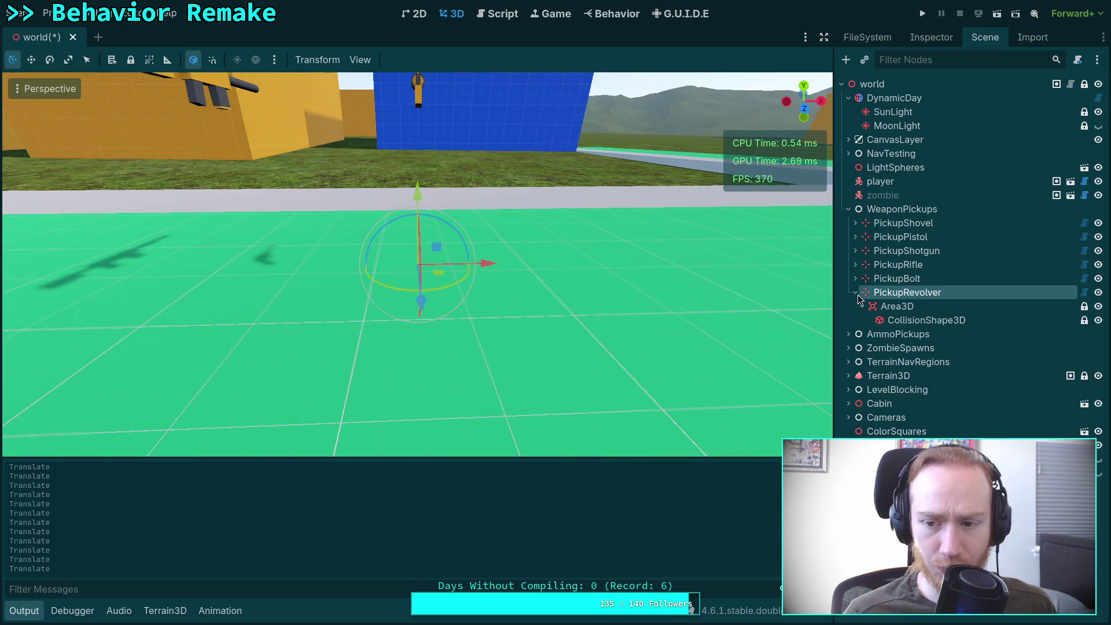
pyautogui.click(852, 293)
# Frame the bolt and shotgun pickups in turn to check their placements.
pyautogui.click(885, 278)
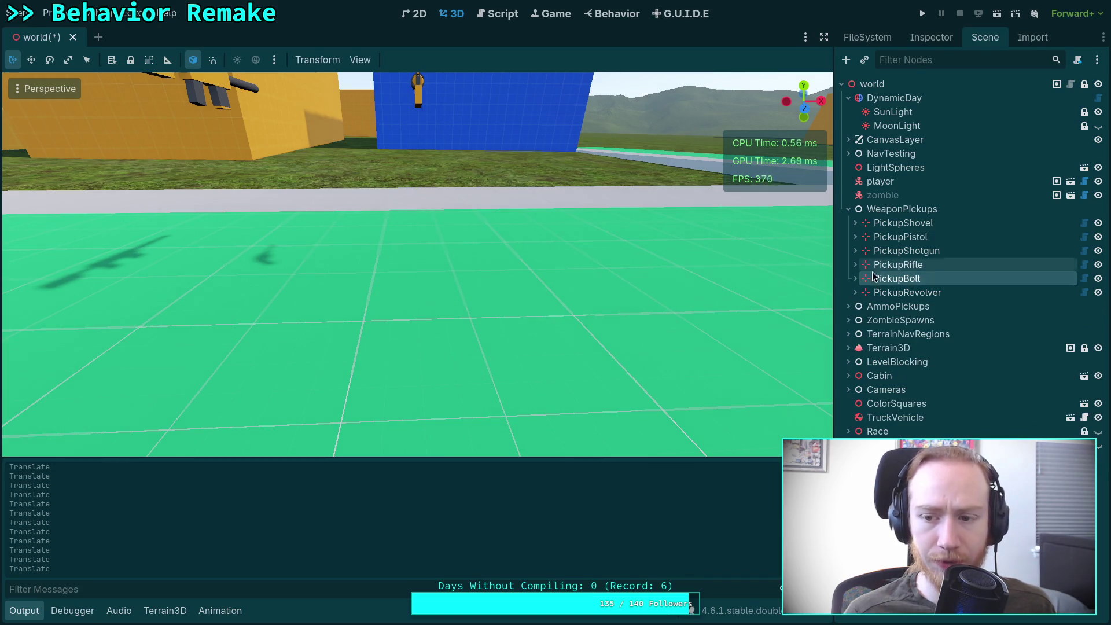
pyautogui.press('f')
pyautogui.moveTo(648, 286)
pyautogui.mouseDown()
pyautogui.moveTo(572, 287)
pyautogui.moveTo(668, 277)
pyautogui.moveTo(826, 285)
pyautogui.mouseUp()
pyautogui.click(906, 250)
pyautogui.press('f')
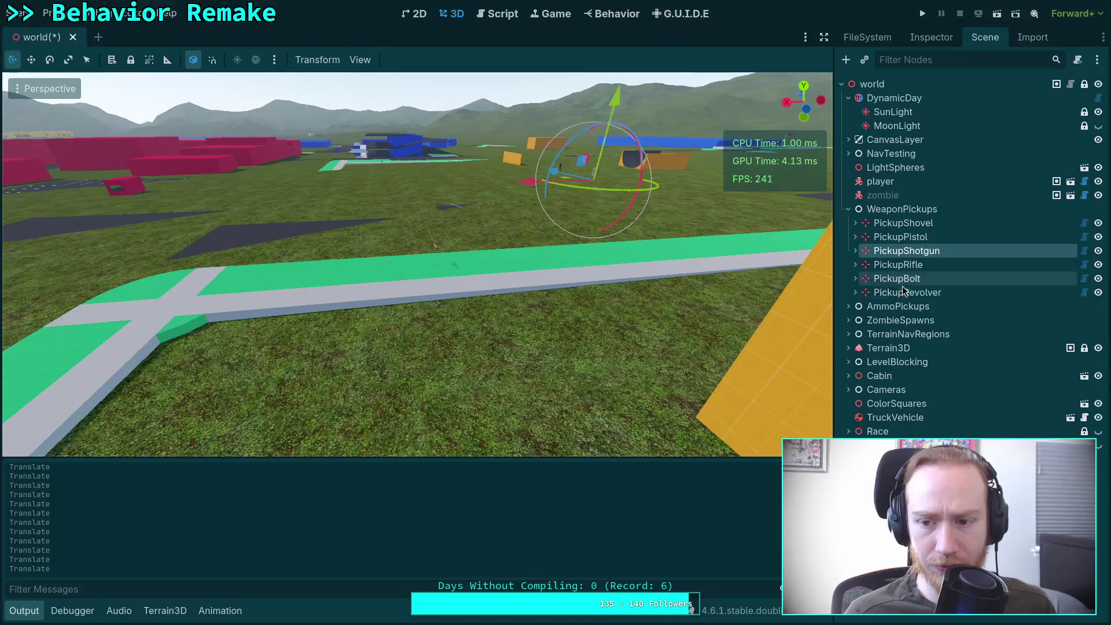
# Select all five ammo pickups in the AmmoPickups group, frame them, and raise them upward.
pyautogui.click(849, 306)
pyautogui.click(906, 321)
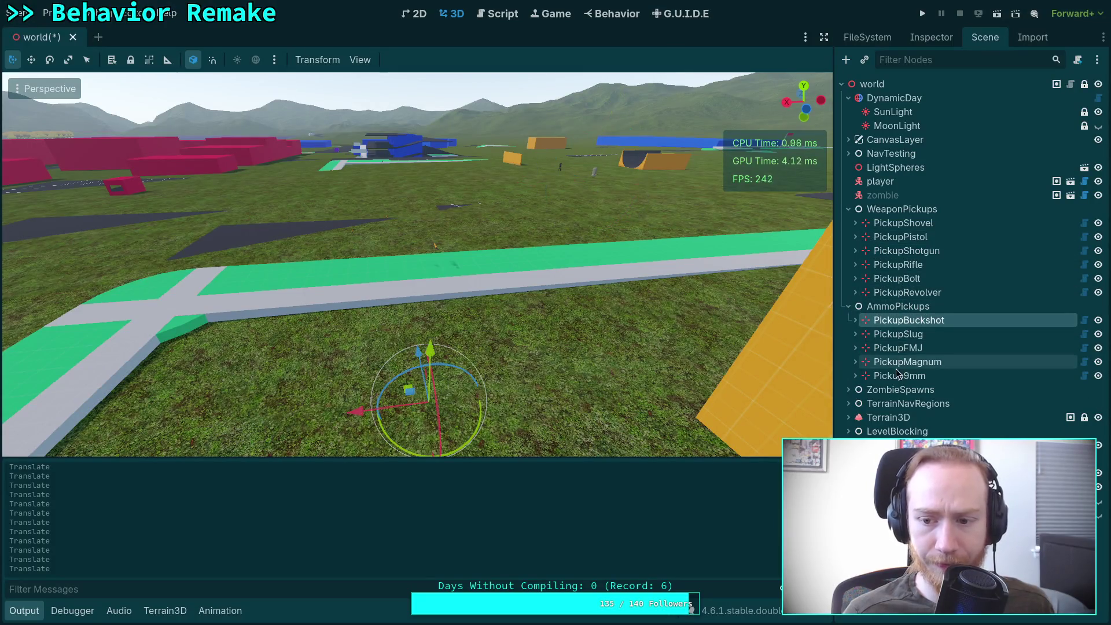
pyautogui.keyDown('shift'); pyautogui.click(899, 375); pyautogui.keyUp('shift')
pyautogui.moveTo(597, 344)
pyautogui.mouseDown()
pyautogui.moveTo(338, 267)
pyautogui.moveTo(491, 338)
pyautogui.mouseUp()
pyautogui.scroll(2, 491, 336)
pyautogui.moveTo(489, 258); pyautogui.dragTo(481, 144)
pyautogui.press('f')
pyautogui.moveTo(430, 252)
pyautogui.mouseDown()
pyautogui.moveTo(426, 200)
pyautogui.moveTo(488, 306)
pyautogui.moveTo(484, 261)
pyautogui.mouseUp()
pyautogui.moveTo(421, 214)
pyautogui.mouseDown()
pyautogui.moveTo(434, 275)
pyautogui.moveTo(483, 323)
pyautogui.mouseUp()
pyautogui.scroll(3, 483, 324)
pyautogui.scroll(5, 396, 237)
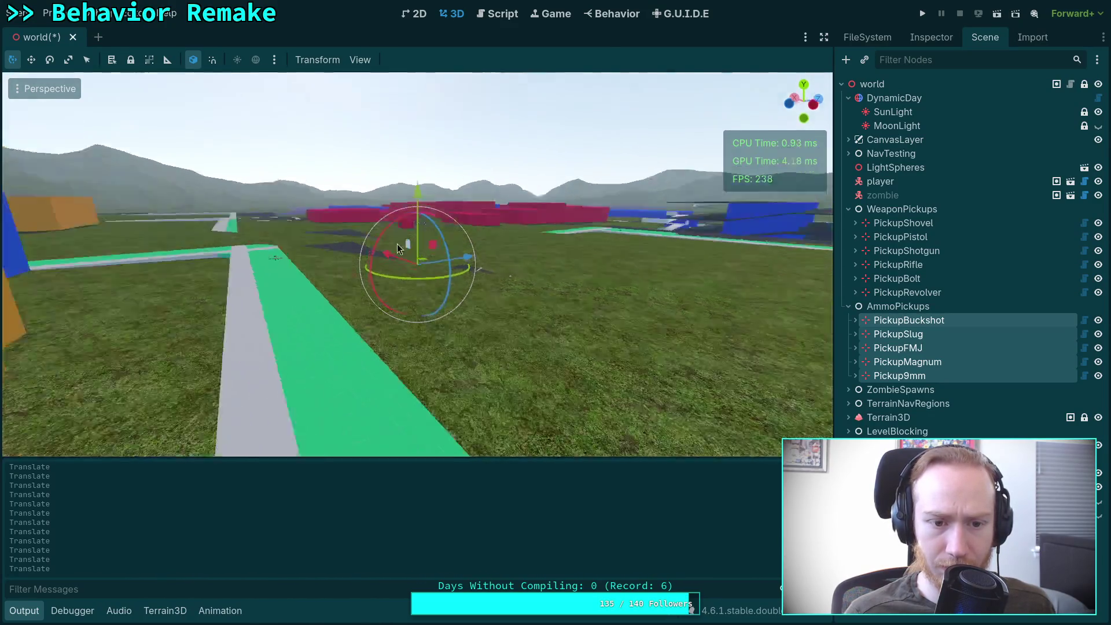
pyautogui.moveTo(422, 198); pyautogui.dragTo(418, 185)
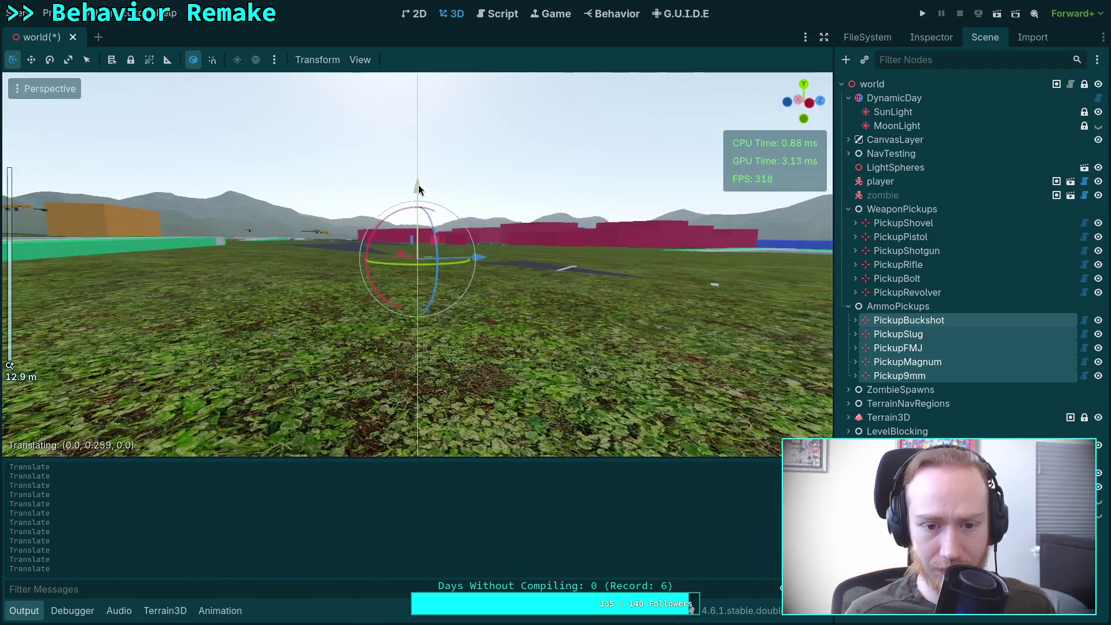
# Move only PickupSlug onto the road on the left and zoom in close around it.
pyautogui.click(923, 322)
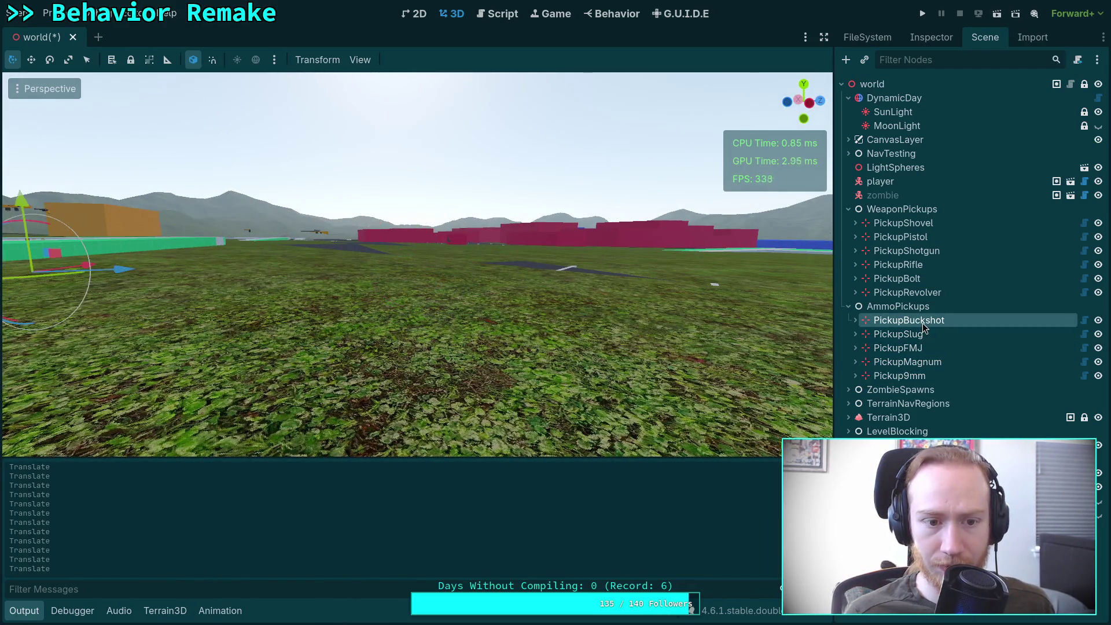
pyautogui.keyDown('shift'); pyautogui.click(907, 335); pyautogui.keyUp('shift')
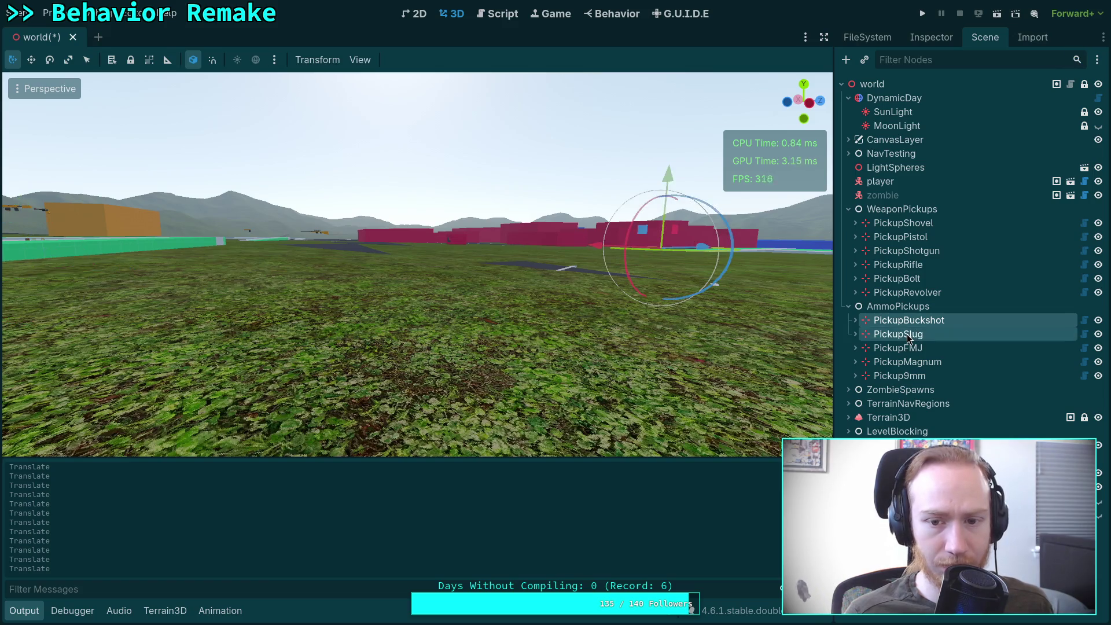
pyautogui.keyDown('ctrl'); pyautogui.click(917, 325); pyautogui.keyUp('ctrl')
pyautogui.scroll(-5, 626, 297)
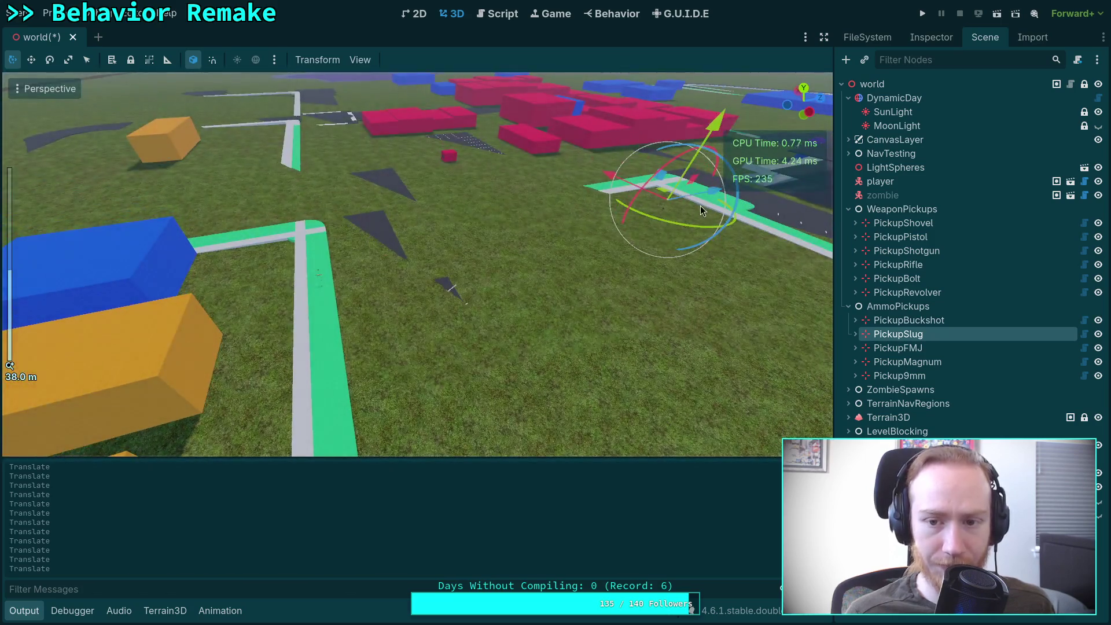
pyautogui.moveTo(700, 206)
pyautogui.mouseDown()
pyautogui.moveTo(492, 248)
pyautogui.moveTo(397, 290)
pyautogui.moveTo(430, 300)
pyautogui.moveTo(414, 307)
pyautogui.mouseUp()
pyautogui.scroll(8, 414, 300)
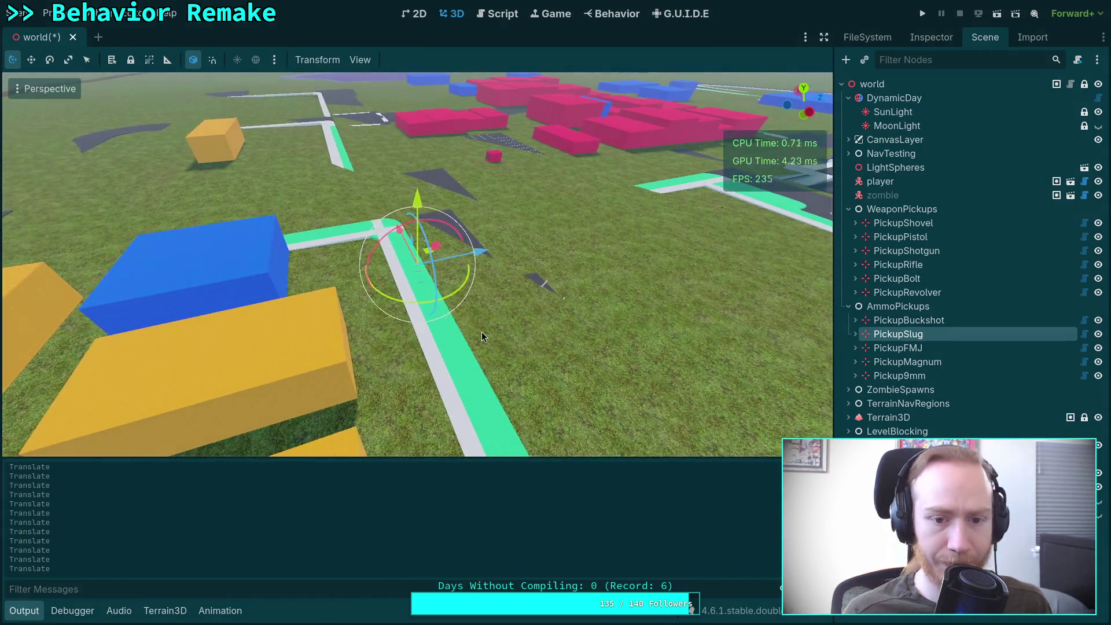
pyautogui.moveTo(500, 277)
pyautogui.mouseDown()
pyautogui.moveTo(718, 278)
pyautogui.moveTo(330, 275)
pyautogui.moveTo(506, 279)
pyautogui.moveTo(654, 255)
pyautogui.moveTo(486, 332)
pyautogui.moveTo(586, 332)
pyautogui.mouseUp()
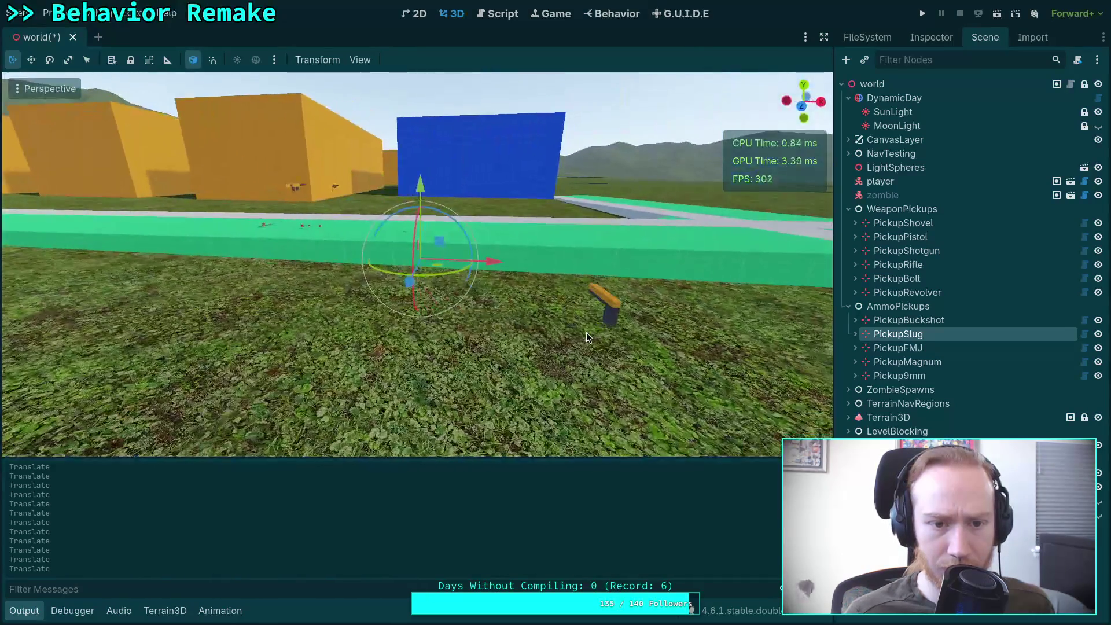
pyautogui.click(928, 349)
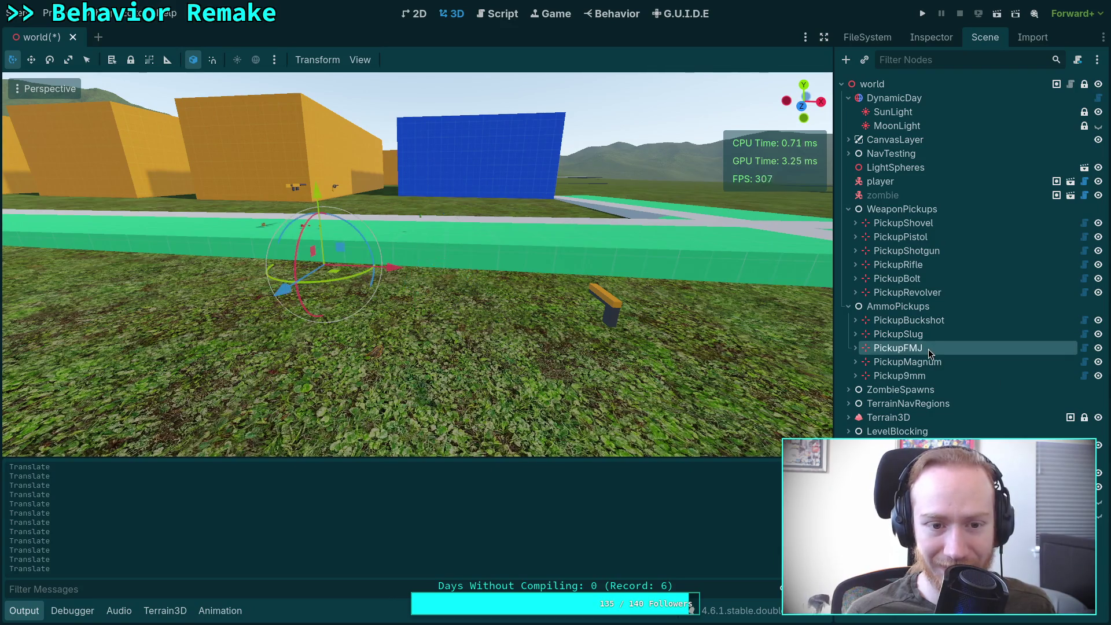
# Raise the FMJ, Magnum and 9mm pickups together about 0.198 m onto the green path.
pyautogui.keyDown('shift'); pyautogui.click(919, 376); pyautogui.keyUp('shift')
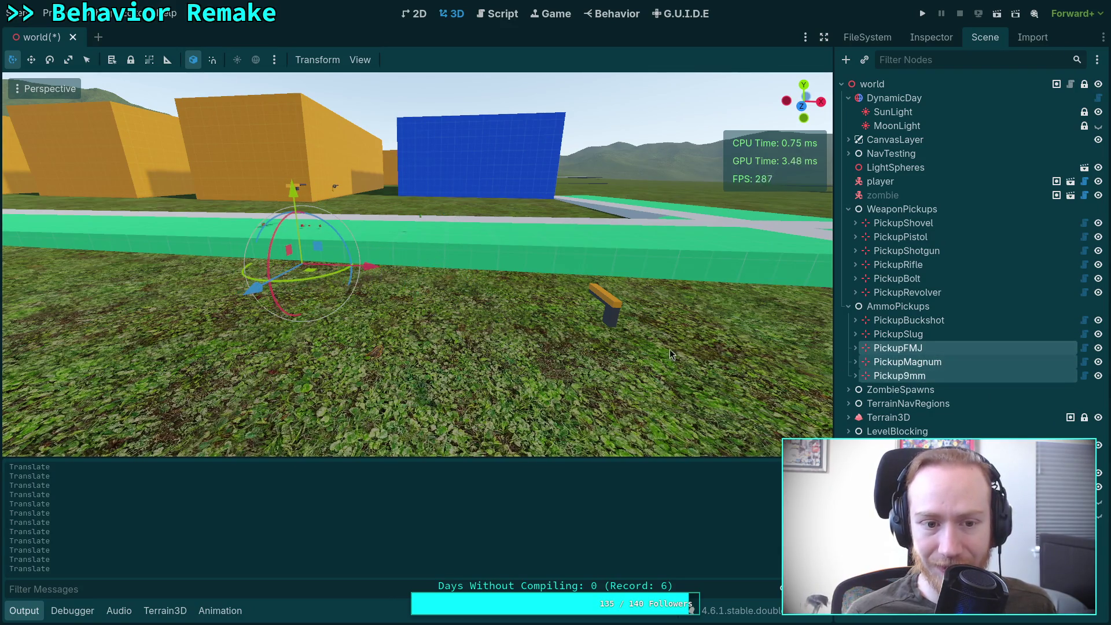
pyautogui.press('f')
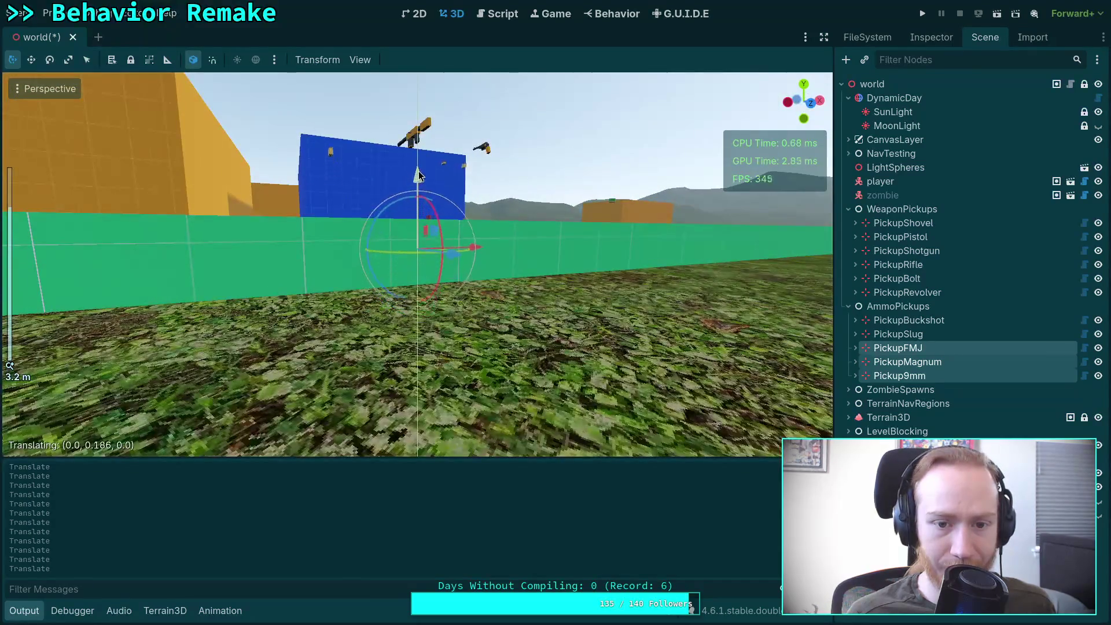
pyautogui.moveTo(421, 194); pyautogui.dragTo(422, 150)
pyautogui.press('f')
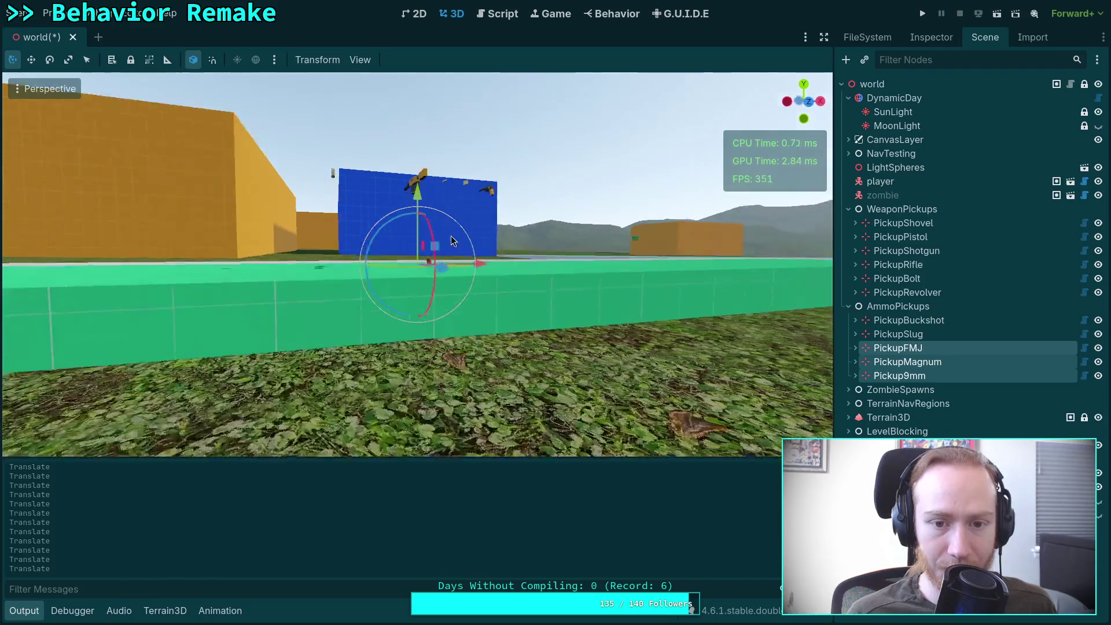
# Frame the slug pickup, then select the buckshot pickup.
pyautogui.click(908, 334)
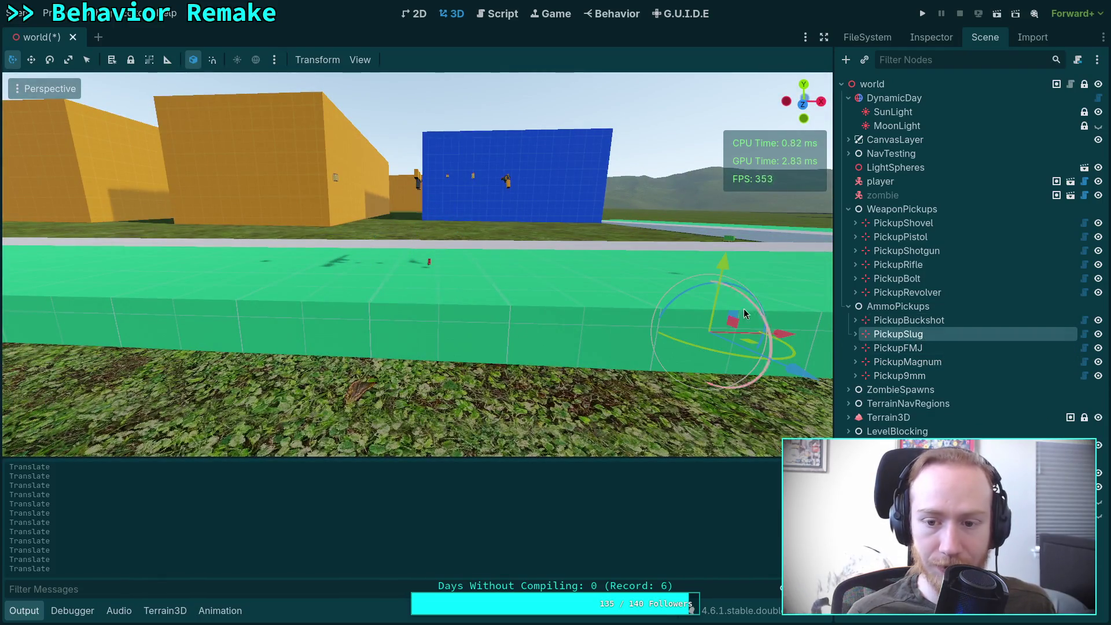
pyautogui.press('f')
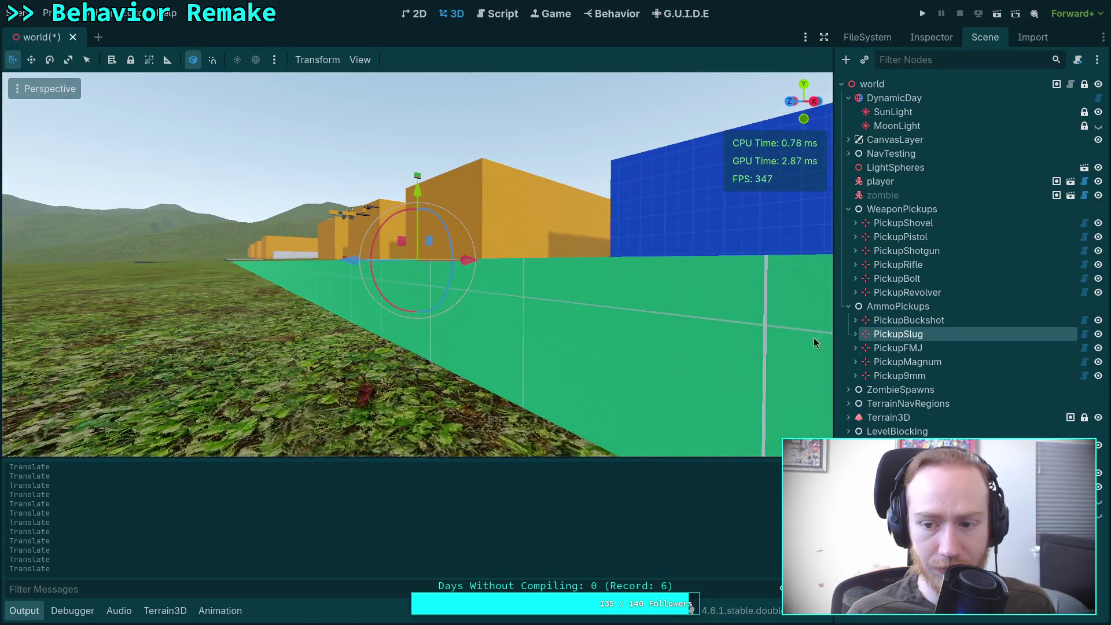
pyautogui.click(911, 321)
# Nudge the buckshot pickup slightly upward and save the world scene.
pyautogui.press('f')
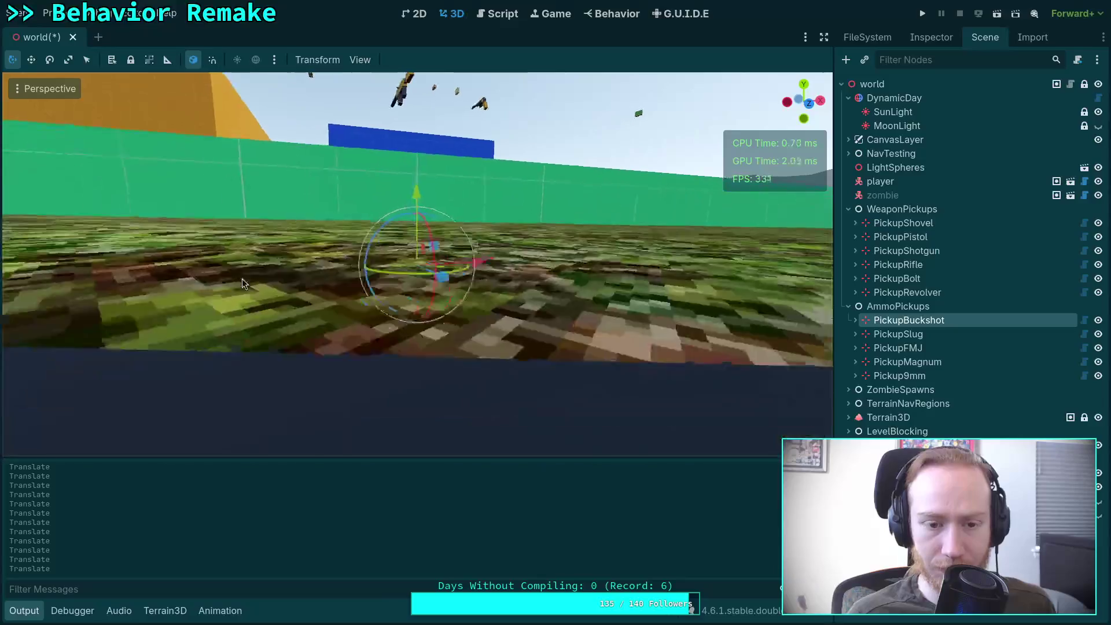
pyautogui.scroll(5, 436, 196)
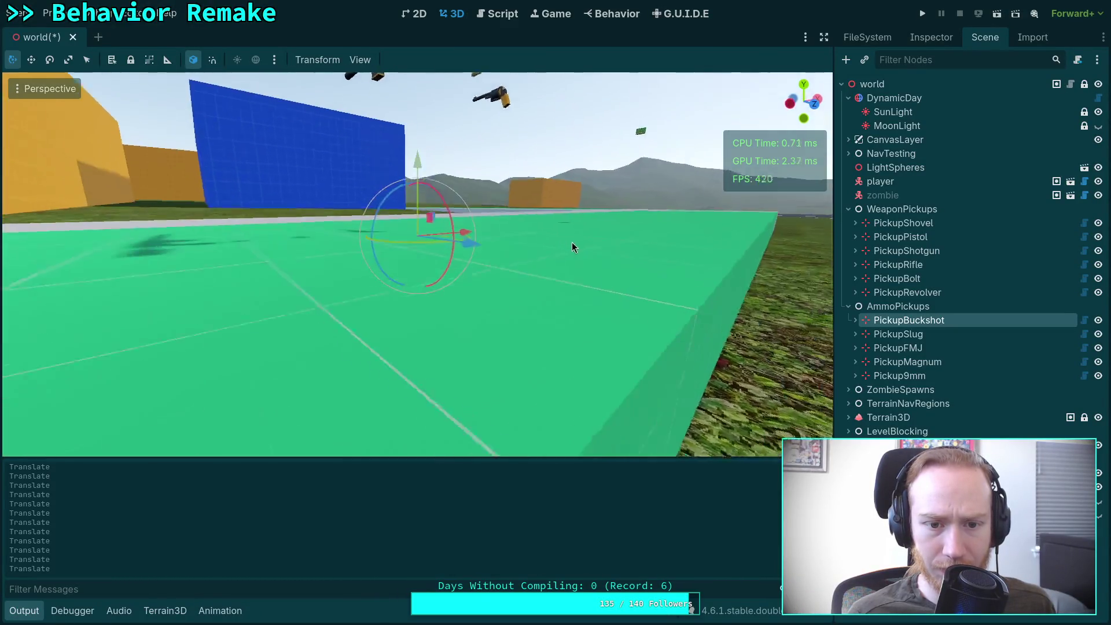
pyautogui.moveTo(420, 170)
pyautogui.mouseDown()
pyautogui.moveTo(510, 228)
pyautogui.moveTo(466, 252)
pyautogui.moveTo(581, 274)
pyautogui.mouseUp()
pyautogui.hotkey('ctrl', 's')
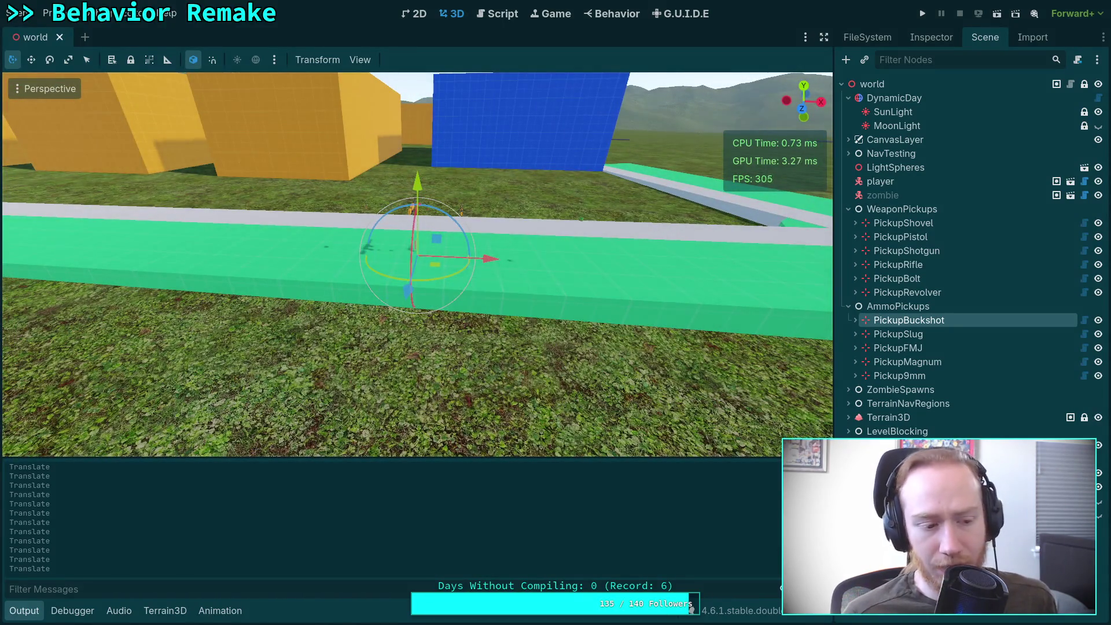
# In top view, slide the buckshot and slug pickups along the path to start the row.
pyautogui.click(922, 380)
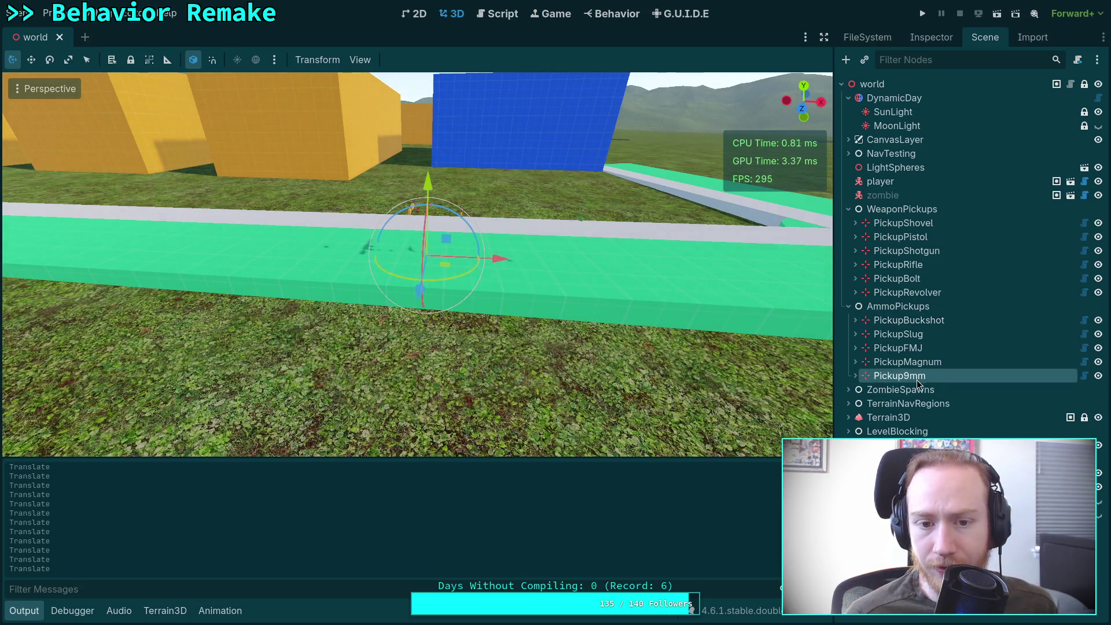
pyautogui.press('f')
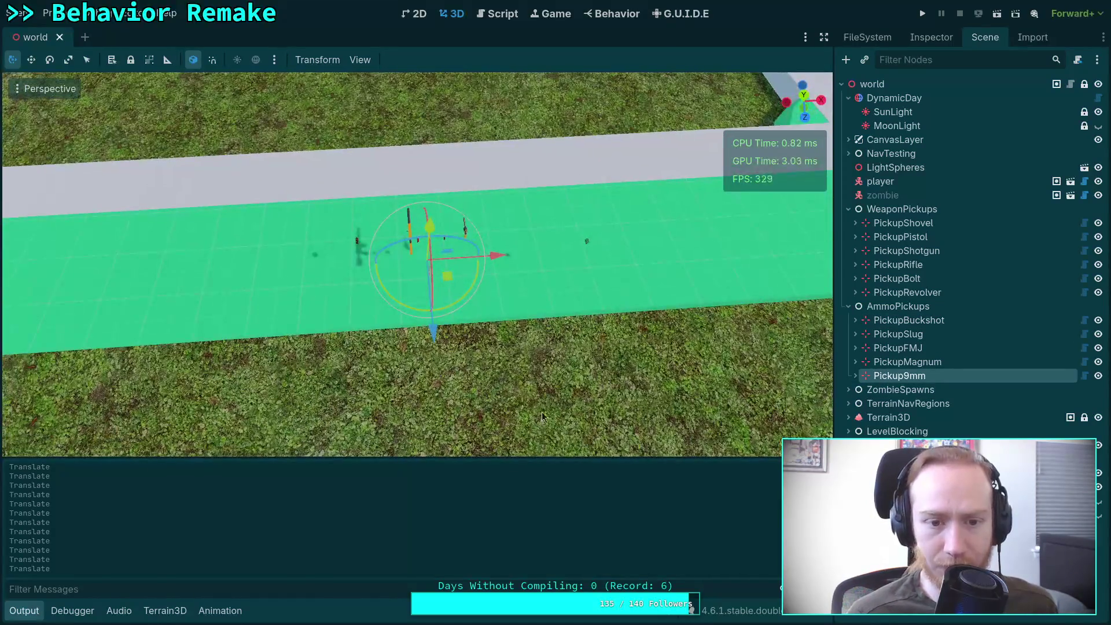
pyautogui.click(909, 319)
pyautogui.moveTo(494, 265); pyautogui.dragTo(689, 248)
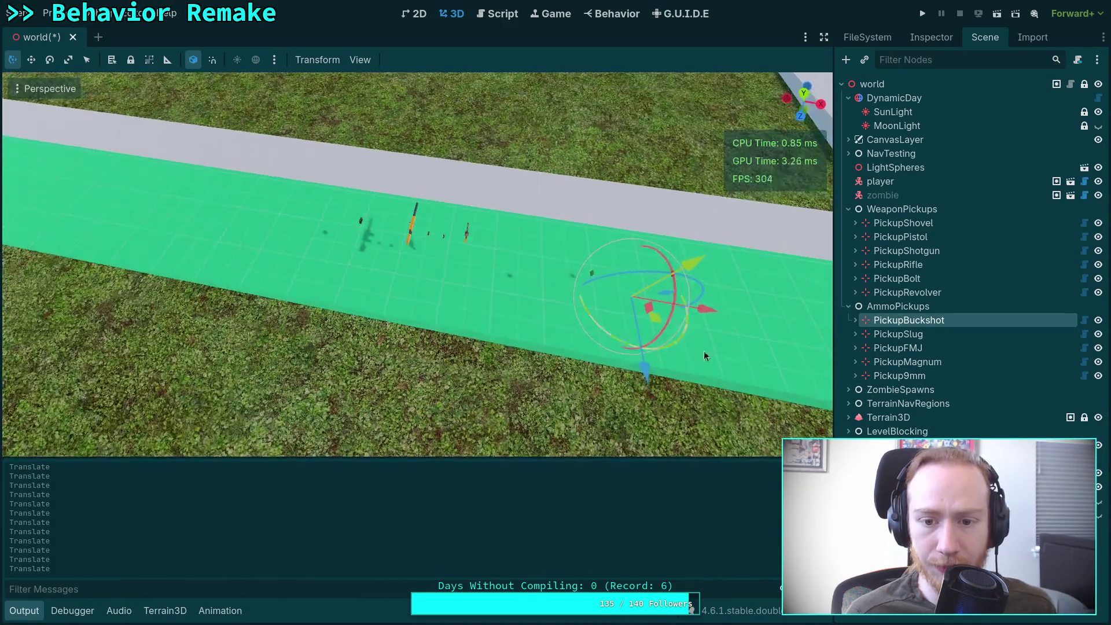
pyautogui.click(911, 336)
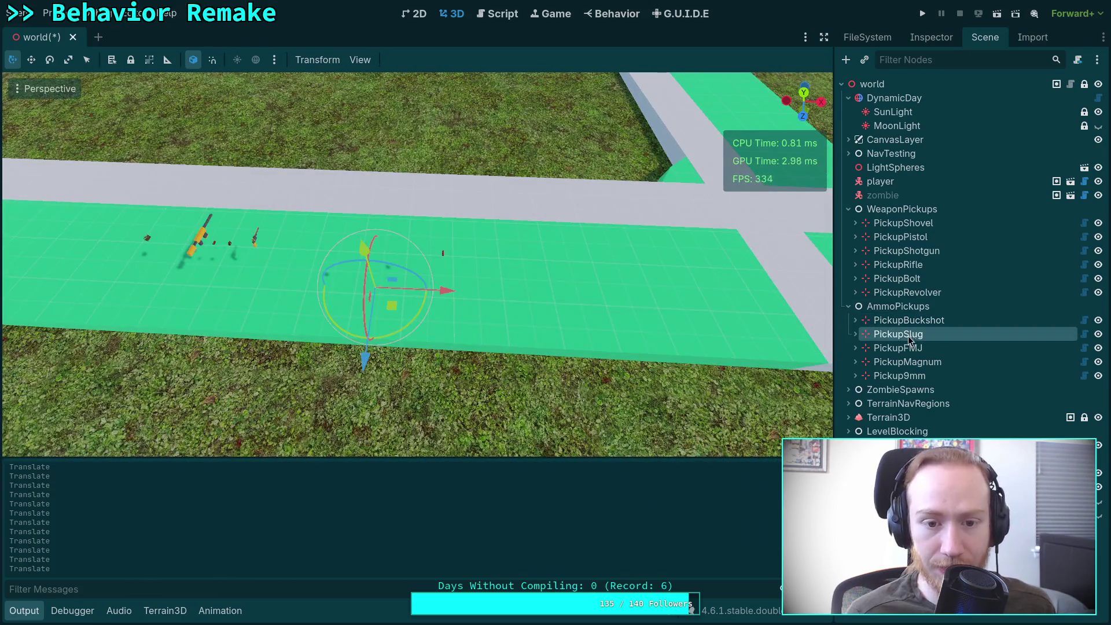
pyautogui.moveTo(356, 360); pyautogui.dragTo(399, 328)
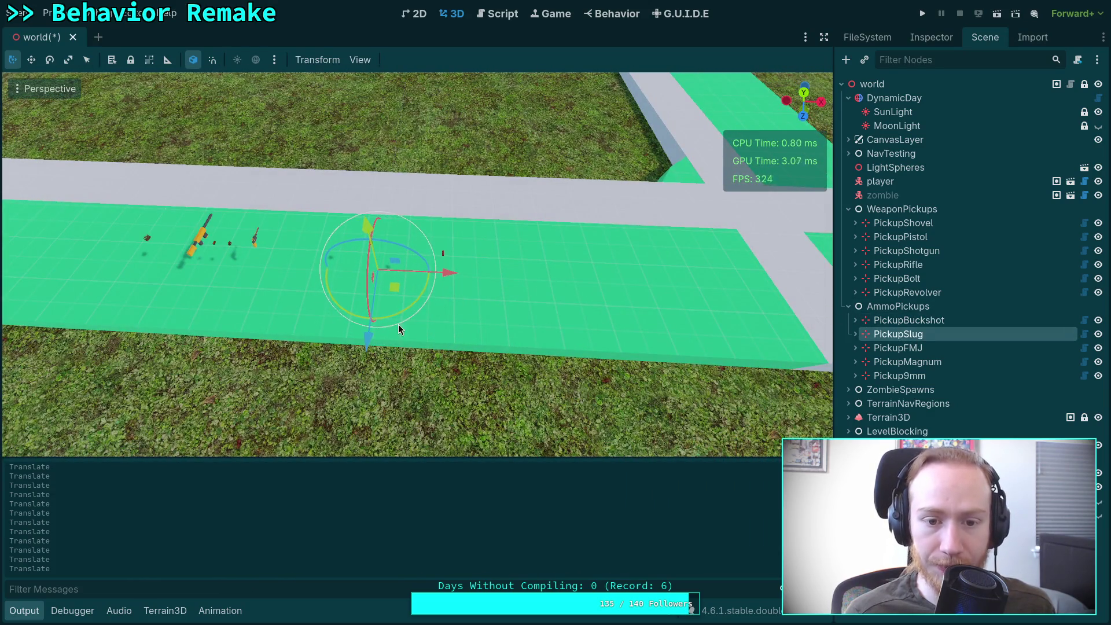
pyautogui.click(803, 96)
pyautogui.moveTo(323, 358); pyautogui.dragTo(322, 391)
pyautogui.moveTo(392, 322); pyautogui.dragTo(437, 313)
pyautogui.scroll(-4, 404, 335)
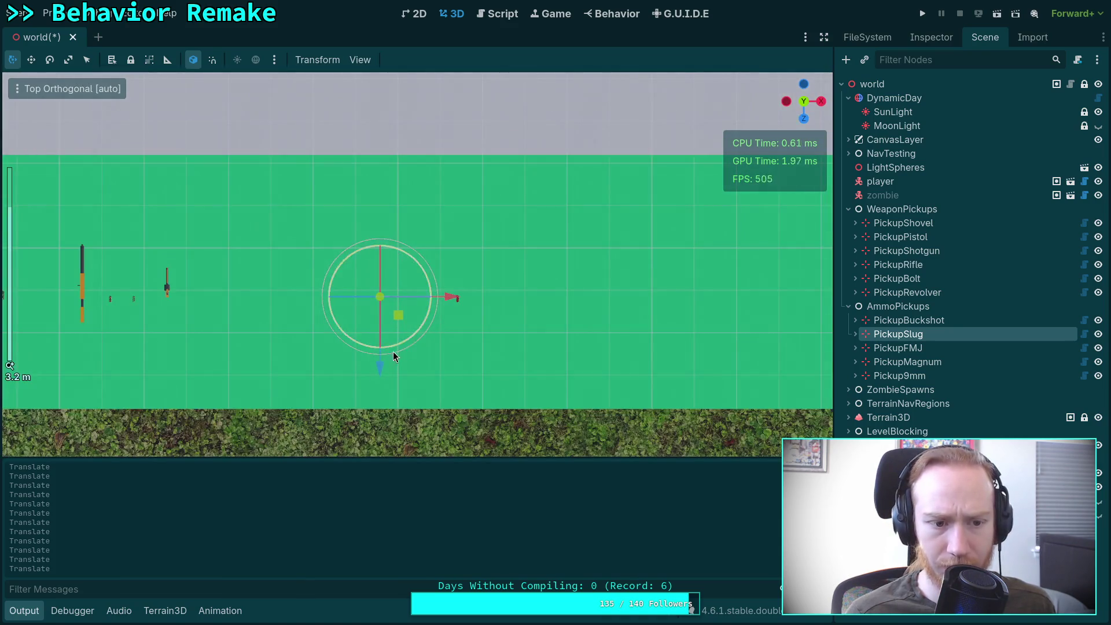
pyautogui.moveTo(284, 347); pyautogui.dragTo(446, 347)
# Space the FMJ (−5.654 m), Magnum and 9mm (2.058 m) pickups along X in the row.
pyautogui.press('Down')
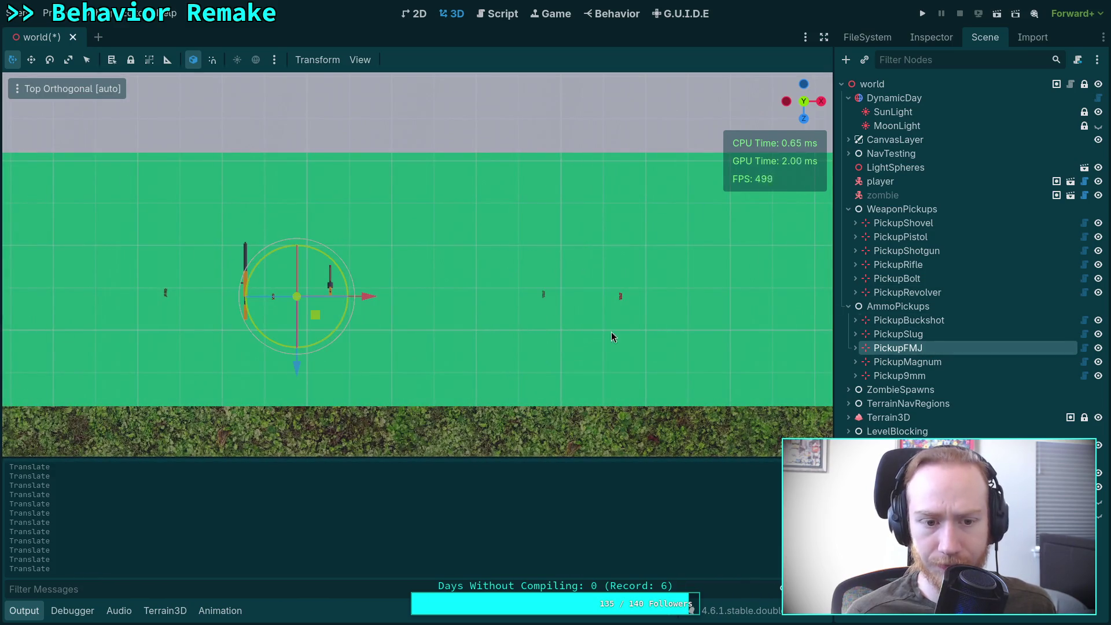
pyautogui.moveTo(371, 301); pyautogui.dragTo(777, 296)
pyautogui.click(958, 365)
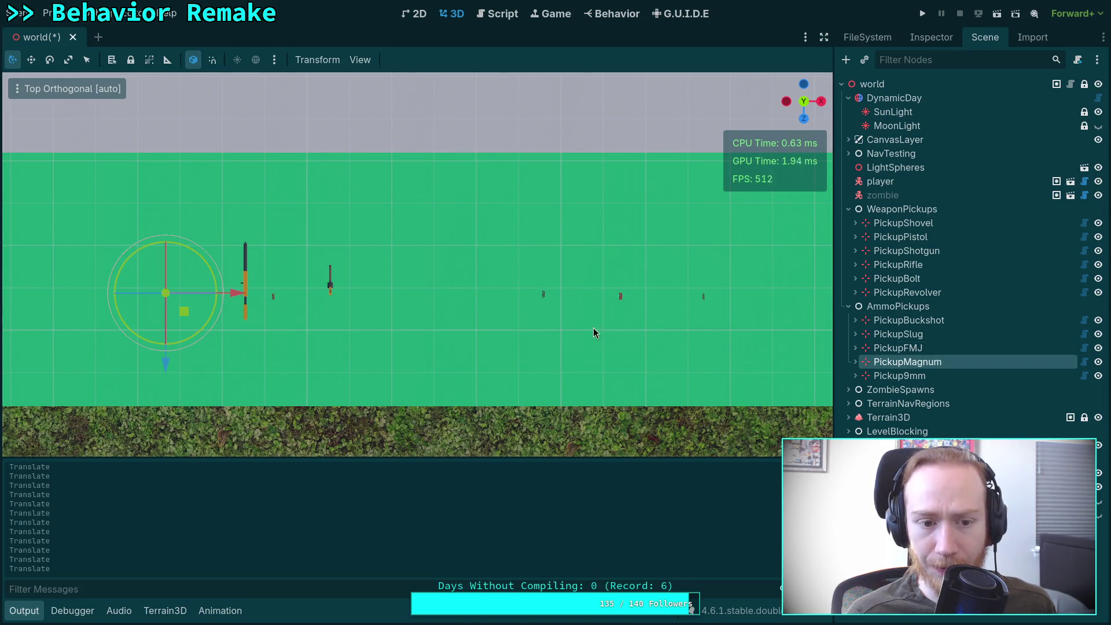
pyautogui.moveTo(238, 300)
pyautogui.mouseDown()
pyautogui.moveTo(777, 316)
pyautogui.moveTo(769, 301)
pyautogui.moveTo(234, 298)
pyautogui.mouseUp()
pyautogui.click(737, 311)
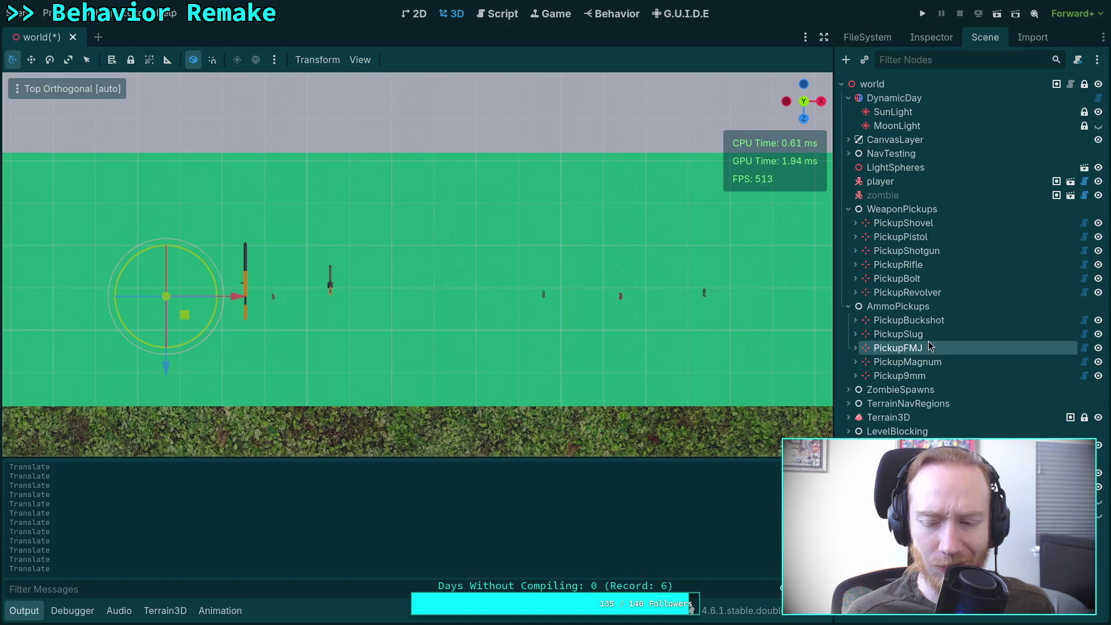
pyautogui.click(924, 362)
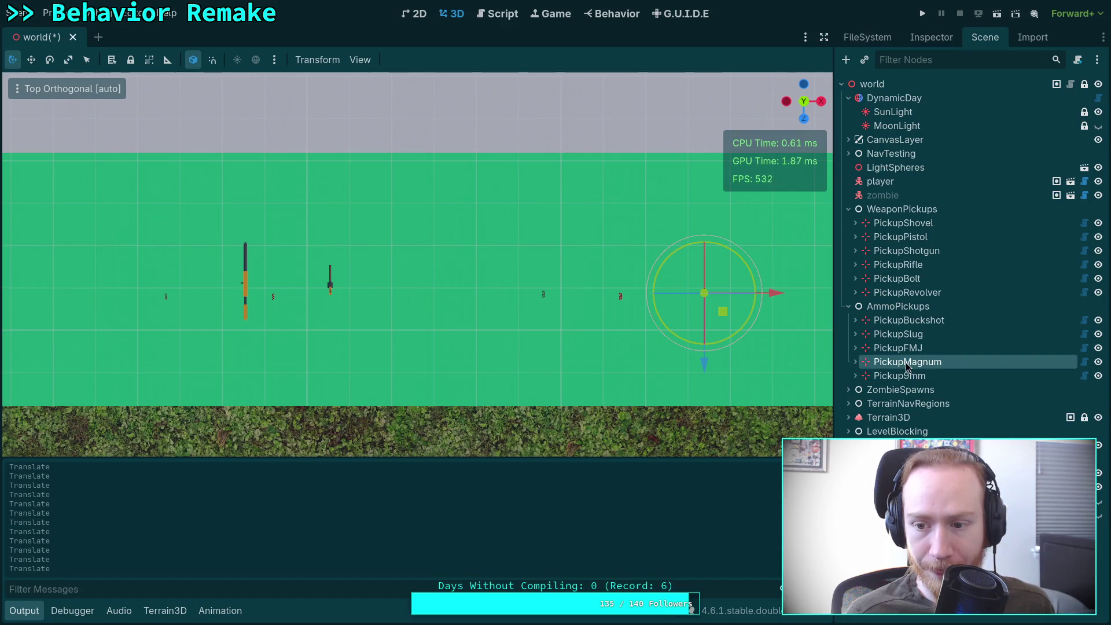
pyautogui.click(917, 376)
pyautogui.moveTo(353, 296); pyautogui.dragTo(533, 300)
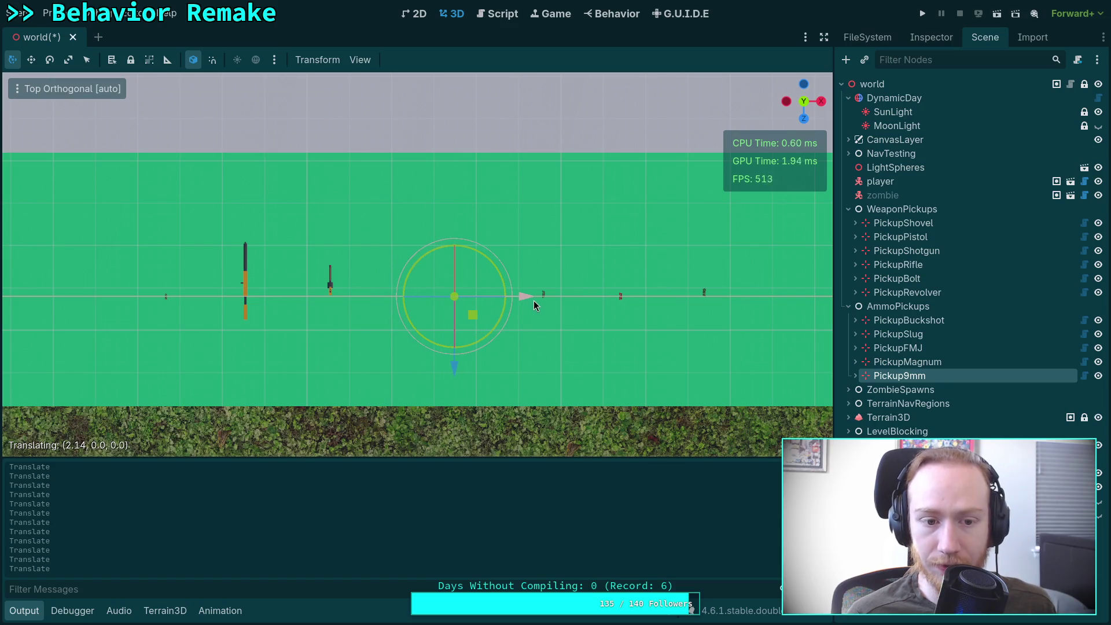
pyautogui.click(895, 241)
# Move the pistol pickup across the field to sit near the ammo row.
pyautogui.scroll(-8, 501, 317)
pyautogui.scroll(-6, 501, 317)
pyautogui.scroll(-3, 487, 454)
pyautogui.moveTo(470, 437); pyautogui.dragTo(474, 349)
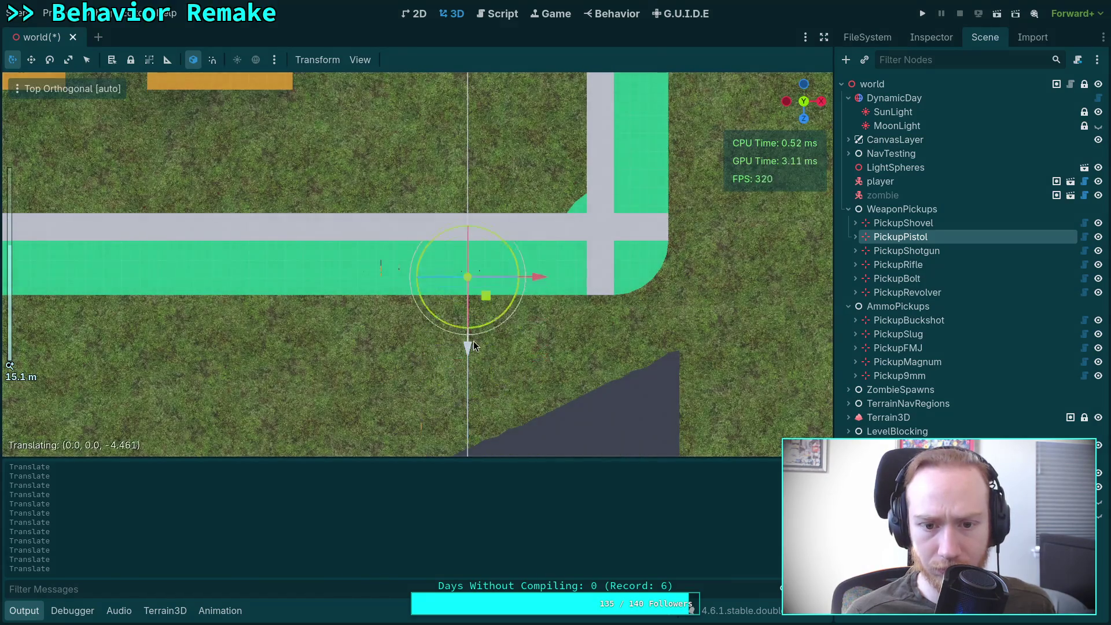
pyautogui.scroll(15, 478, 333)
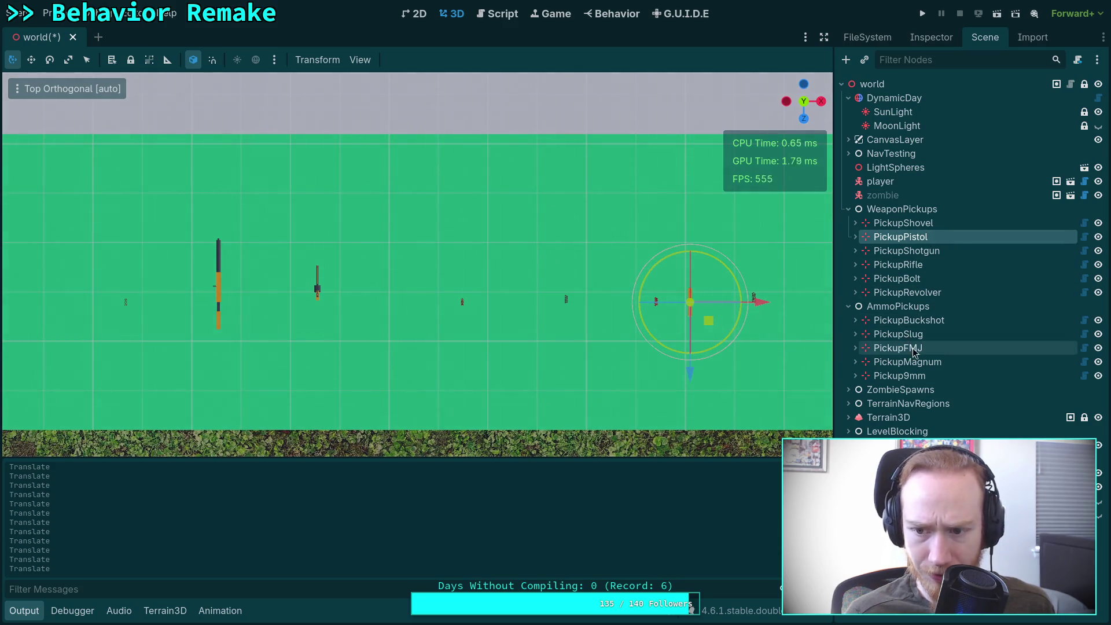
pyautogui.click(923, 377)
pyautogui.click(914, 241)
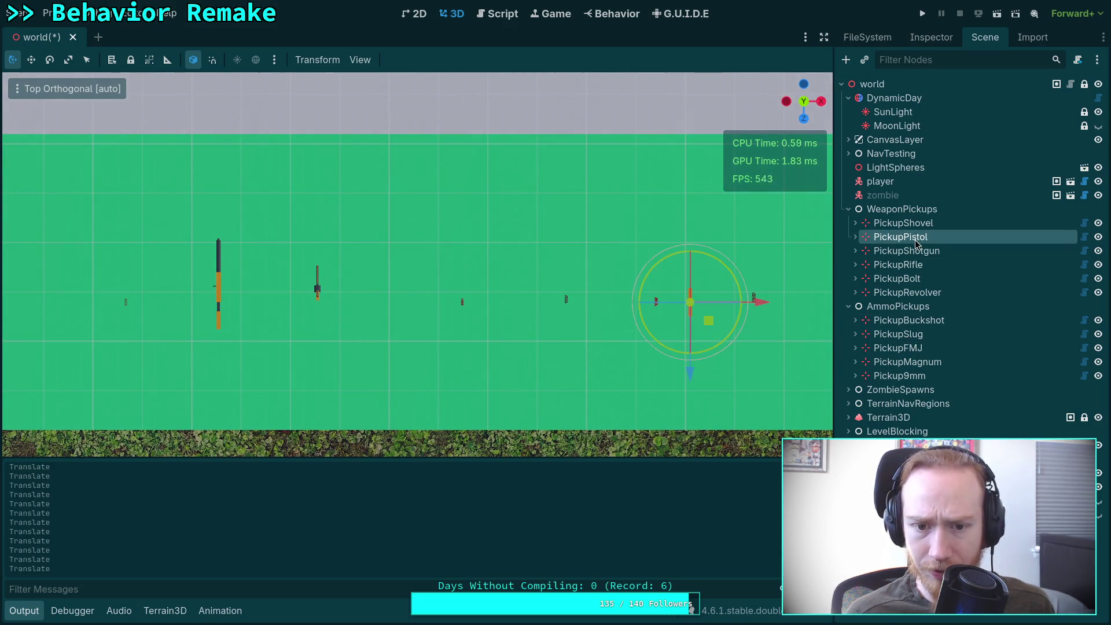
pyautogui.moveTo(759, 303)
pyautogui.mouseDown()
pyautogui.moveTo(535, 312)
pyautogui.moveTo(456, 409)
pyautogui.moveTo(461, 449)
pyautogui.mouseUp()
pyautogui.moveTo(530, 376); pyautogui.dragTo(532, 376)
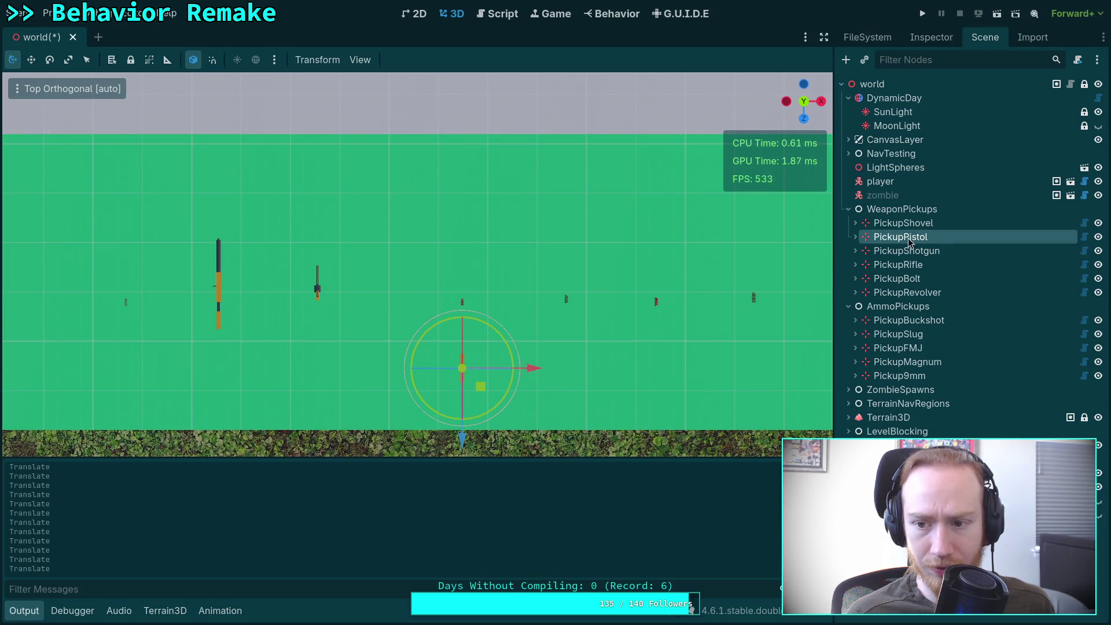
# Slide the rifle pickup about 0.98 m left along X, in line with the shotgun.
pyautogui.click(908, 254)
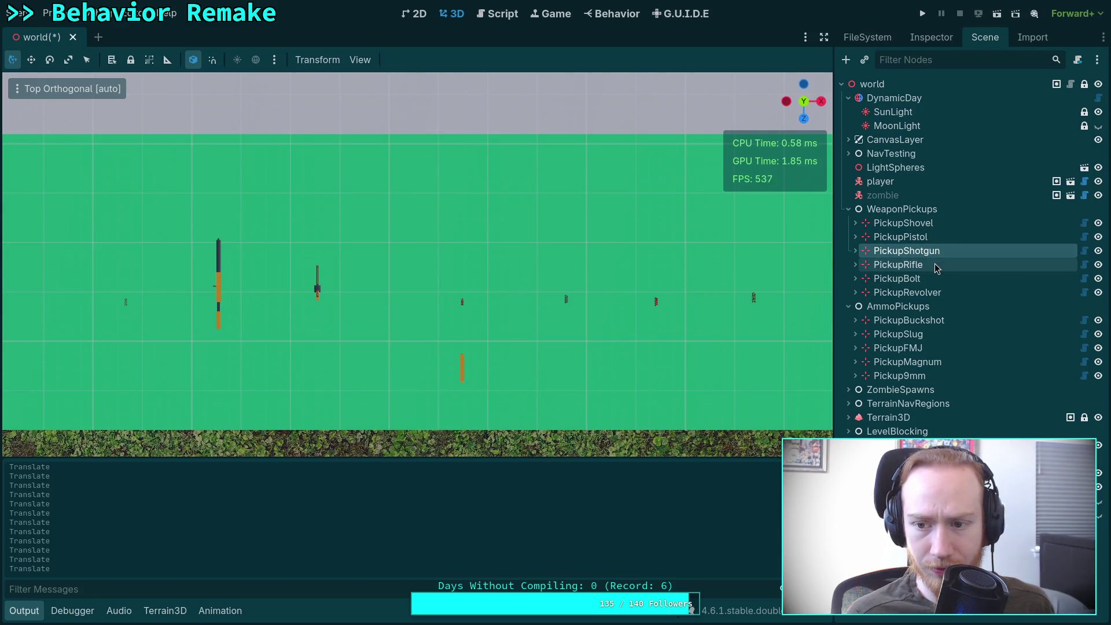
pyautogui.click(898, 264)
pyautogui.scroll(-3, 735, 318)
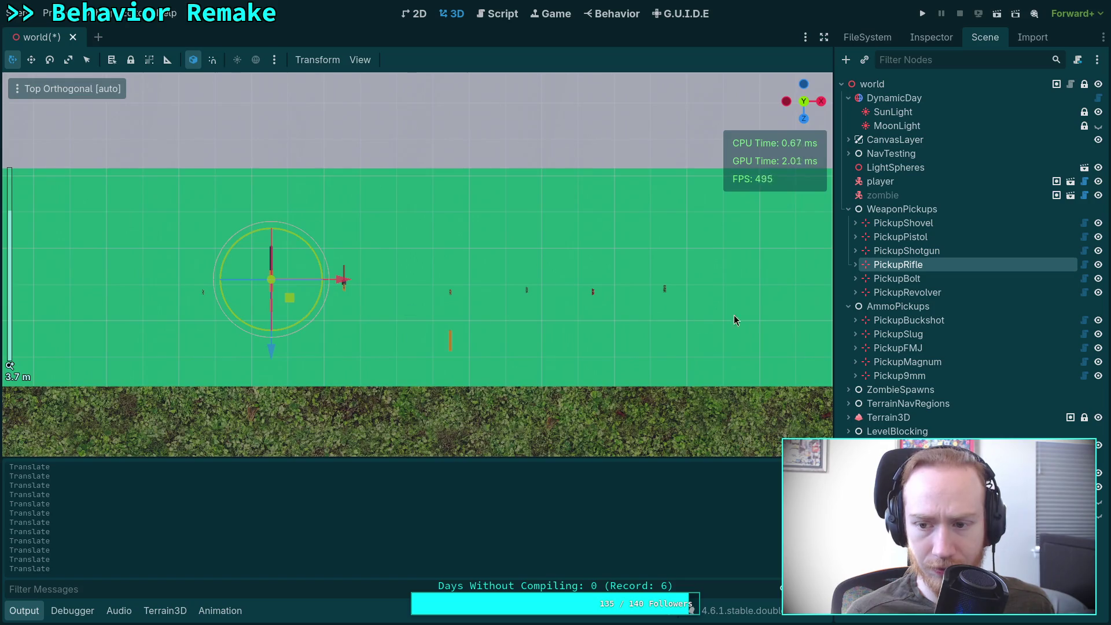
pyautogui.click(897, 348)
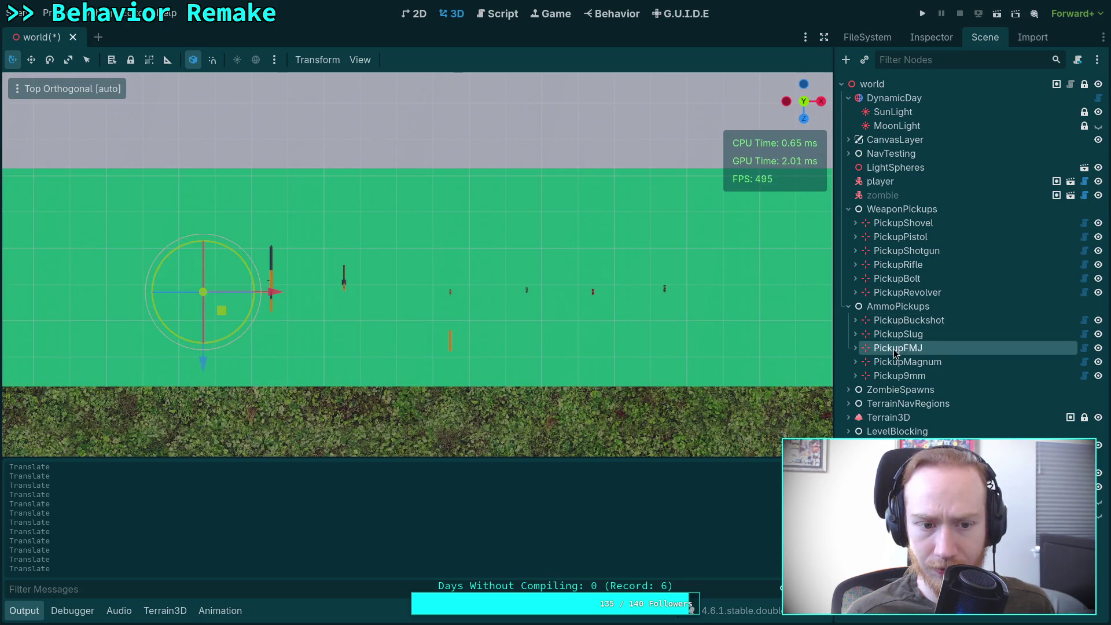
pyautogui.click(925, 265)
pyautogui.moveTo(274, 330)
pyautogui.mouseDown()
pyautogui.moveTo(293, 355)
pyautogui.moveTo(278, 364)
pyautogui.mouseUp()
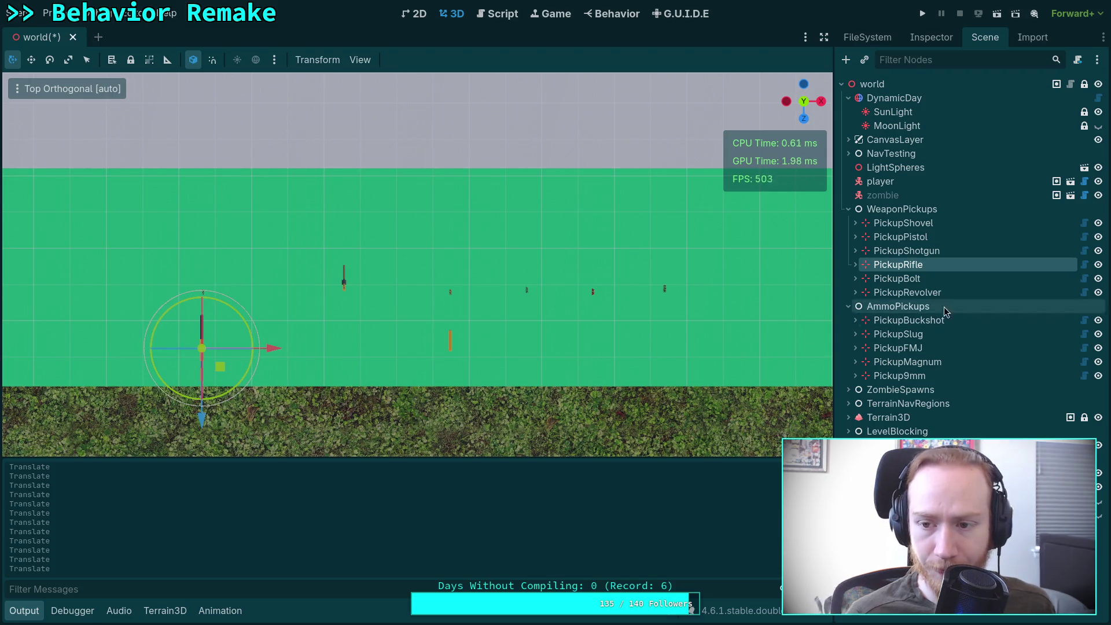
pyautogui.click(921, 224)
pyautogui.click(921, 238)
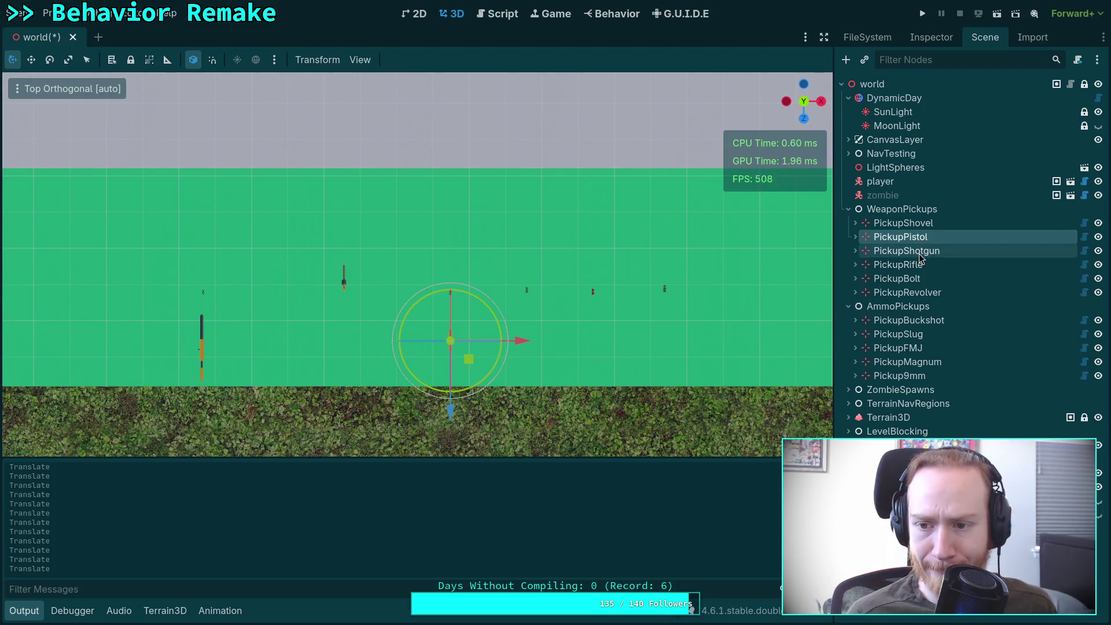
# Move the shotgun pickup across the level and lift it off the ground.
pyautogui.click(921, 250)
pyautogui.press('f')
pyautogui.scroll(-5, 389, 377)
pyautogui.moveTo(303, 393); pyautogui.dragTo(457, 288)
pyautogui.scroll(15, 463, 290)
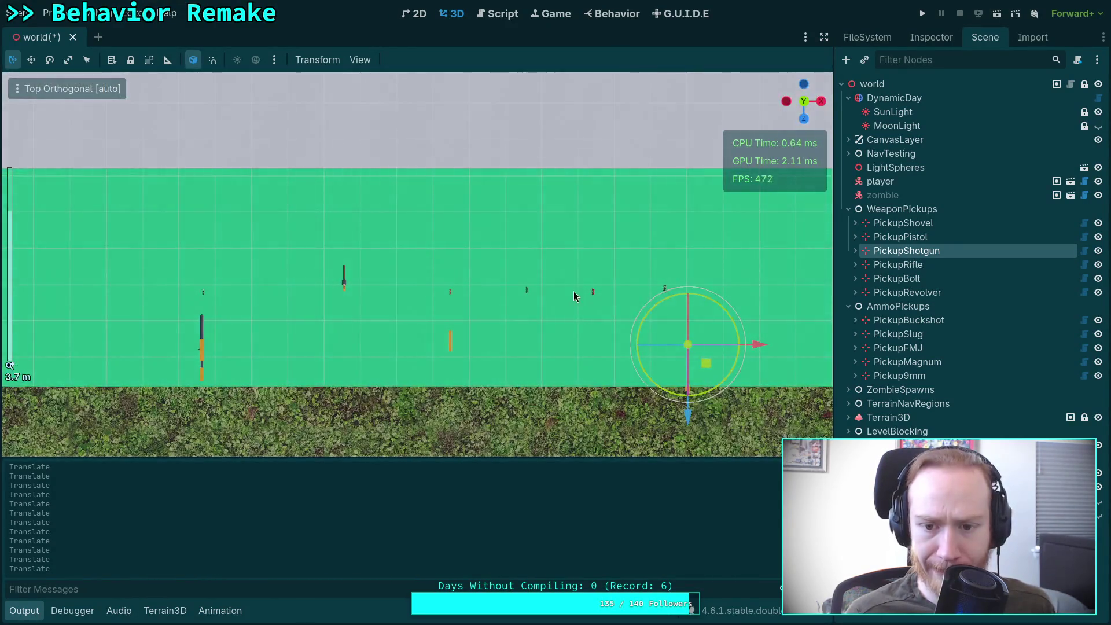
pyautogui.moveTo(574, 296)
pyautogui.mouseDown()
pyautogui.moveTo(526, 241)
pyautogui.moveTo(523, 257)
pyautogui.mouseUp()
pyautogui.moveTo(523, 257); pyautogui.dragTo(522, 231)
pyautogui.moveTo(564, 280)
pyautogui.mouseDown()
pyautogui.moveTo(551, 290)
pyautogui.moveTo(476, 259)
pyautogui.moveTo(453, 231)
pyautogui.moveTo(458, 210)
pyautogui.mouseUp()
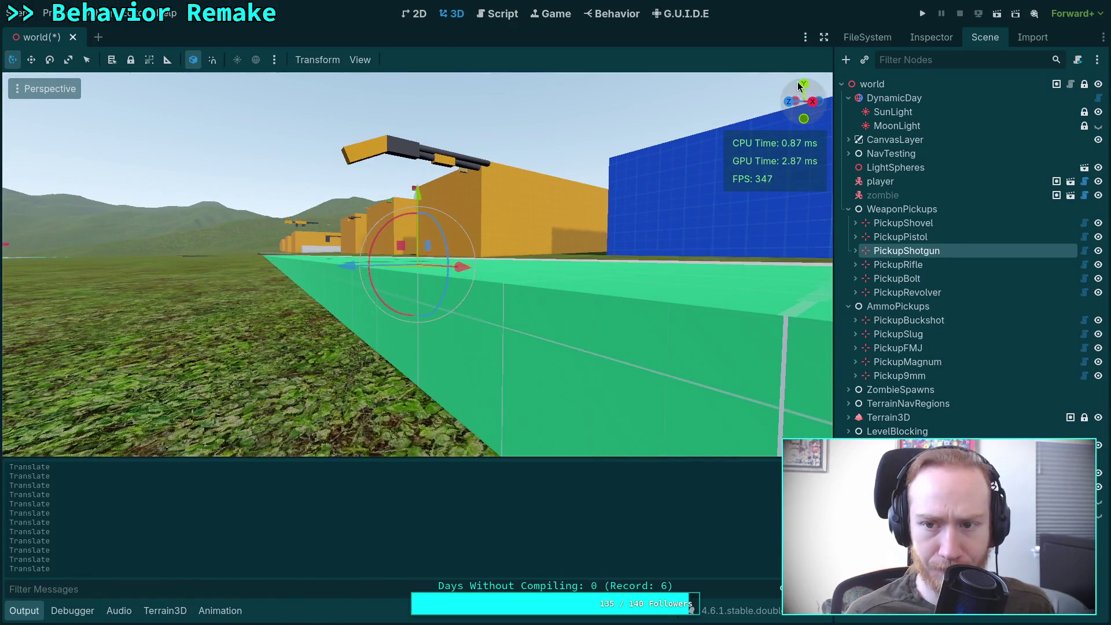
# In top view, slide the shotgun pickup left into the row and rotate it about 90°.
pyautogui.click(801, 85)
pyautogui.moveTo(466, 256)
pyautogui.mouseDown()
pyautogui.moveTo(477, 266)
pyautogui.moveTo(288, 277)
pyautogui.mouseUp()
pyautogui.moveTo(249, 312)
pyautogui.mouseDown()
pyautogui.moveTo(286, 287)
pyautogui.moveTo(298, 211)
pyautogui.mouseUp()
pyautogui.moveTo(297, 266); pyautogui.dragTo(300, 273)
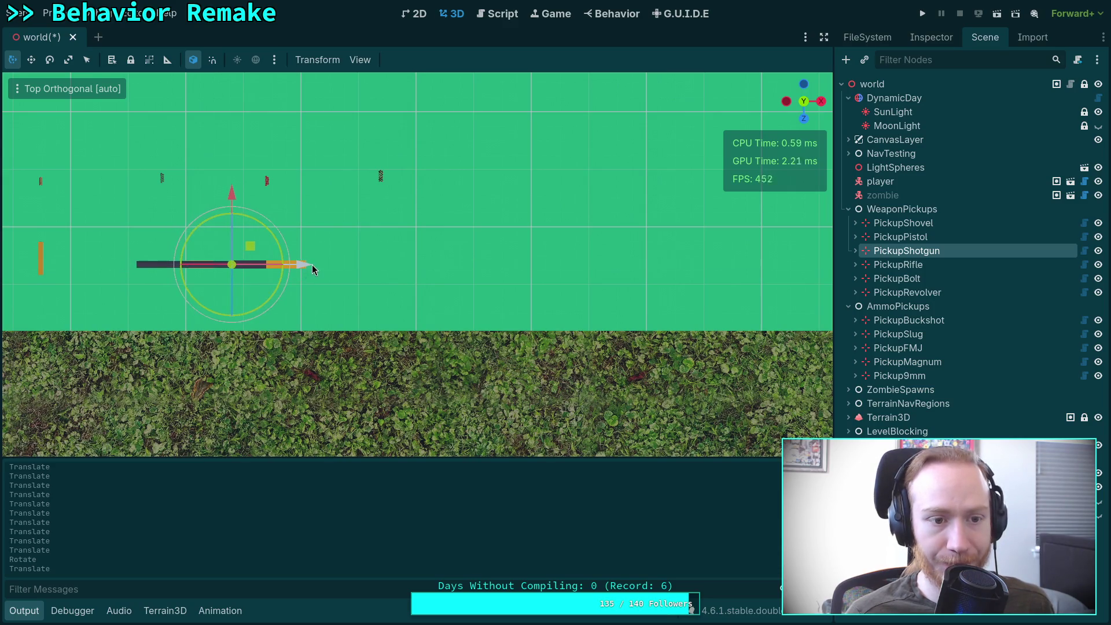
pyautogui.scroll(-2, 322, 260)
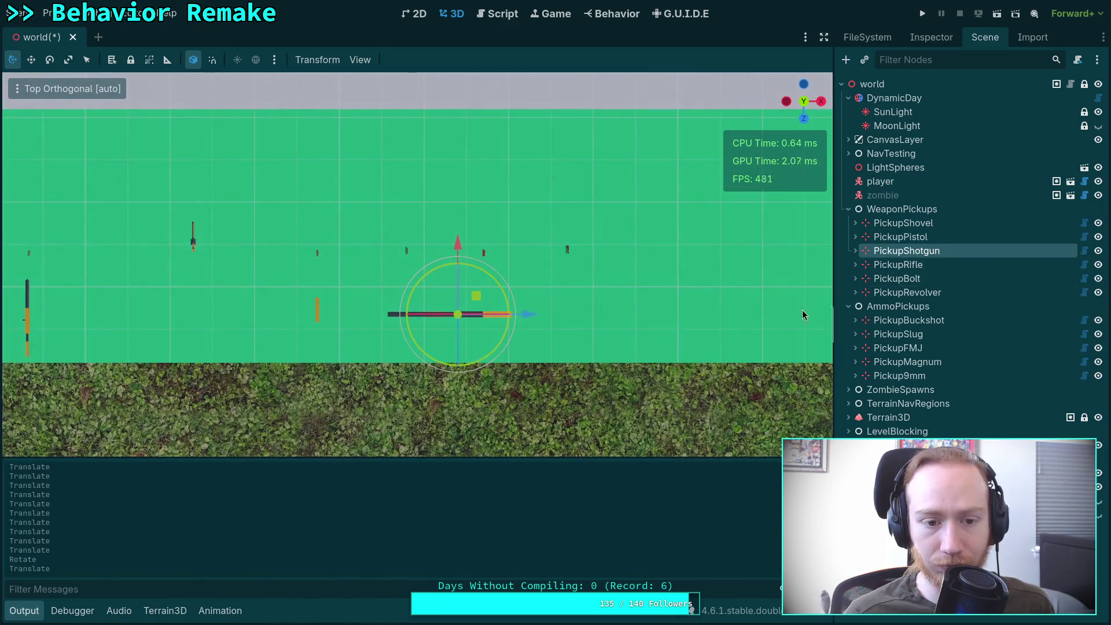
pyautogui.scroll(-1, 667, 340)
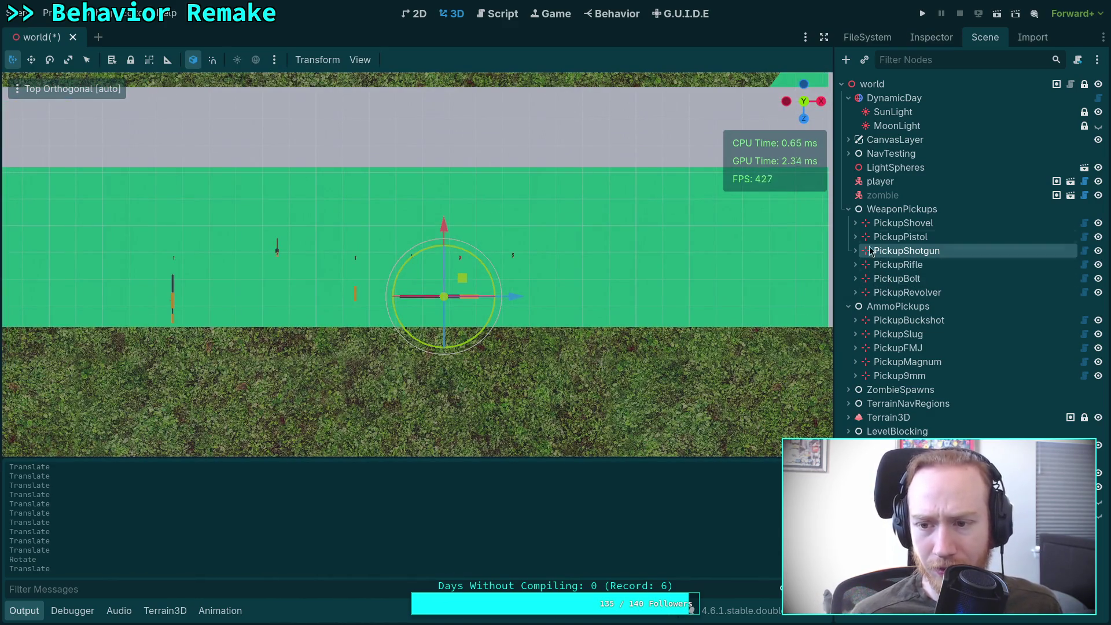
# Move the revolver pickup 0.92 along Z and −0.5 along X into the row.
pyautogui.click(914, 292)
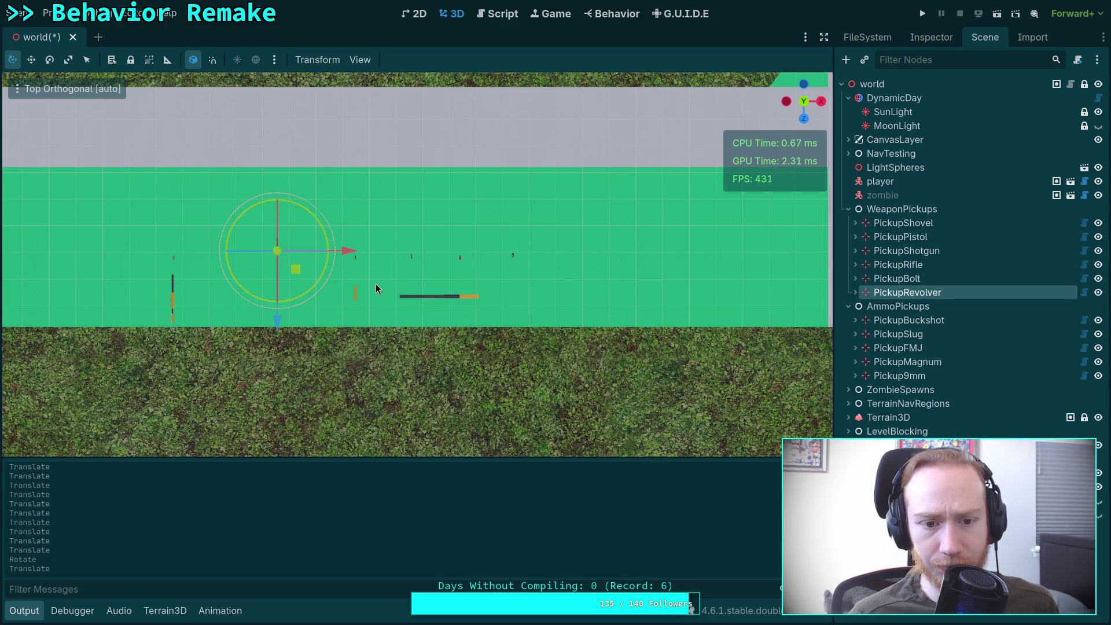
pyautogui.moveTo(277, 320); pyautogui.dragTo(274, 371)
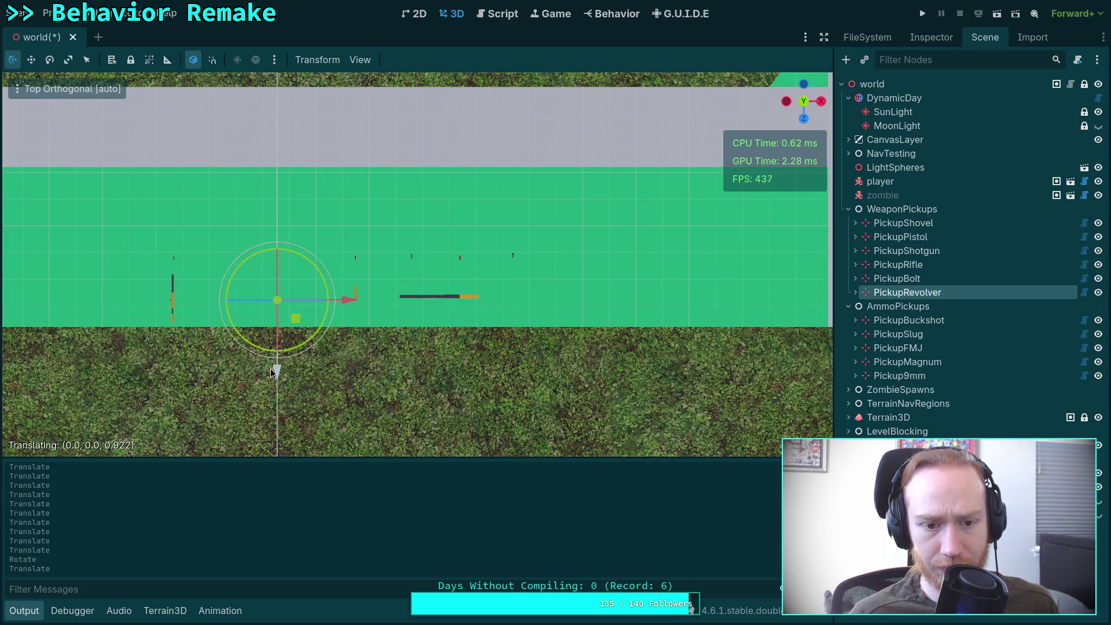
pyautogui.moveTo(348, 310); pyautogui.dragTo(321, 314)
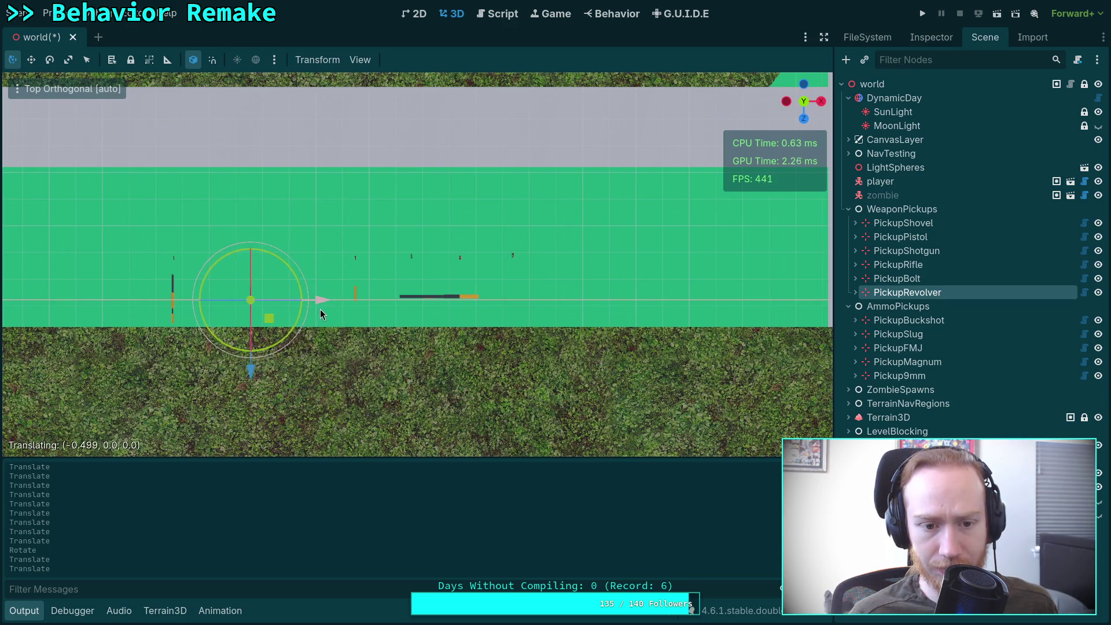
# Slide the pistol pickup left along X to line up with the weapons.
pyautogui.click(900, 237)
pyautogui.moveTo(428, 294)
pyautogui.mouseDown()
pyautogui.moveTo(404, 296)
pyautogui.moveTo(407, 270)
pyautogui.mouseUp()
pyautogui.click(922, 377)
pyautogui.scroll(-8, 770, 300)
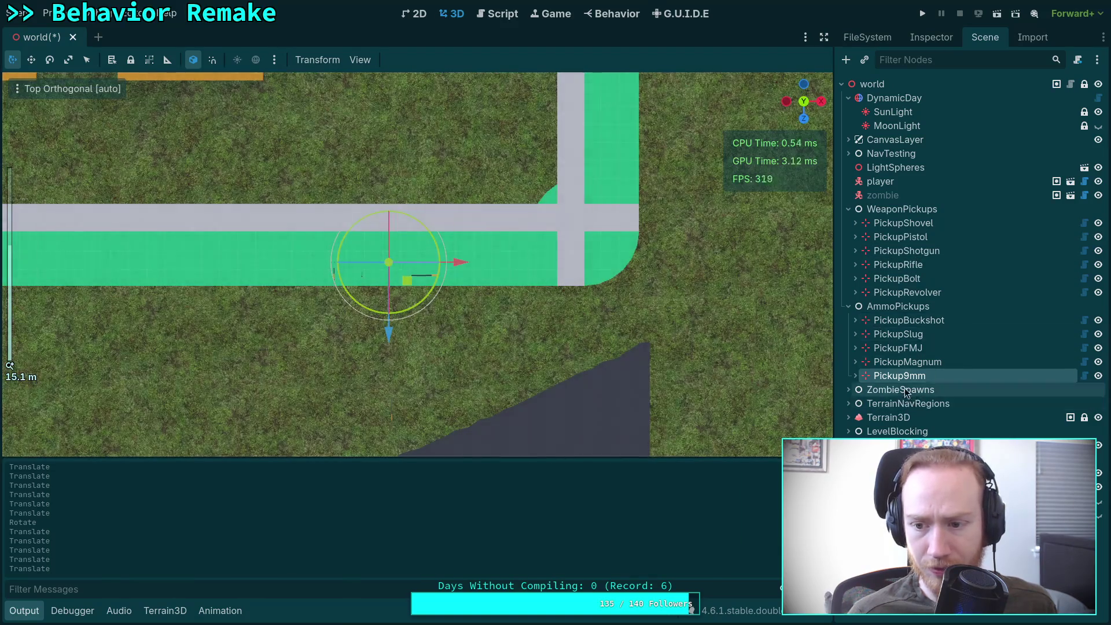
pyautogui.click(890, 279)
# Raise and reposition the bolt pickup, rotate it 50°, and switch off Local Space.
pyautogui.scroll(-4, 413, 383)
pyautogui.moveTo(413, 383); pyautogui.dragTo(470, 297)
pyautogui.scroll(15, 573, 331)
pyautogui.press('f')
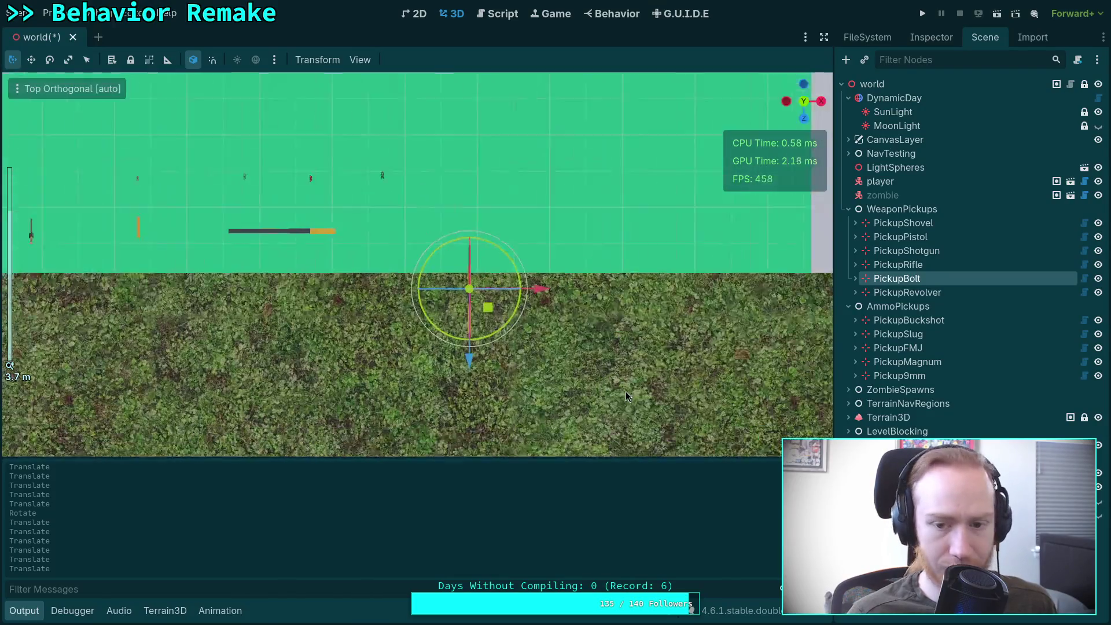
pyautogui.moveTo(486, 322)
pyautogui.mouseDown()
pyautogui.moveTo(408, 251)
pyautogui.moveTo(417, 133)
pyautogui.mouseUp()
pyautogui.moveTo(416, 133)
pyautogui.mouseDown()
pyautogui.moveTo(450, 206)
pyautogui.moveTo(492, 168)
pyautogui.mouseUp()
pyautogui.click(803, 85)
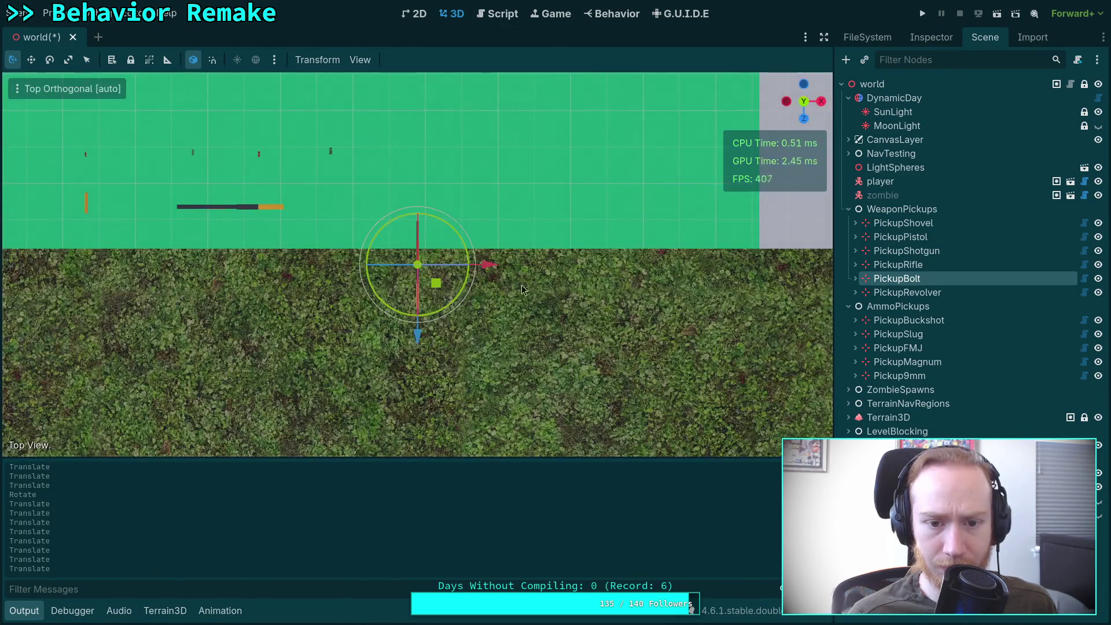
pyautogui.moveTo(435, 284)
pyautogui.mouseDown()
pyautogui.moveTo(406, 237)
pyautogui.moveTo(441, 212)
pyautogui.moveTo(428, 142)
pyautogui.mouseUp()
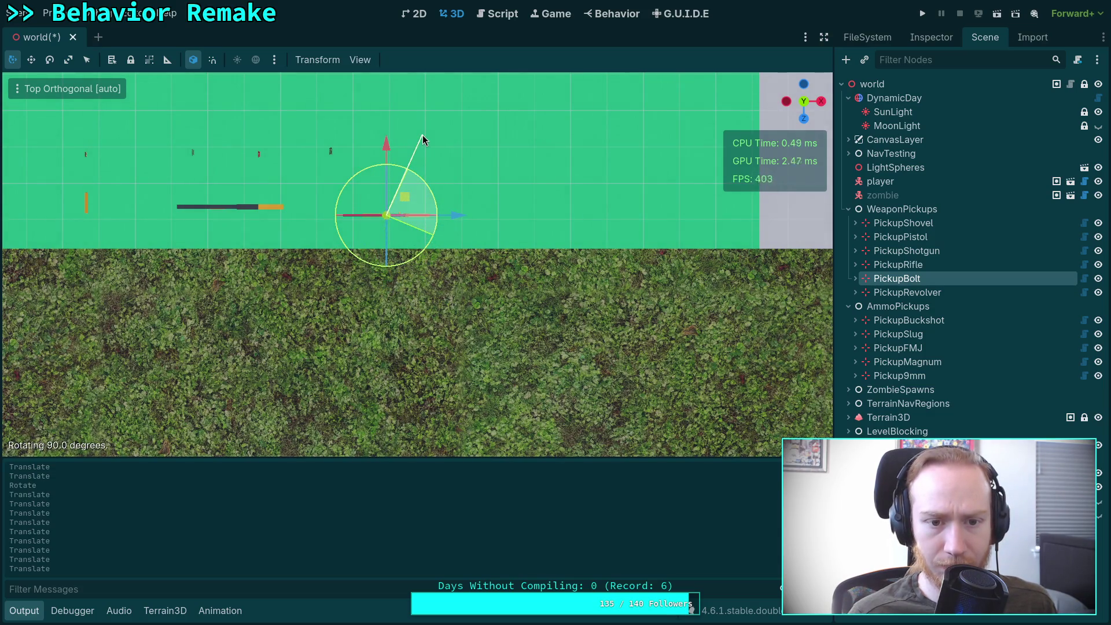
pyautogui.moveTo(457, 180); pyautogui.dragTo(458, 180)
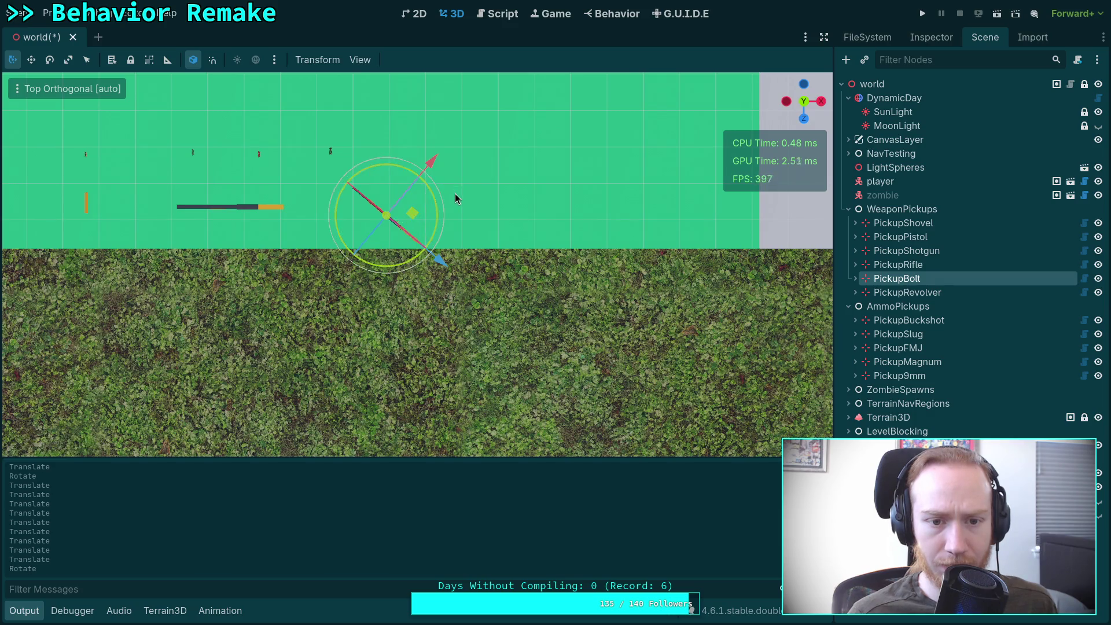
pyautogui.click(201, 65)
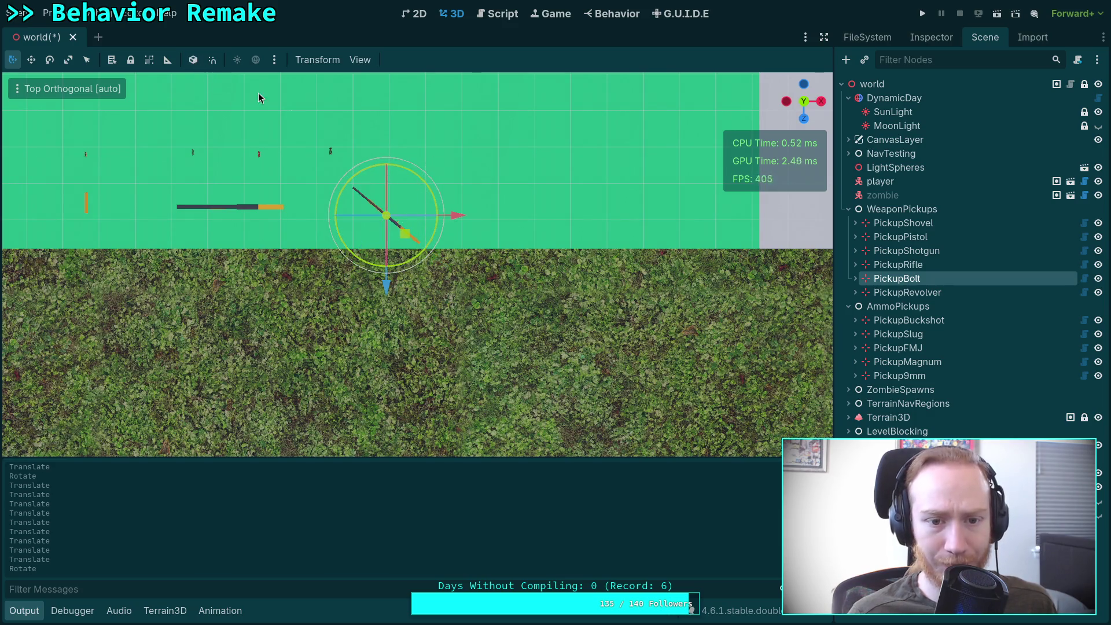
pyautogui.moveTo(386, 215); pyautogui.dragTo(392, 209)
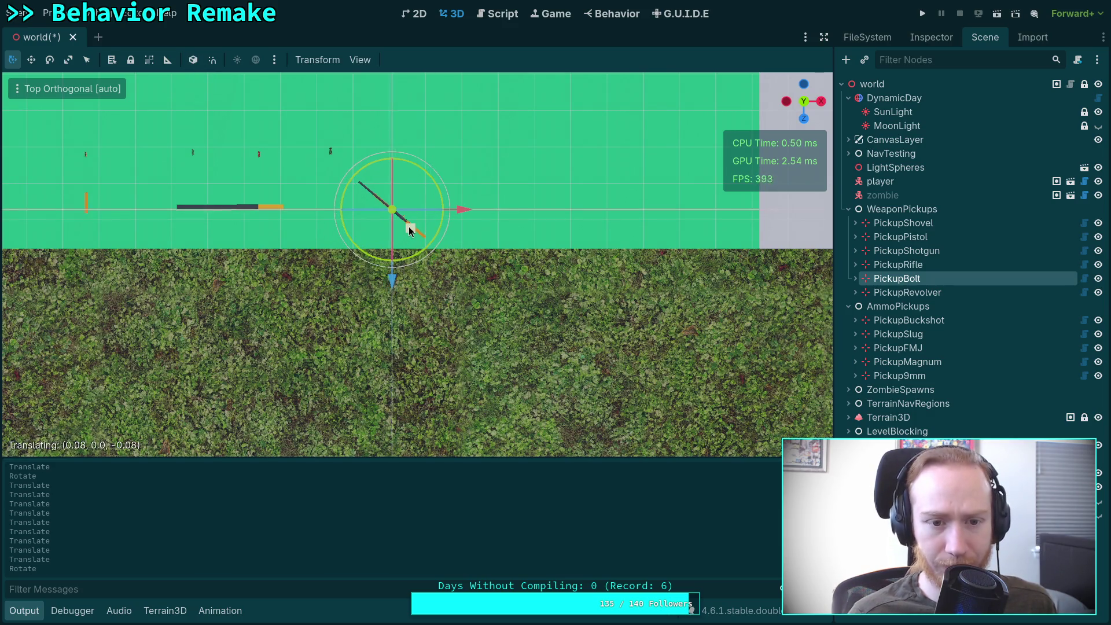
# Move the Magnum ammo pickup about a metre right along X.
pyautogui.click(920, 362)
pyautogui.press('g')
pyautogui.press('x')
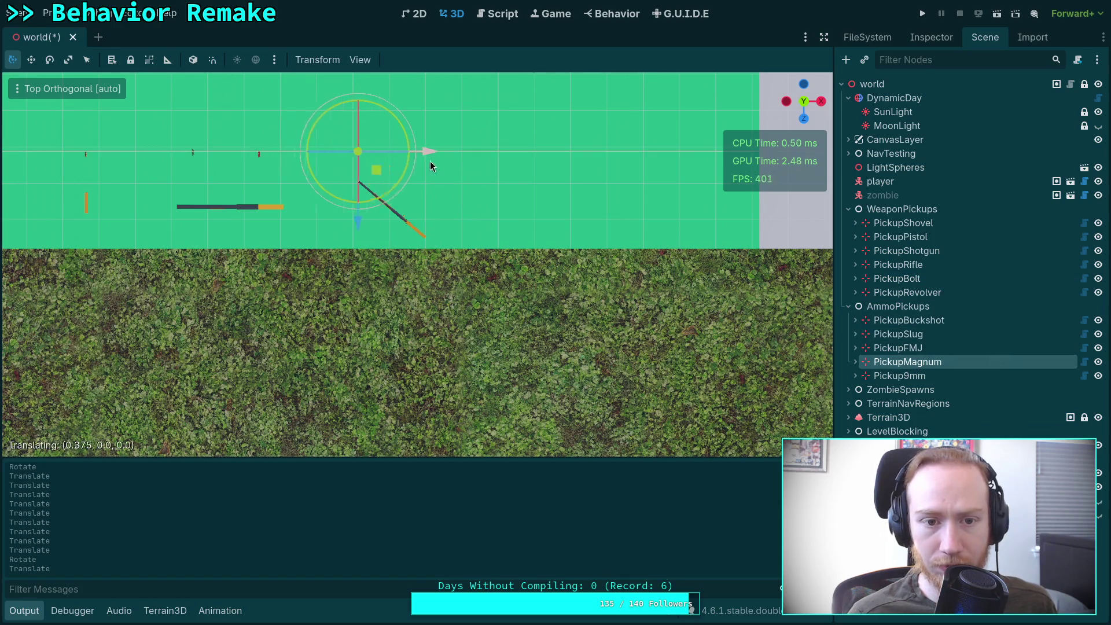
pyautogui.scroll(-10, 530, 258)
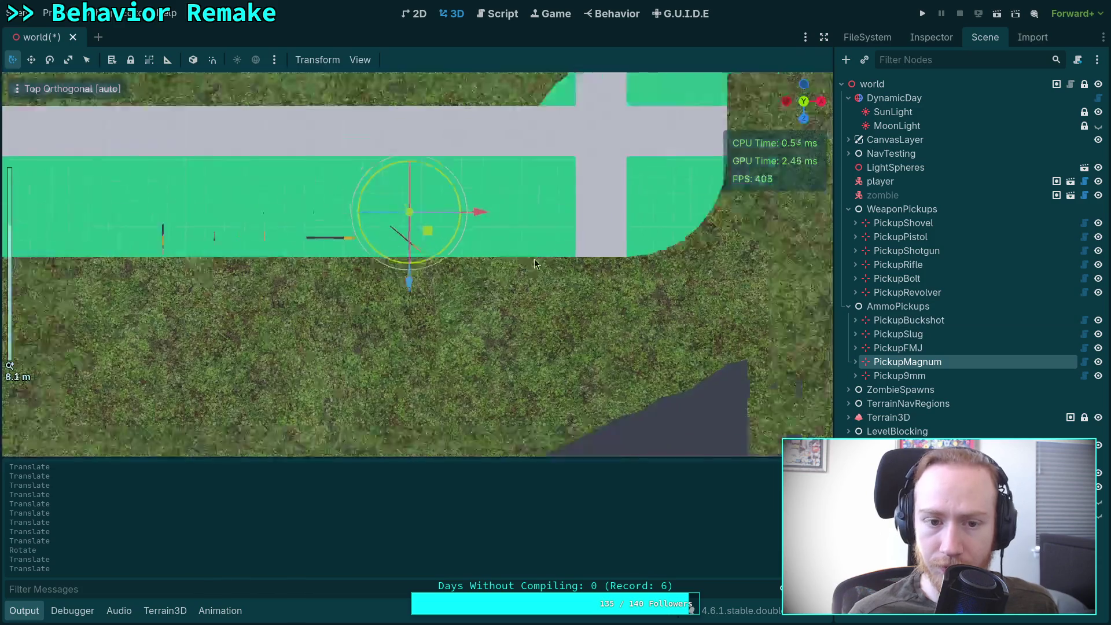
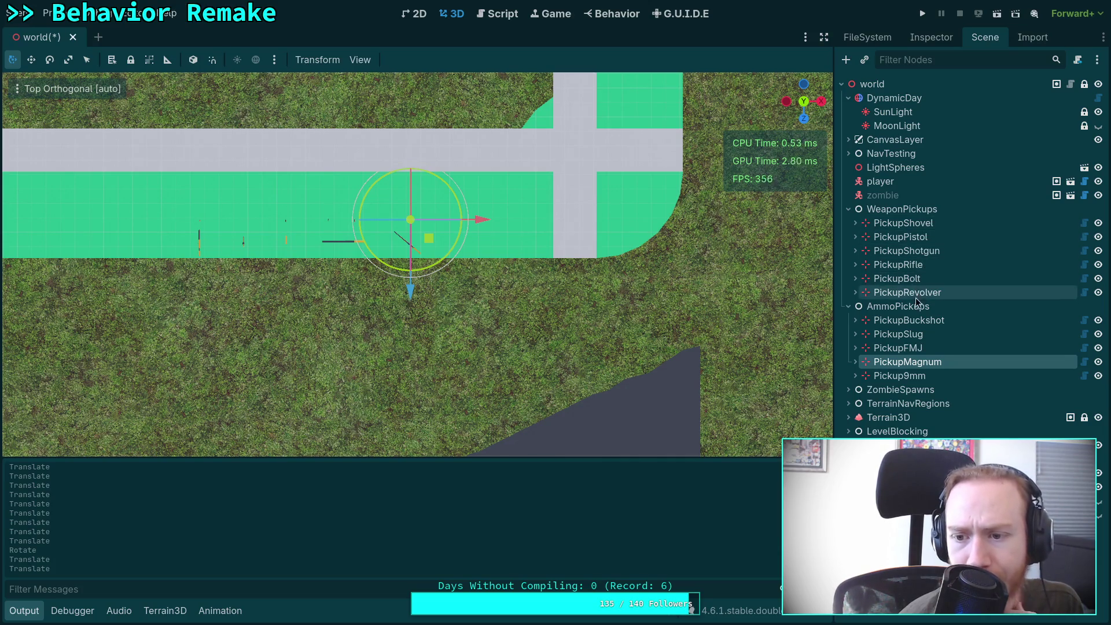
# Move the PickupShovel node down and left, raising it just above the ground.
pyautogui.click(924, 224)
pyautogui.scroll(-18, 602, 310)
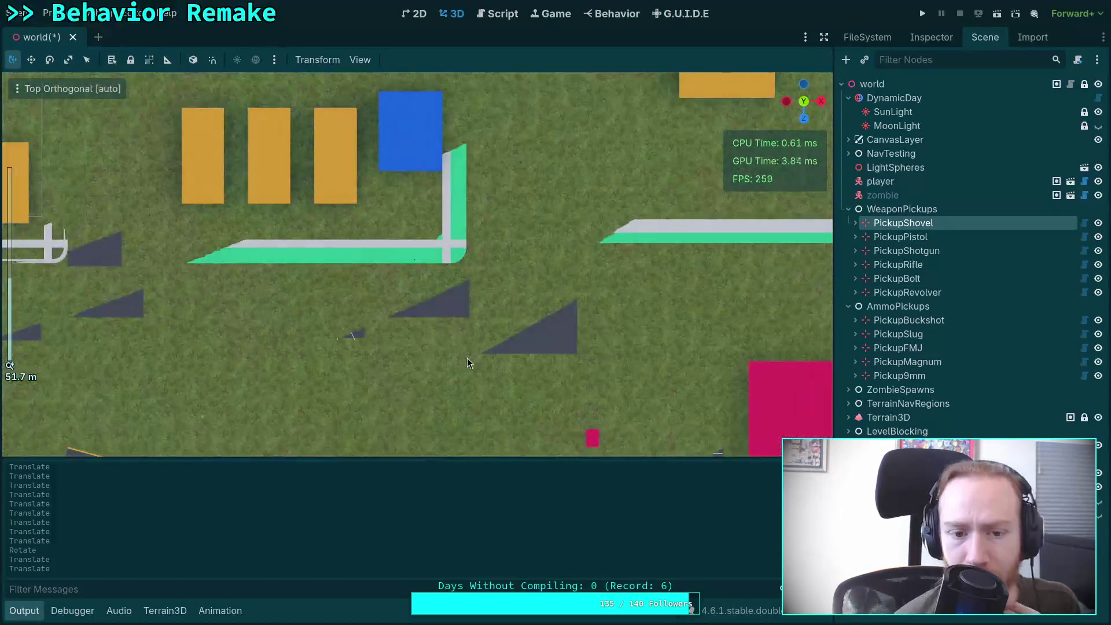
pyautogui.moveTo(415, 408); pyautogui.dragTo(421, 295)
pyautogui.scroll(18, 425, 289)
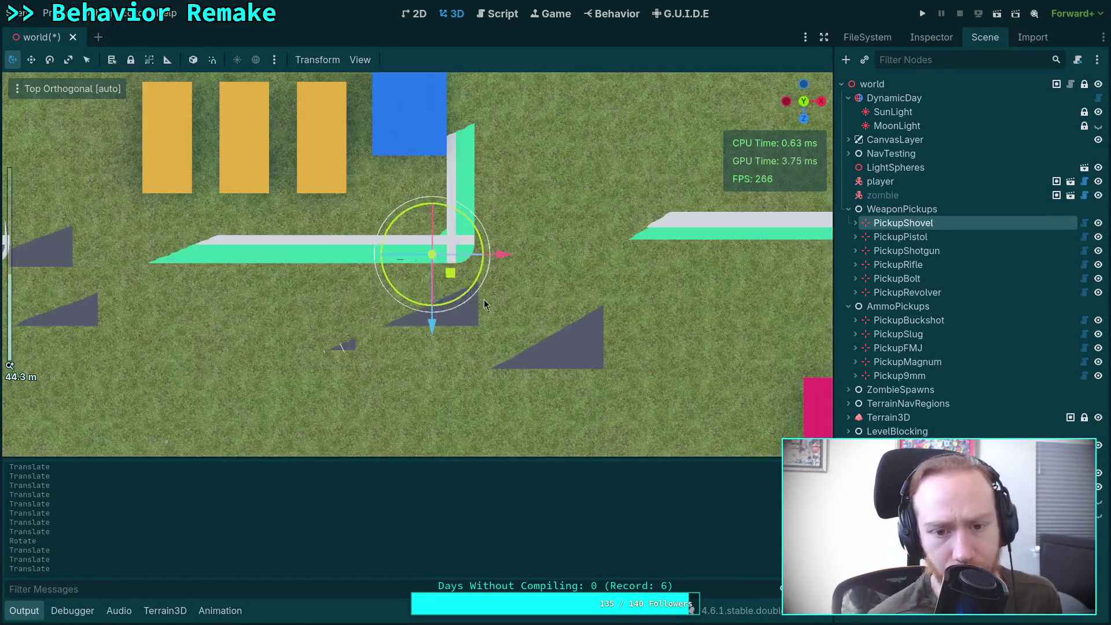
pyautogui.moveTo(548, 210)
pyautogui.mouseDown()
pyautogui.moveTo(539, 245)
pyautogui.moveTo(523, 244)
pyautogui.mouseUp()
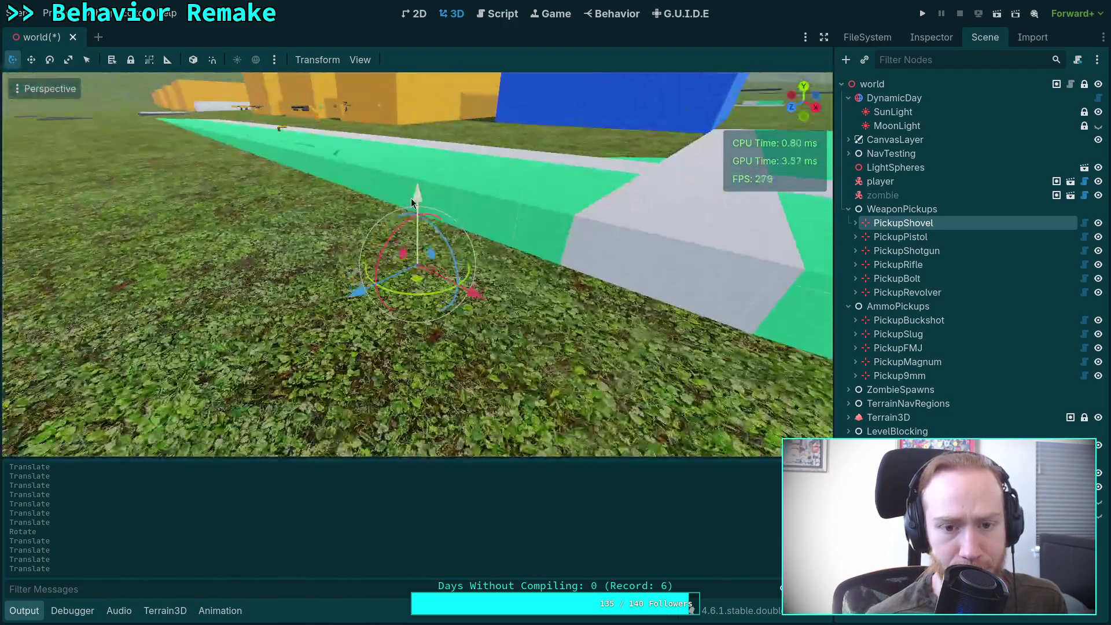
pyautogui.moveTo(411, 198)
pyautogui.mouseDown()
pyautogui.moveTo(403, 88)
pyautogui.moveTo(409, 167)
pyautogui.moveTo(452, 238)
pyautogui.moveTo(417, 220)
pyautogui.moveTo(417, 179)
pyautogui.mouseUp()
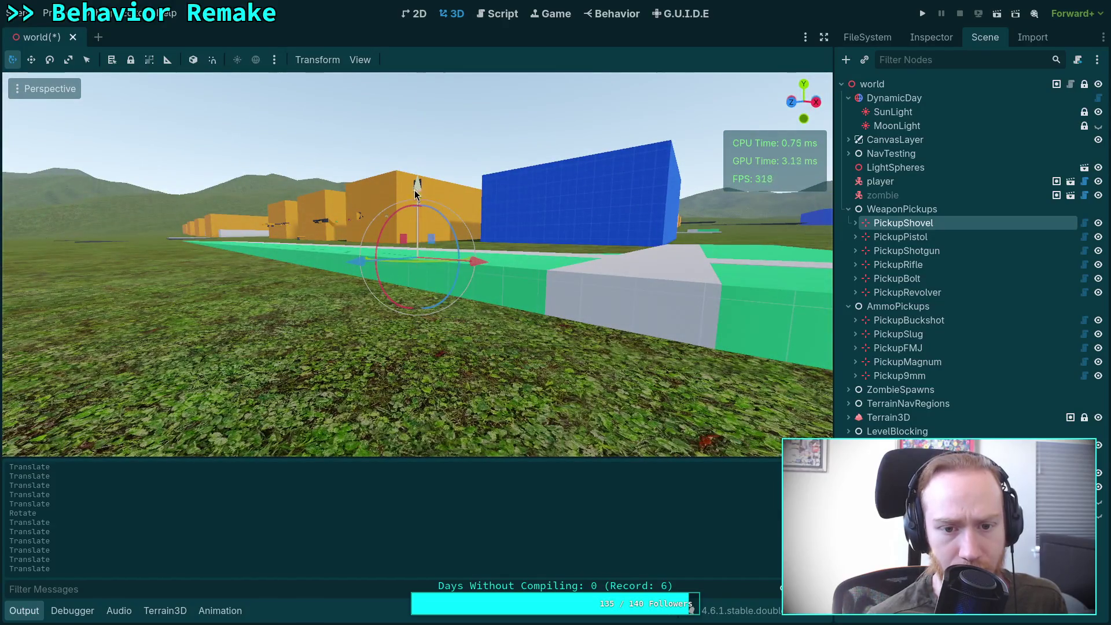
pyautogui.moveTo(606, 239)
pyautogui.mouseDown()
pyautogui.moveTo(588, 257)
pyautogui.moveTo(700, 261)
pyautogui.moveTo(586, 264)
pyautogui.moveTo(521, 328)
pyautogui.moveTo(405, 347)
pyautogui.mouseUp()
pyautogui.scroll(-4, 356, 362)
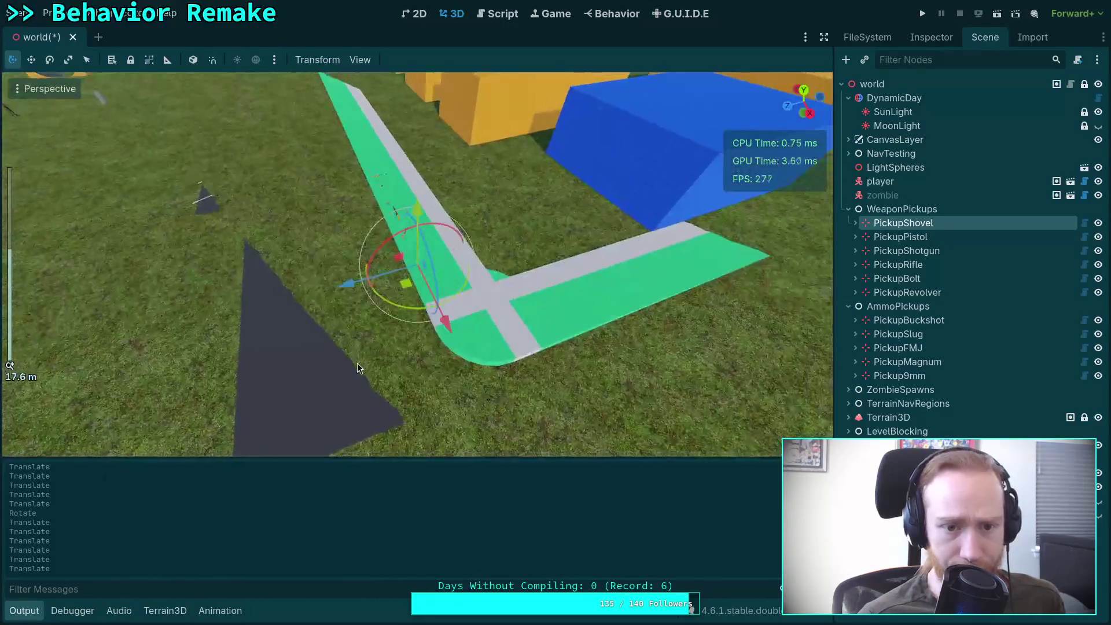
# Place the player on the dark triangle by the green path, lift it above ground, and save.
pyautogui.doubleClick(903, 181)
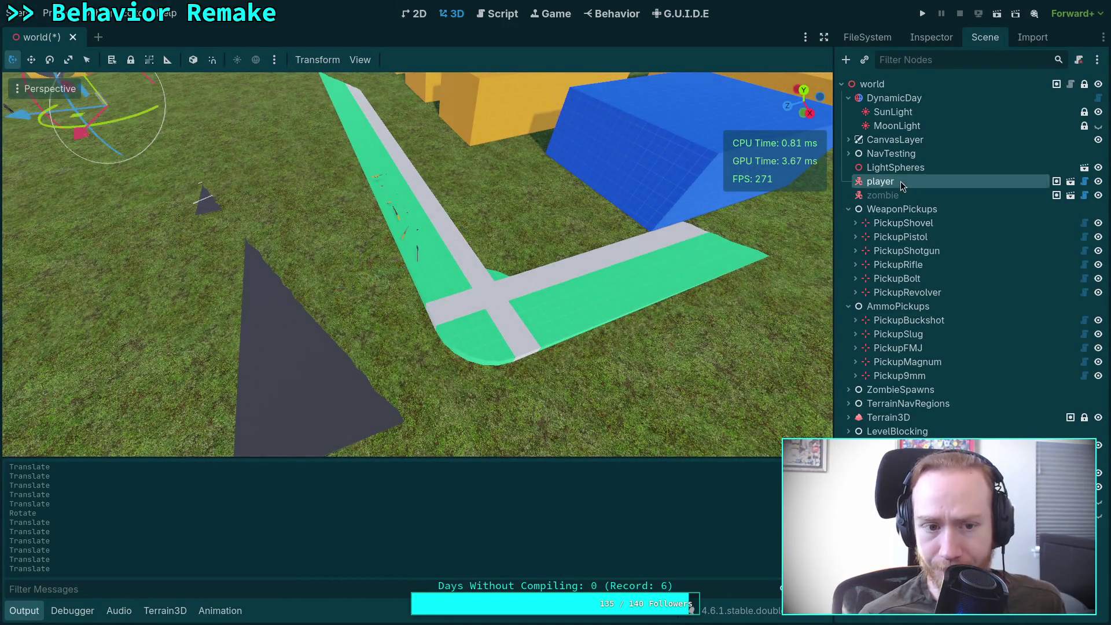
pyautogui.moveTo(173, 163); pyautogui.dragTo(347, 315)
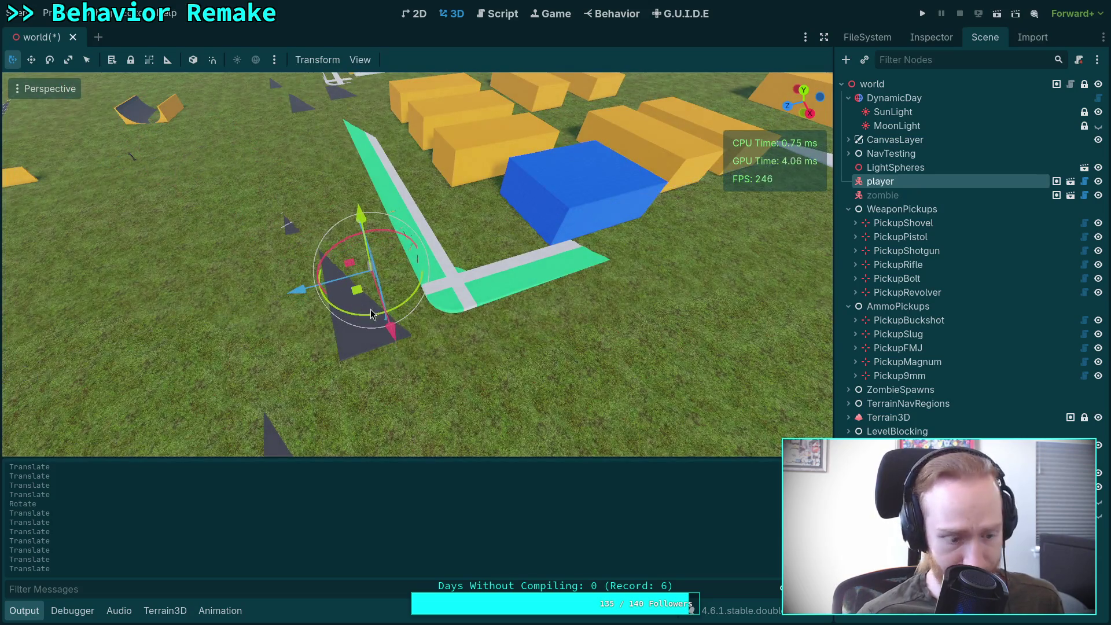
pyautogui.press('f')
pyautogui.moveTo(425, 344)
pyautogui.mouseDown()
pyautogui.moveTo(477, 353)
pyautogui.moveTo(497, 303)
pyautogui.moveTo(472, 234)
pyautogui.mouseUp()
pyautogui.moveTo(414, 199); pyautogui.dragTo(418, 184)
pyautogui.moveTo(561, 228); pyautogui.dragTo(616, 332)
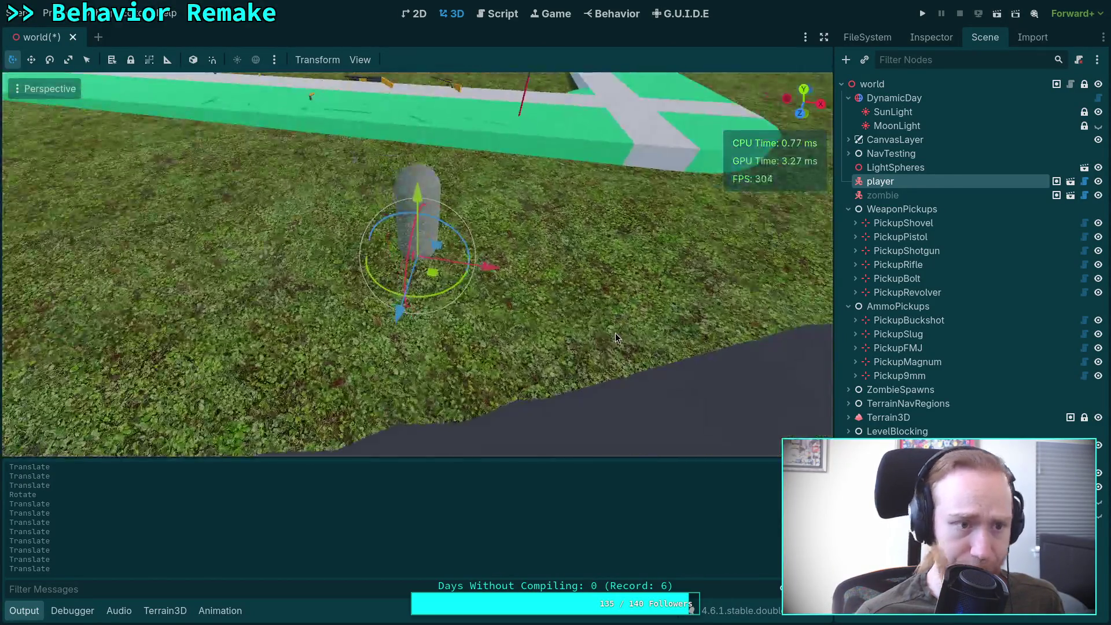
pyautogui.hotkey('ctrl', 's')
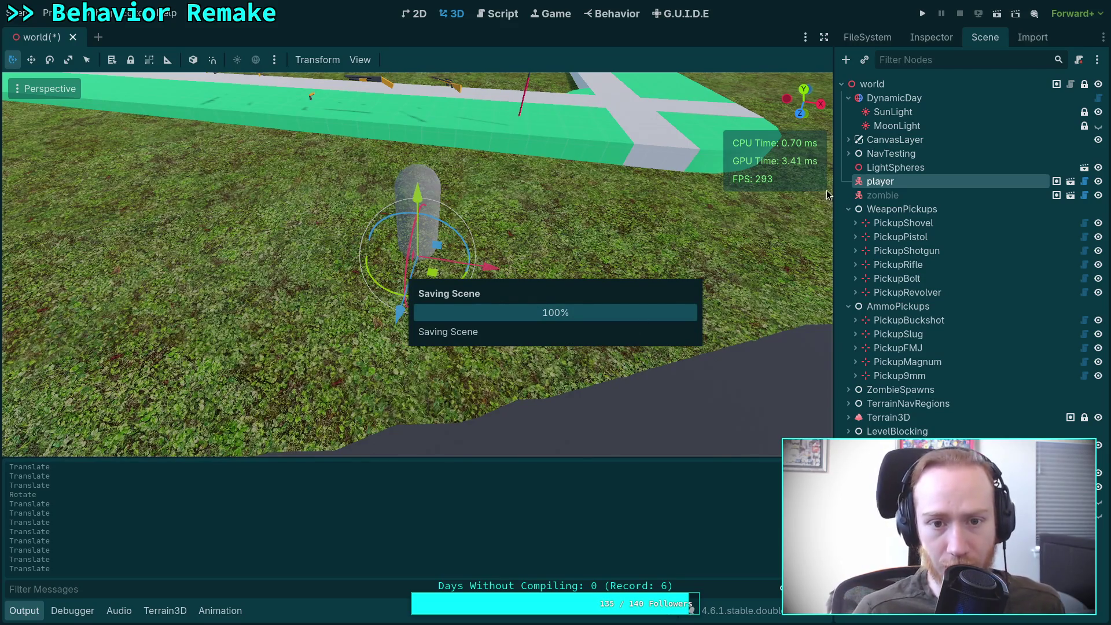
# Centre the view on PickupPistol, save the world scene again, and run the project.
pyautogui.moveTo(520, 134); pyautogui.dragTo(502, 210)
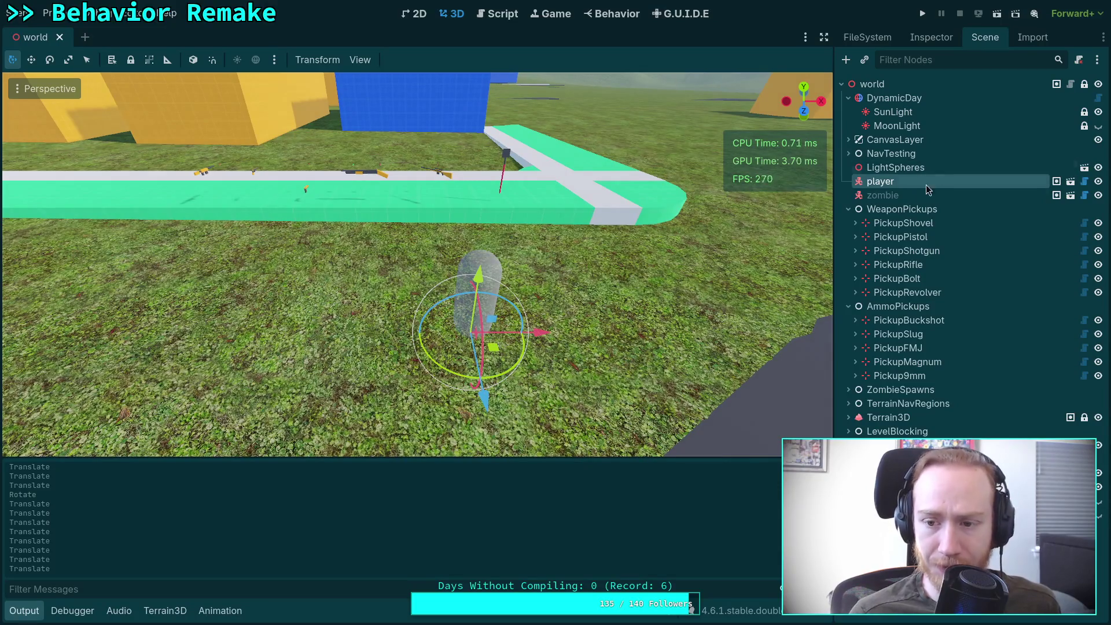
pyautogui.click(960, 237)
pyautogui.moveTo(318, 201)
pyautogui.mouseDown()
pyautogui.moveTo(405, 172)
pyautogui.moveTo(341, 245)
pyautogui.moveTo(384, 225)
pyautogui.moveTo(439, 166)
pyautogui.mouseUp()
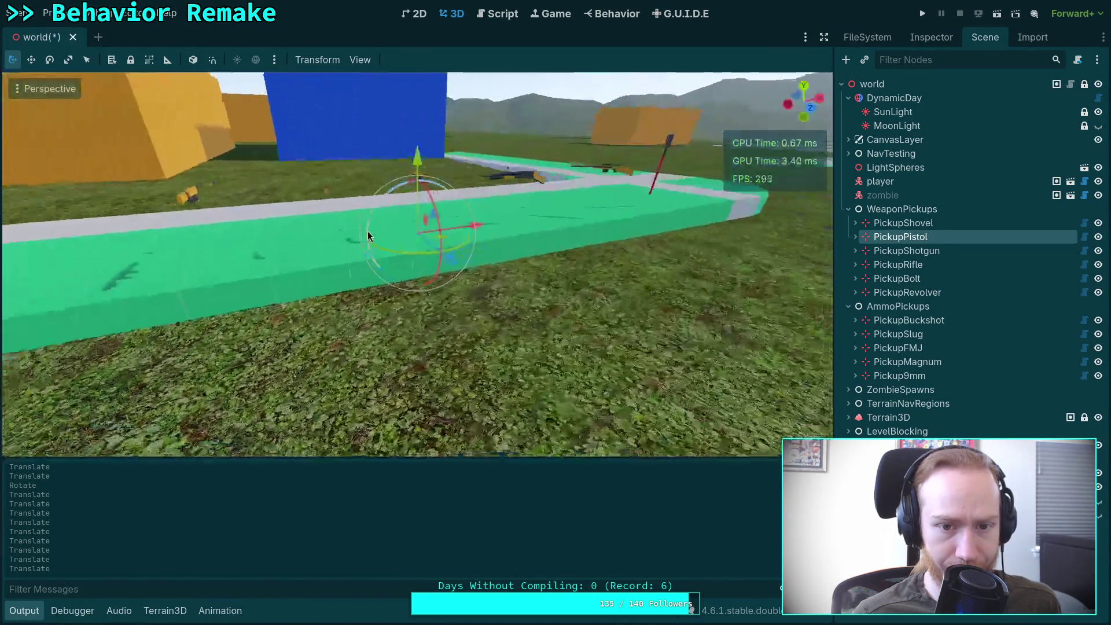
pyautogui.hotkey('ctrl', 's')
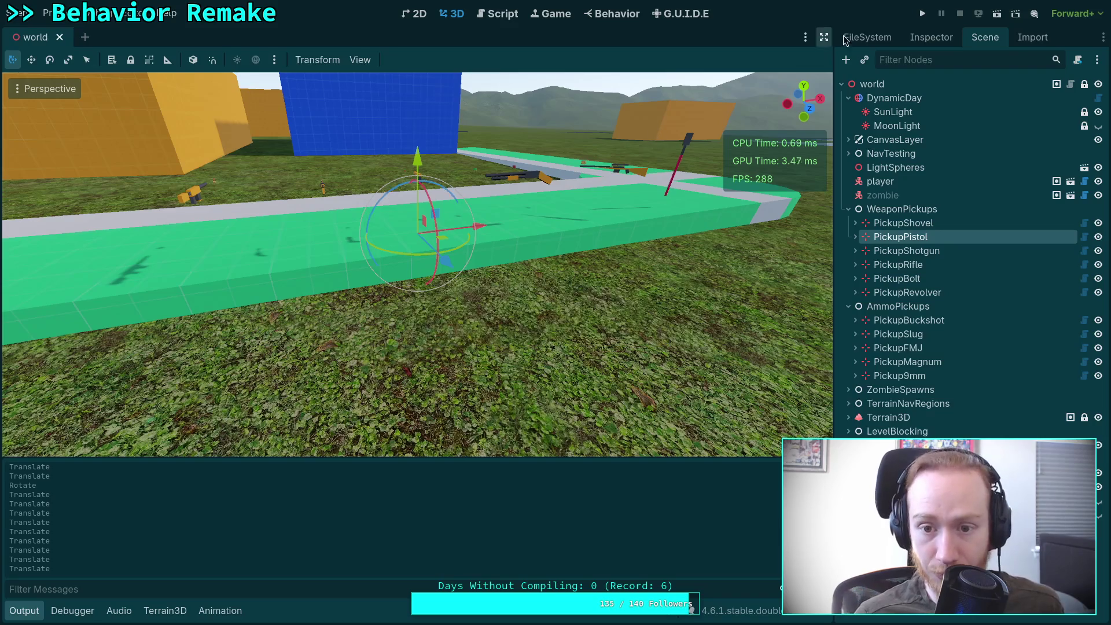
pyautogui.click(924, 14)
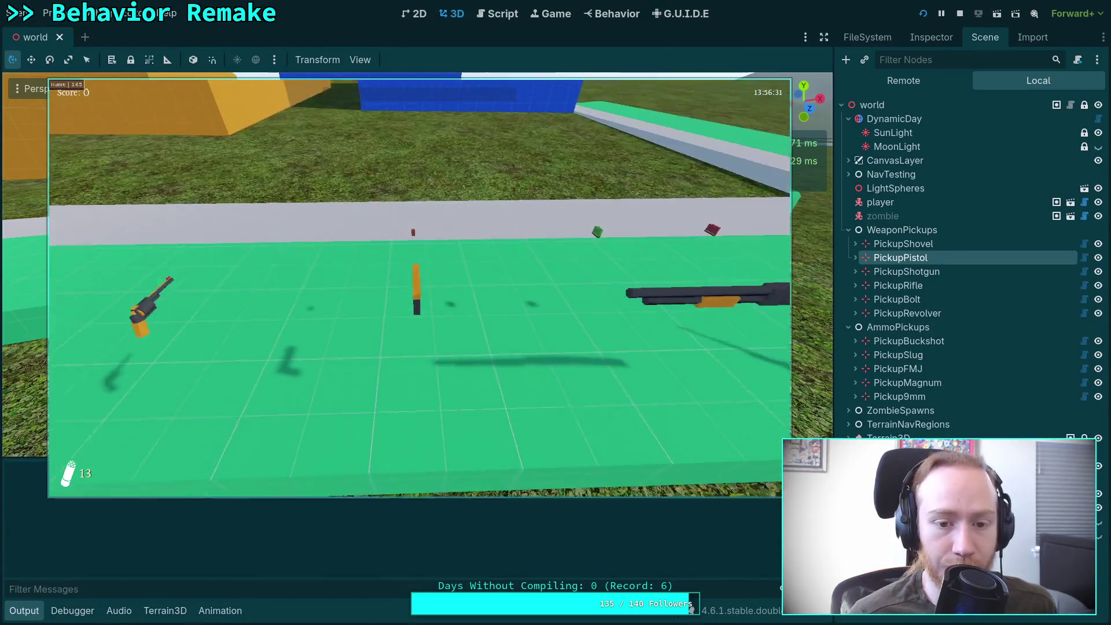
# Pick up the pistol with E, then fire with W and reload with R until WeaponScene.gd breaks.
pyautogui.press('e')
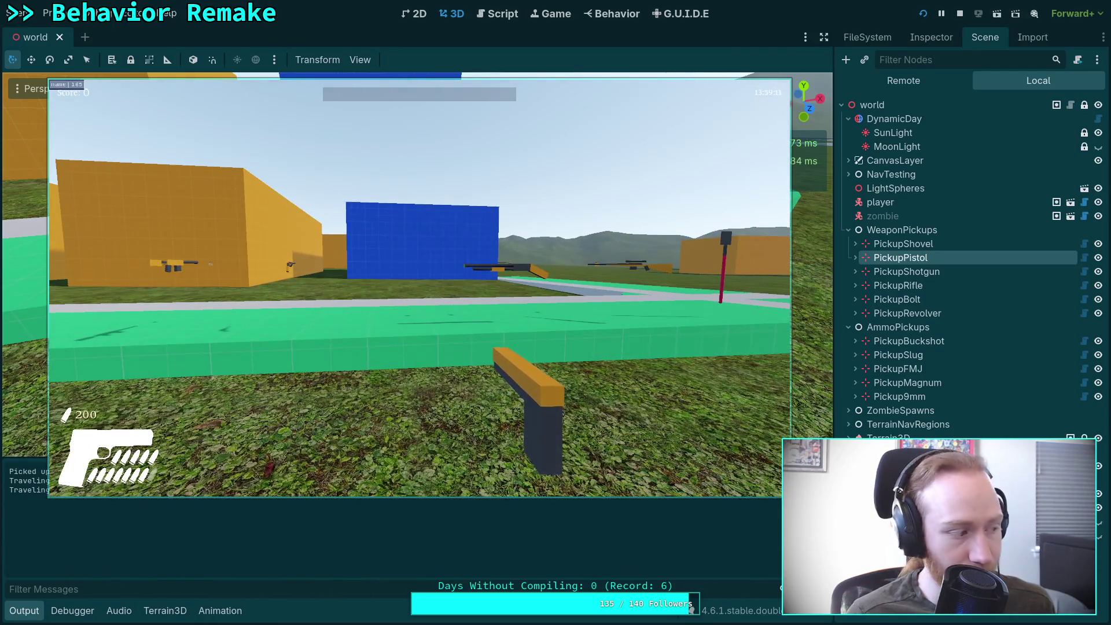
pyautogui.press('w')
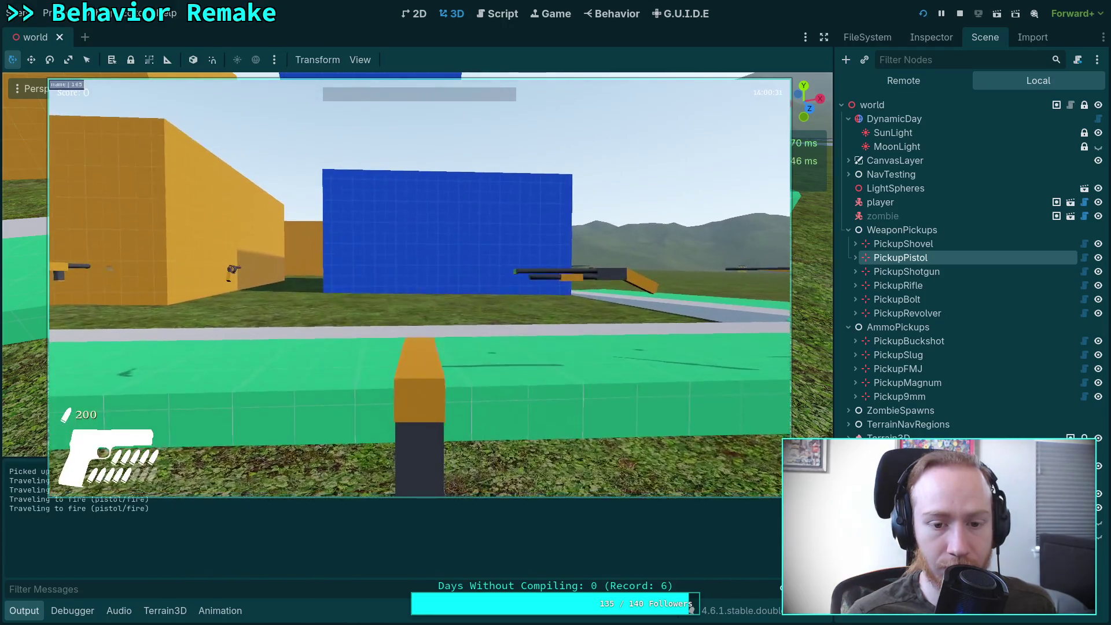
pyautogui.press('r')
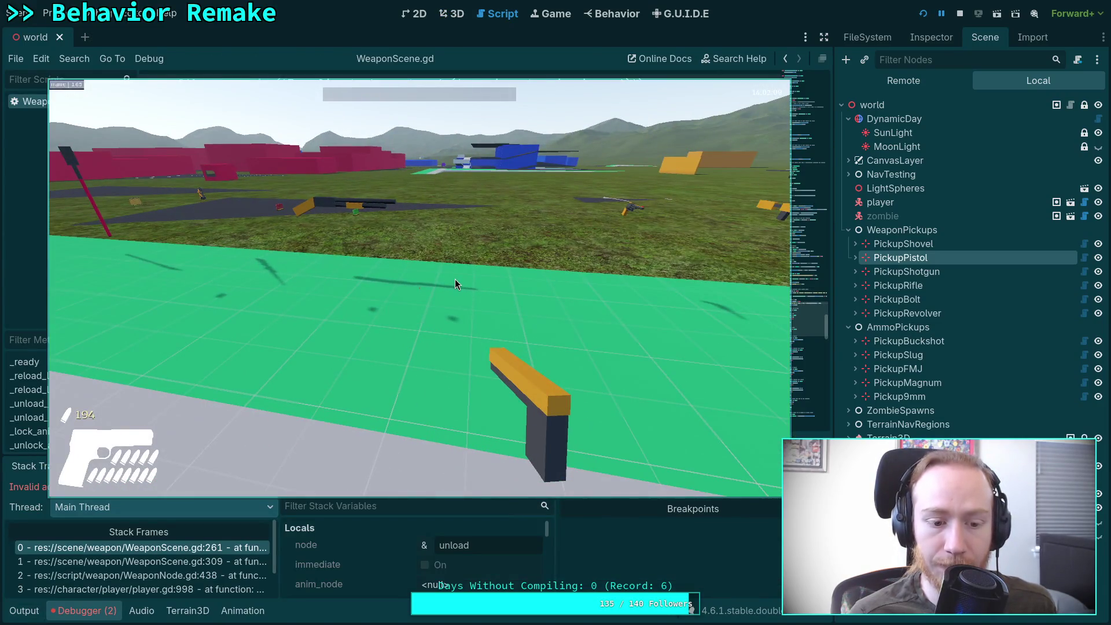
# Move the game window aside, stop the game, and show the Debugger's Errors (2) list.
pyautogui.moveTo(281, 231)
pyautogui.mouseDown()
pyautogui.moveTo(662, 298)
pyautogui.moveTo(645, 302)
pyautogui.mouseUp()
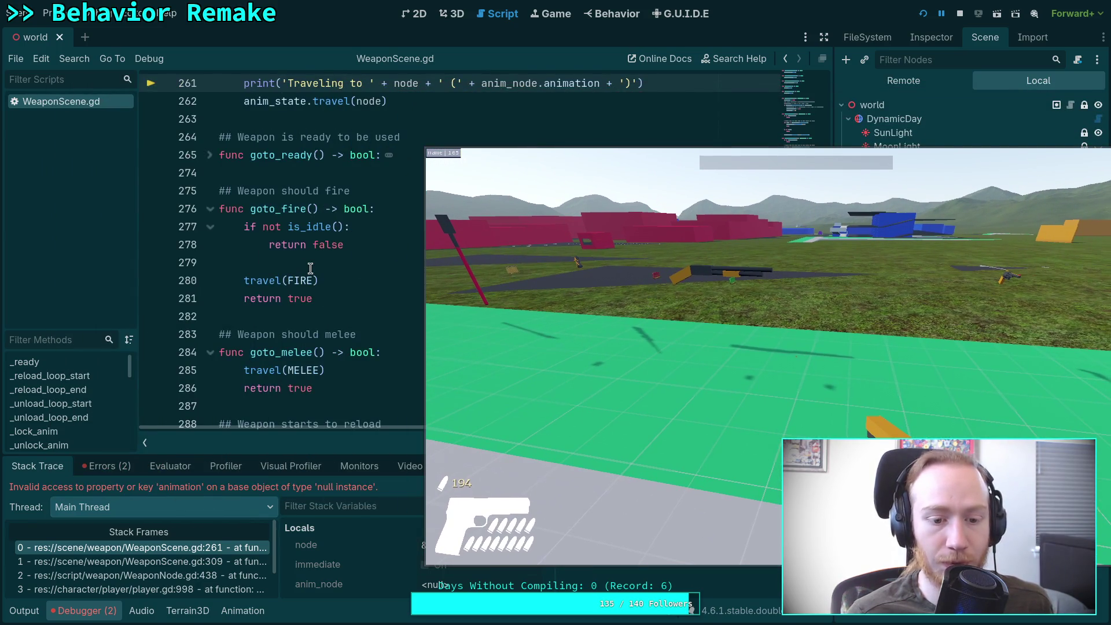
pyautogui.scroll(5, 311, 268)
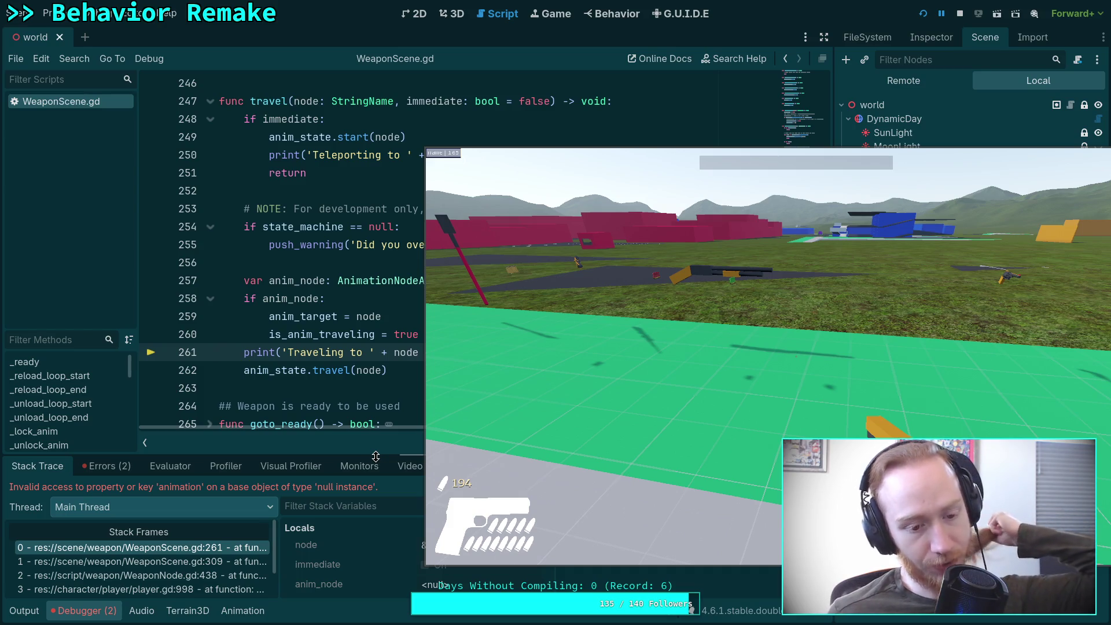
pyautogui.click(566, 324)
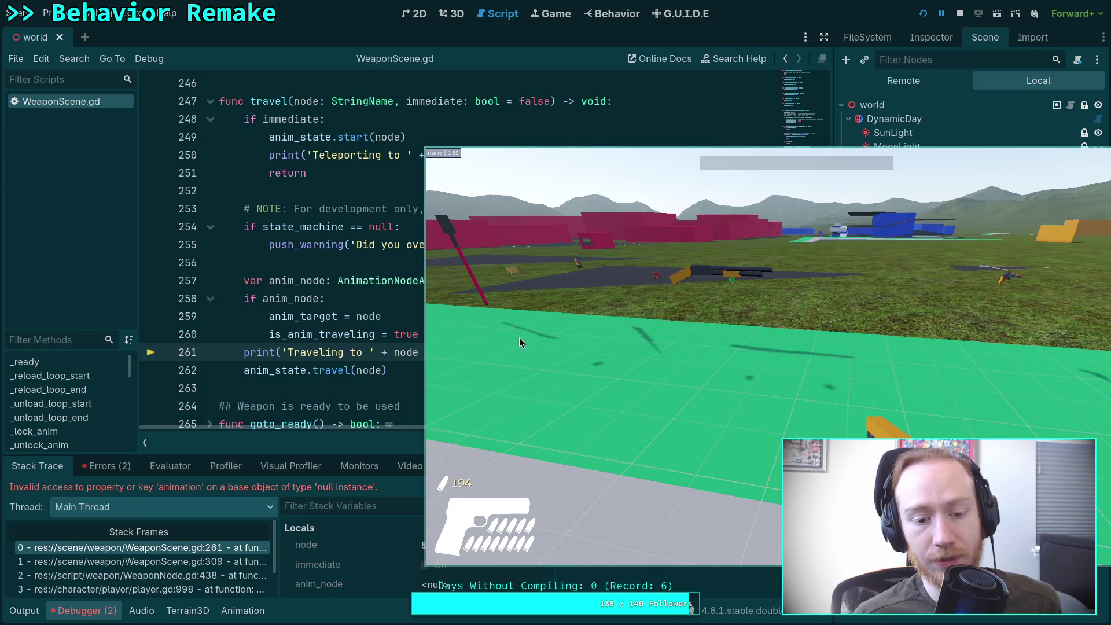
pyautogui.moveTo(782, 370)
pyautogui.mouseDown()
pyautogui.moveTo(80, 335)
pyautogui.moveTo(403, 327)
pyautogui.mouseUp()
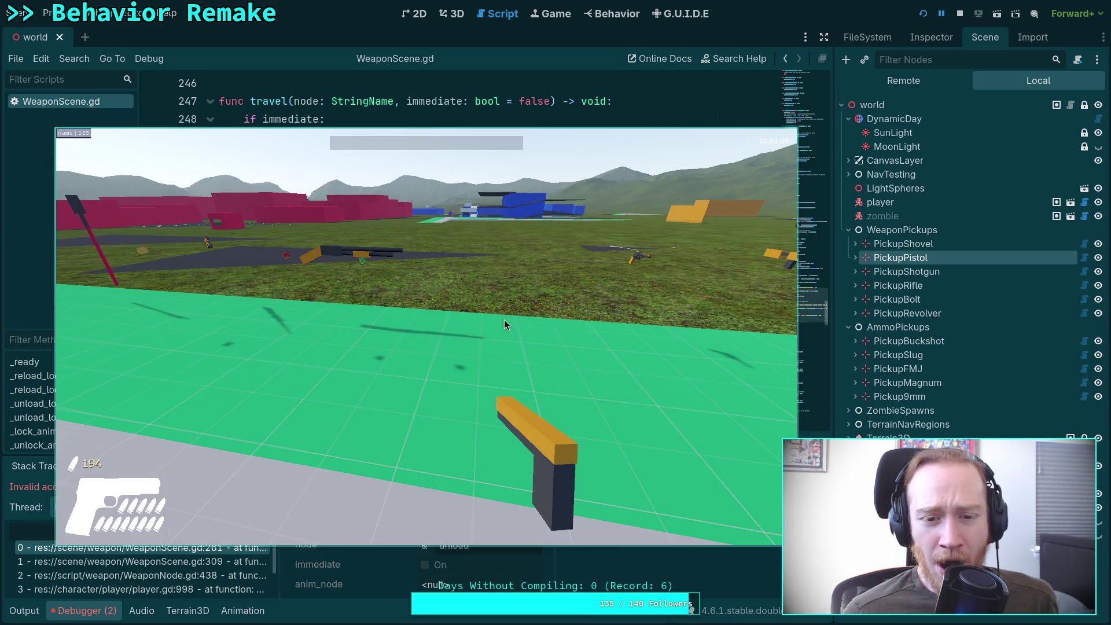
pyautogui.click(961, 14)
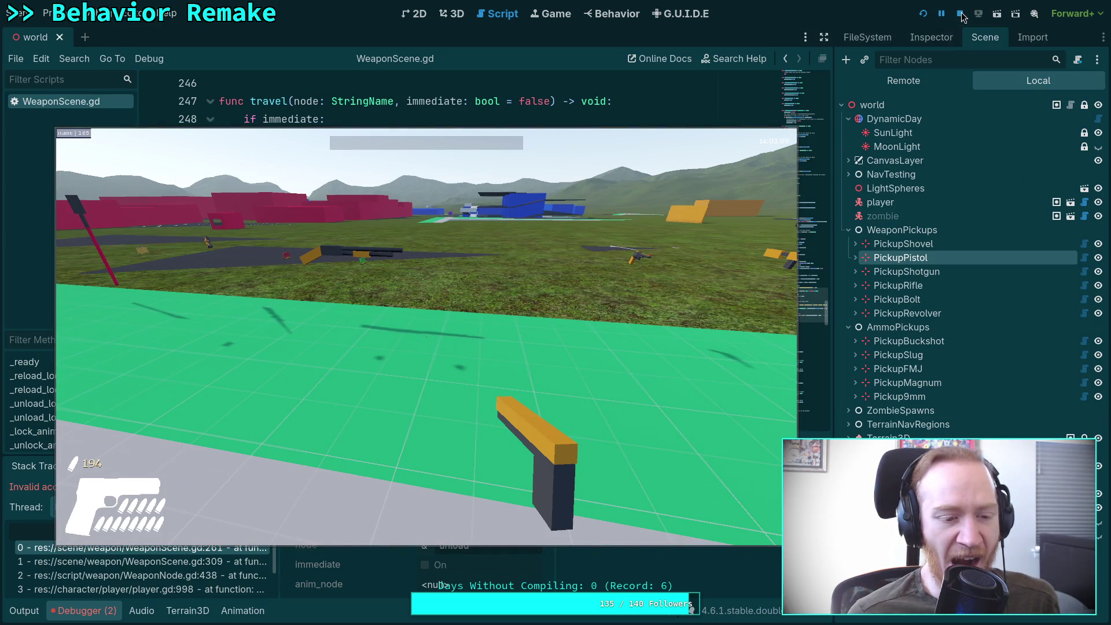
pyautogui.click(107, 466)
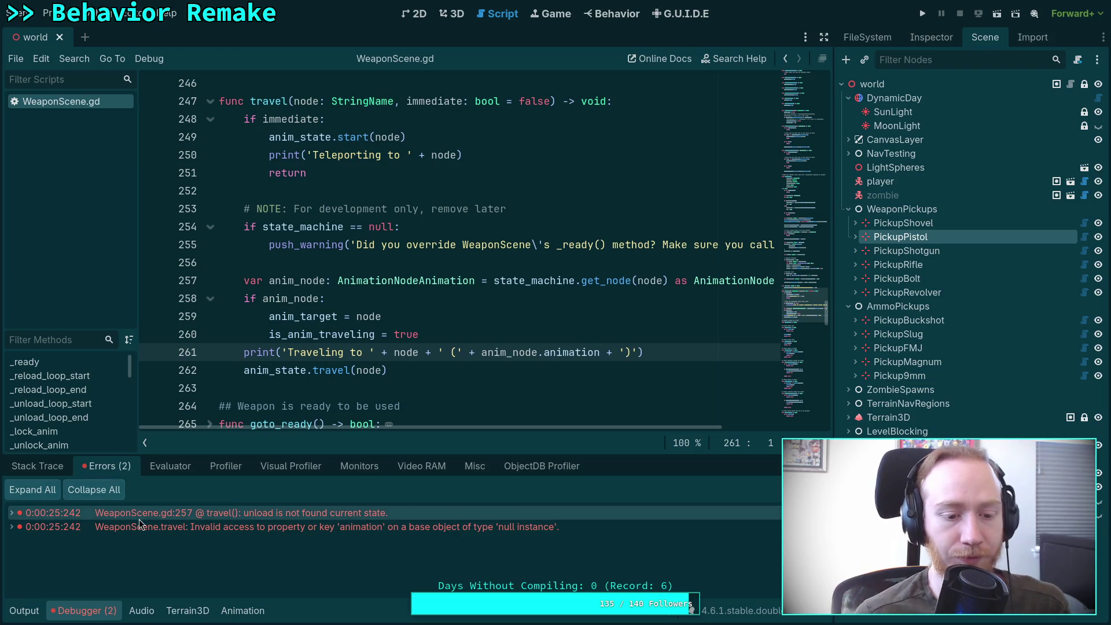
# Expand the first error's details and jump to WeaponScene.gd line 257 where unload failed.
pyautogui.click(149, 531)
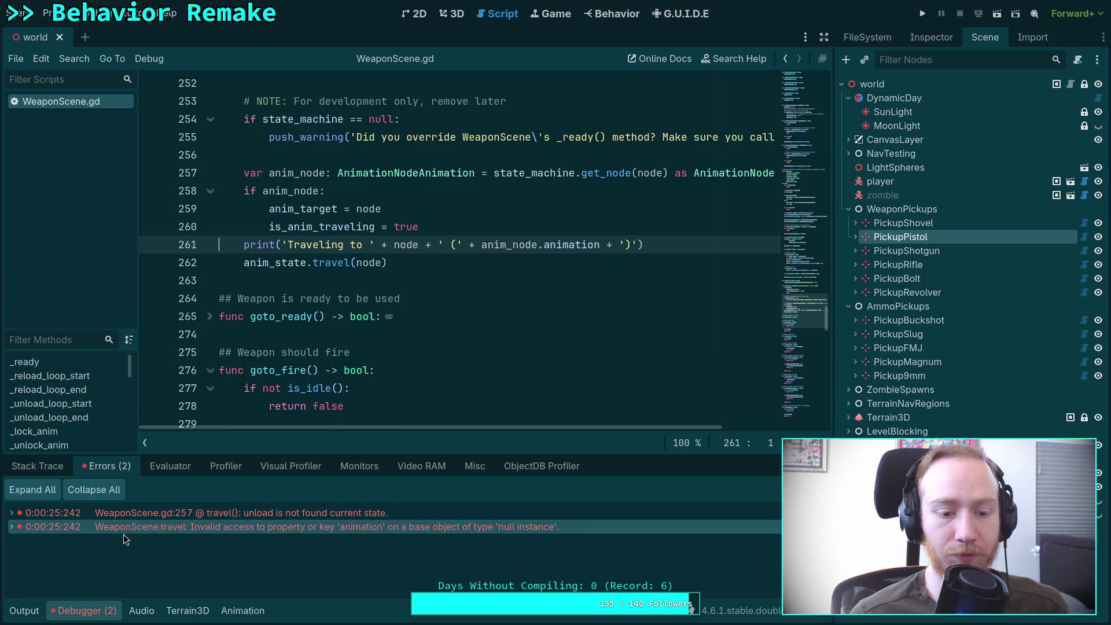
pyautogui.click(11, 512)
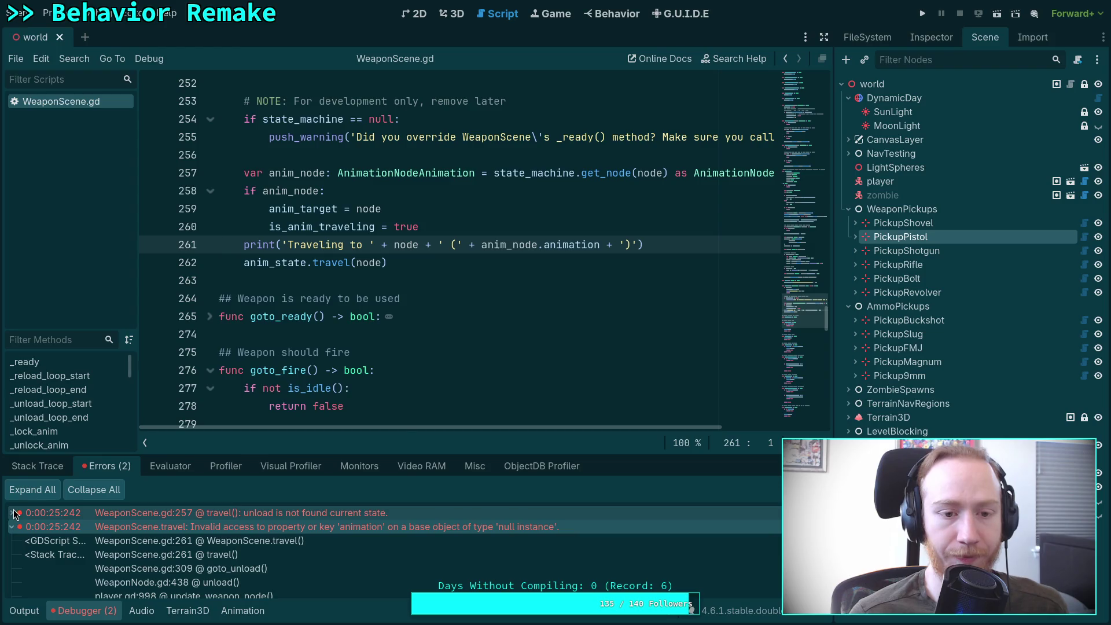
pyautogui.click(205, 512)
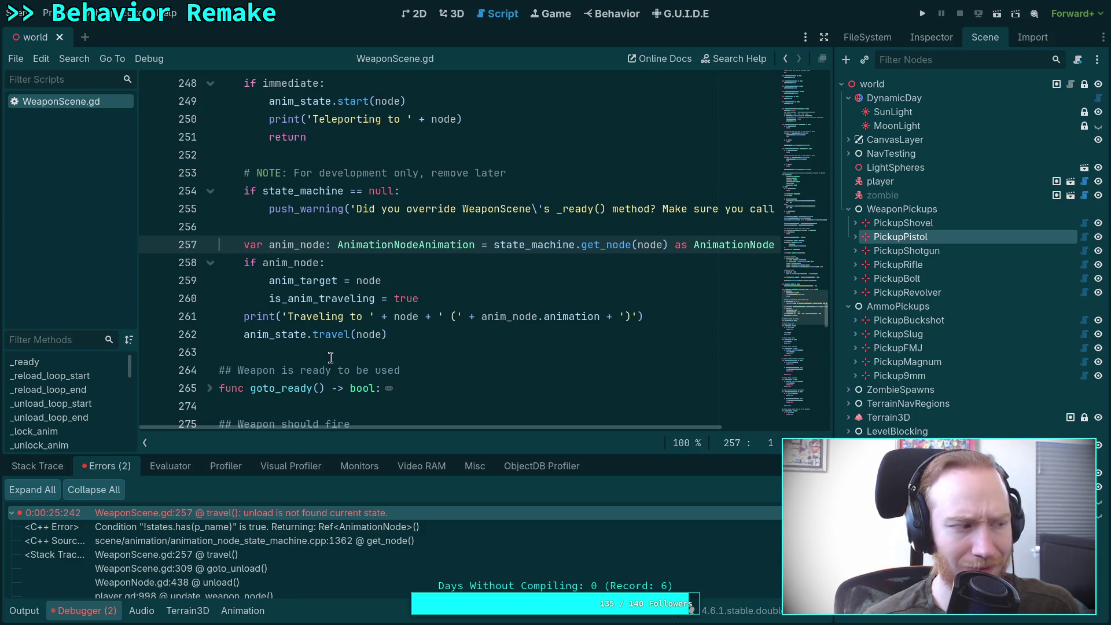
pyautogui.moveTo(426, 426)
pyautogui.mouseDown()
pyautogui.moveTo(664, 446)
pyautogui.moveTo(417, 467)
pyautogui.mouseUp()
# Use Lookup Symbol on the get_node call to open its reference documentation.
pyautogui.moveTo(615, 248)
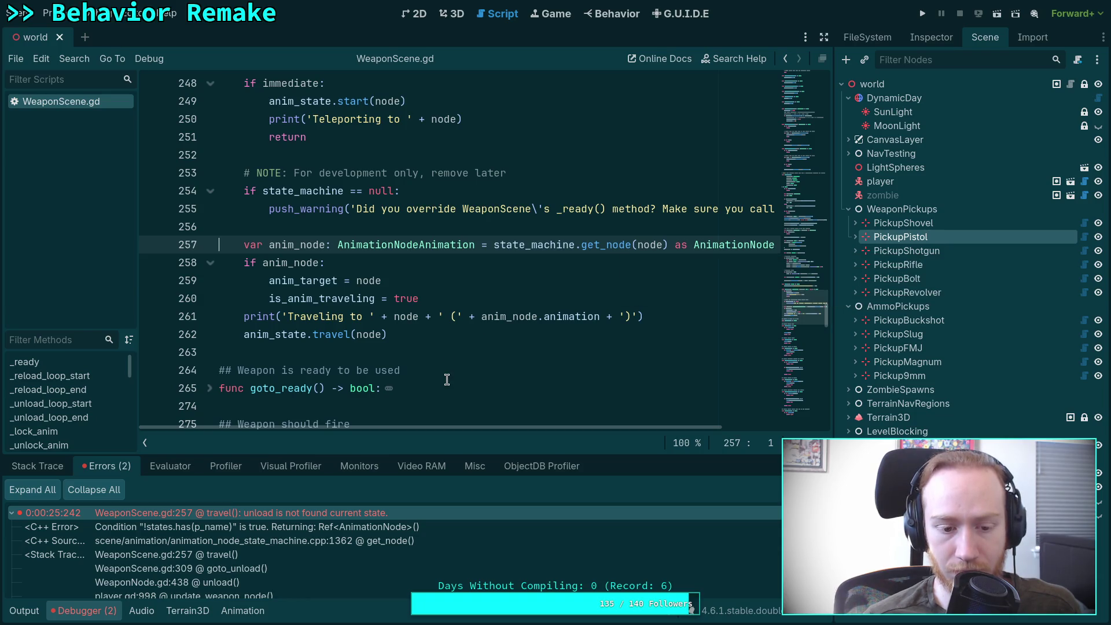
pyautogui.scroll(1, 447, 379)
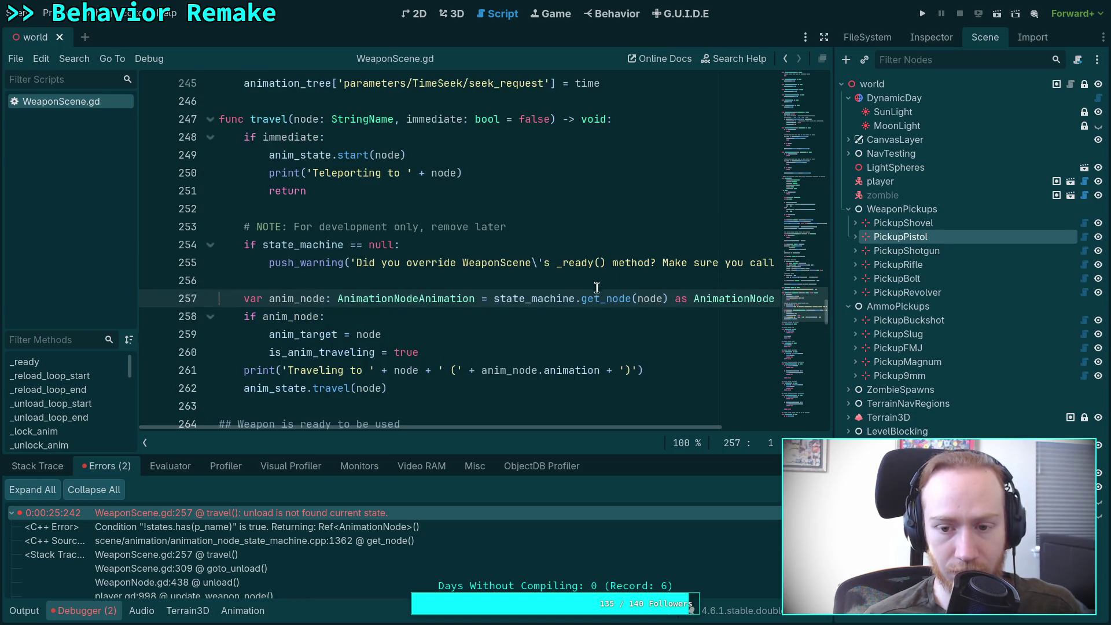
pyautogui.moveTo(604, 302)
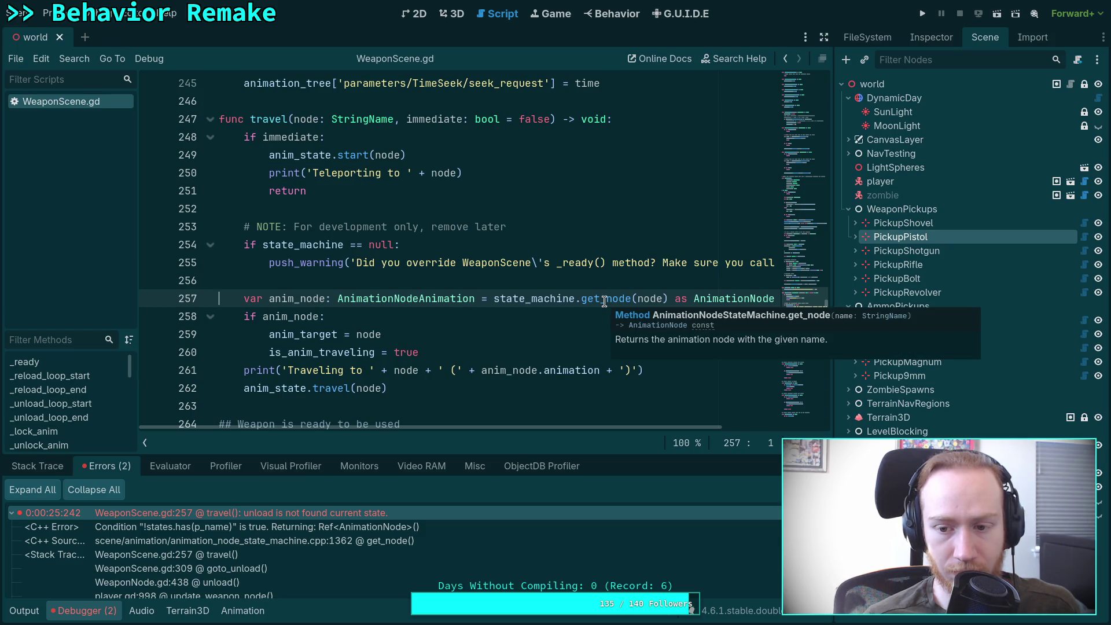
pyautogui.rightClick(598, 300)
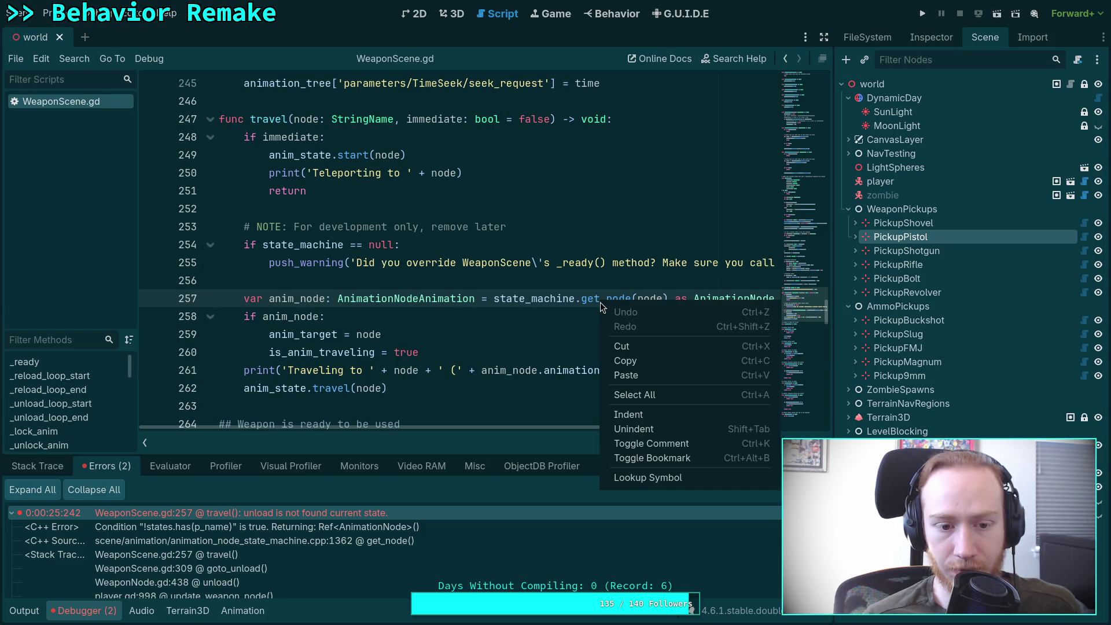
pyautogui.click(528, 293)
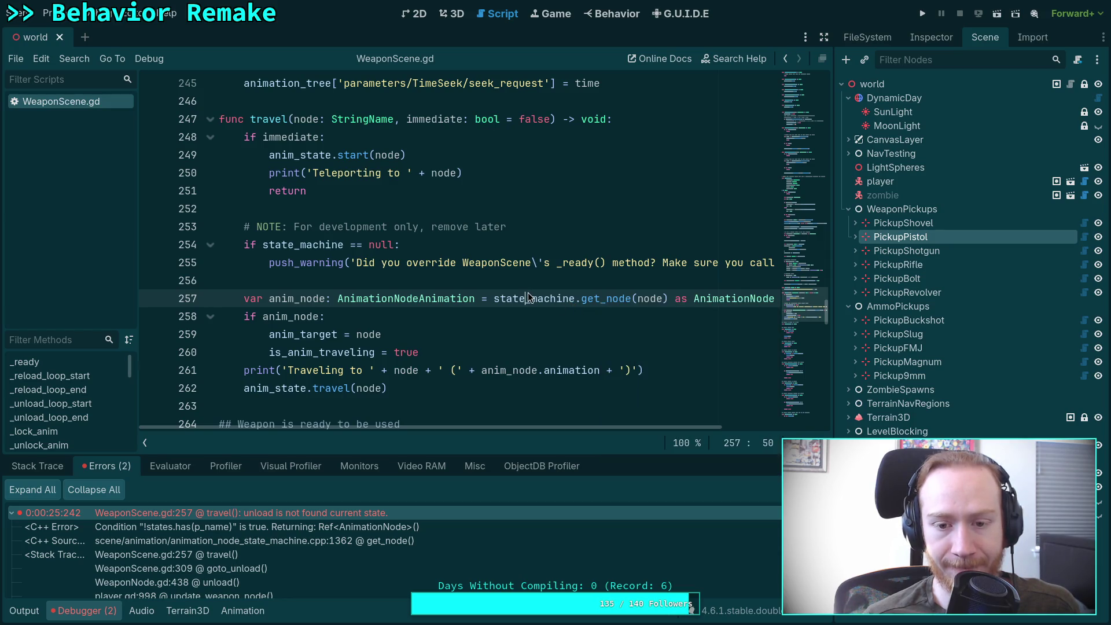
pyautogui.click(597, 298)
pyautogui.rightClick(603, 299)
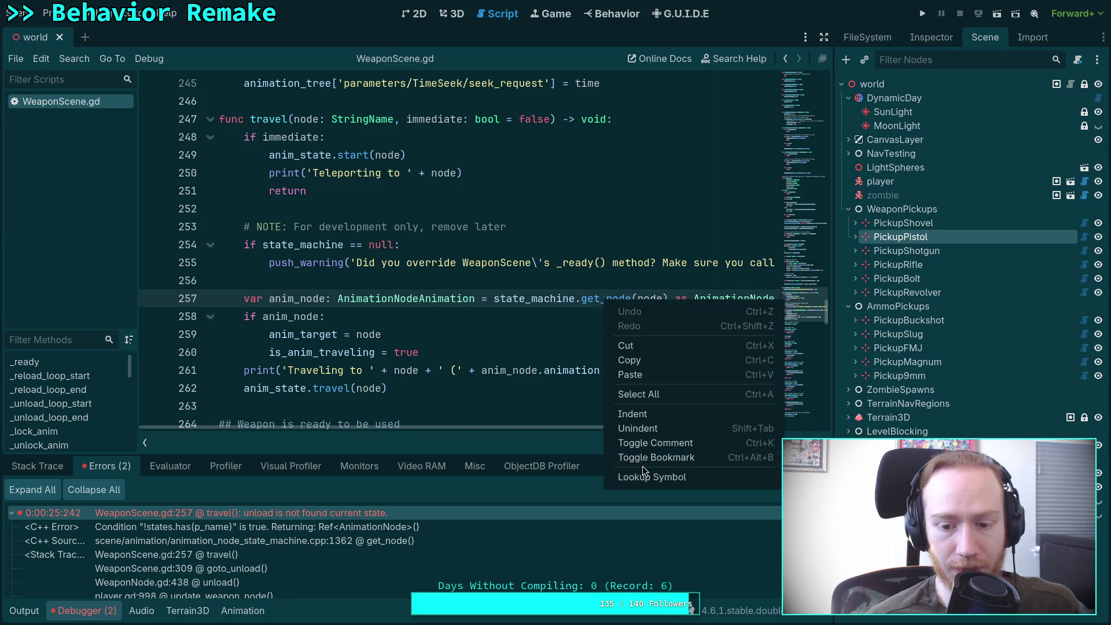
pyautogui.click(645, 474)
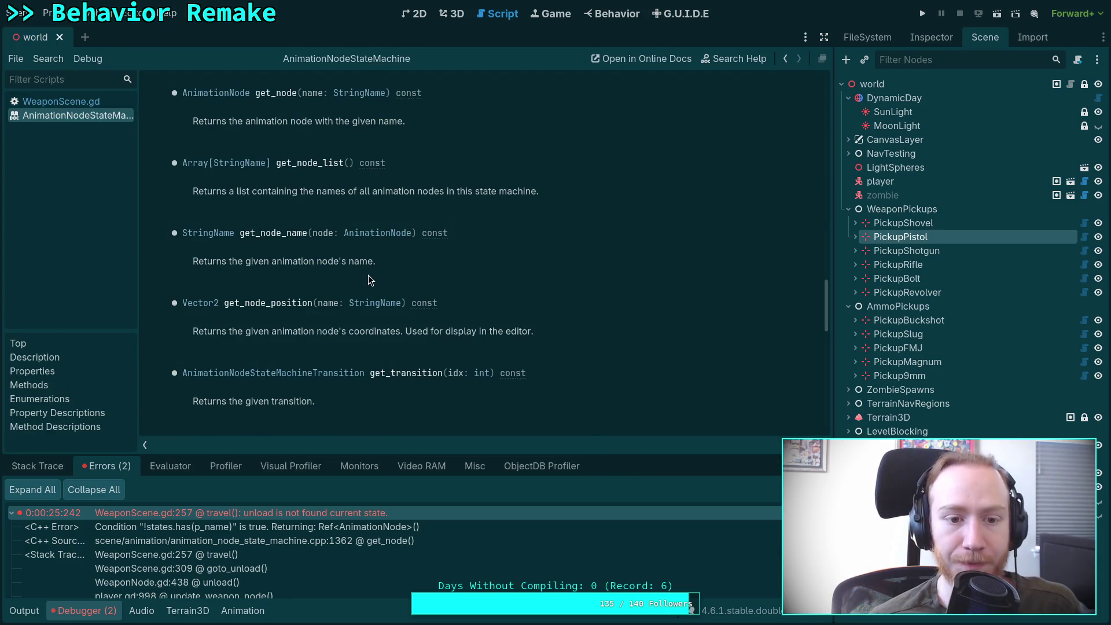
# Read through the AnimationNodeStateMachine method docs, then go back to WeaponScene.gd's travel() function.
pyautogui.scroll(3, 511, 302)
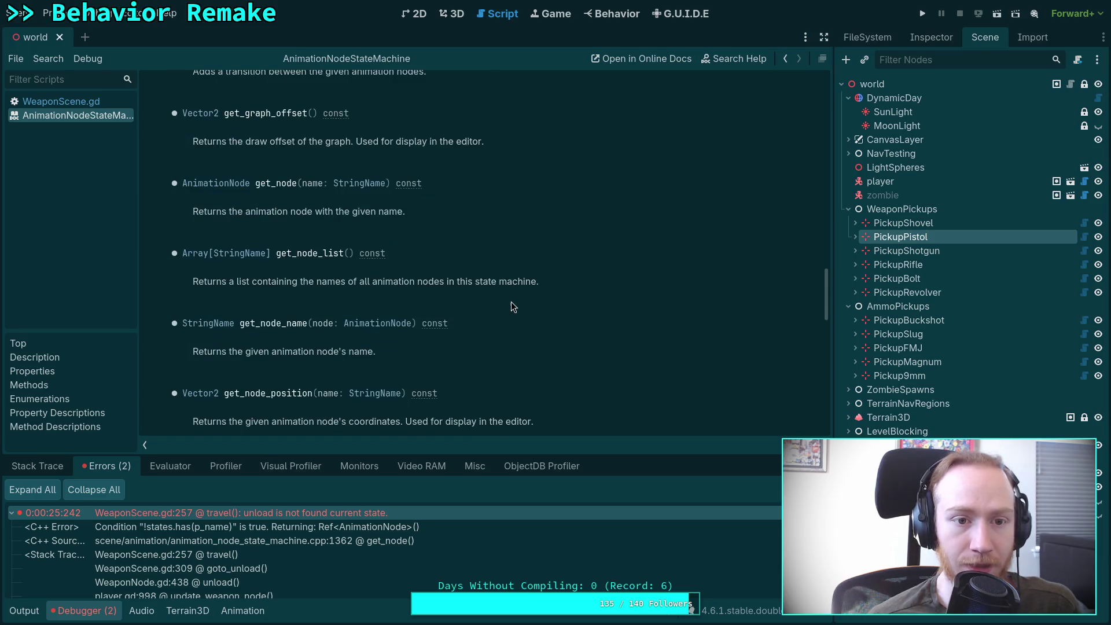
pyautogui.scroll(-2, 512, 307)
pyautogui.scroll(8, 513, 307)
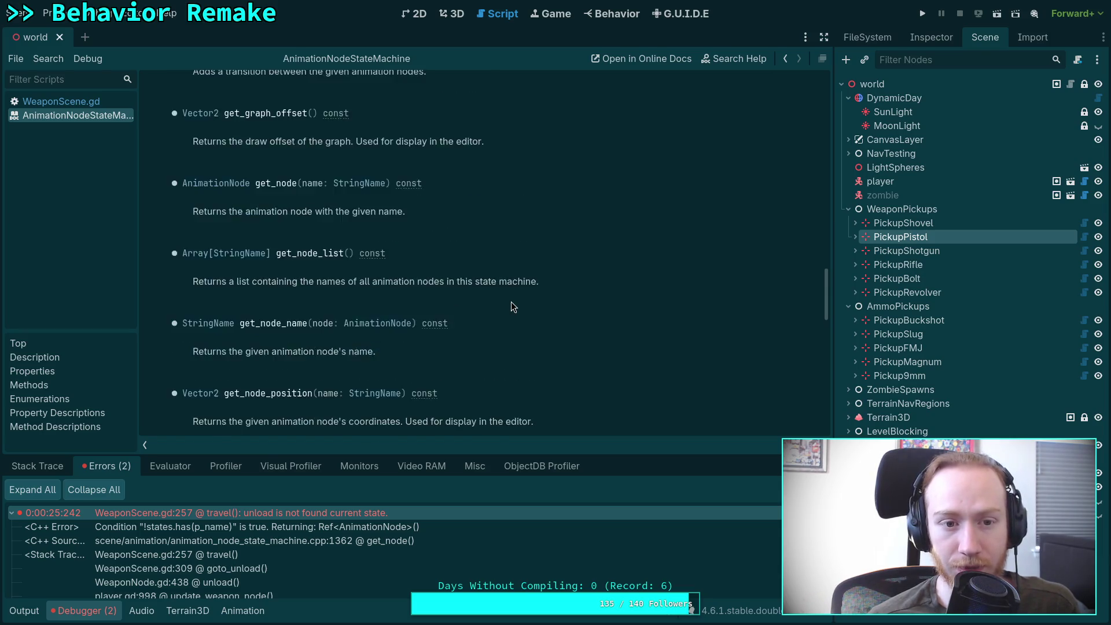
pyautogui.scroll(-5, 510, 307)
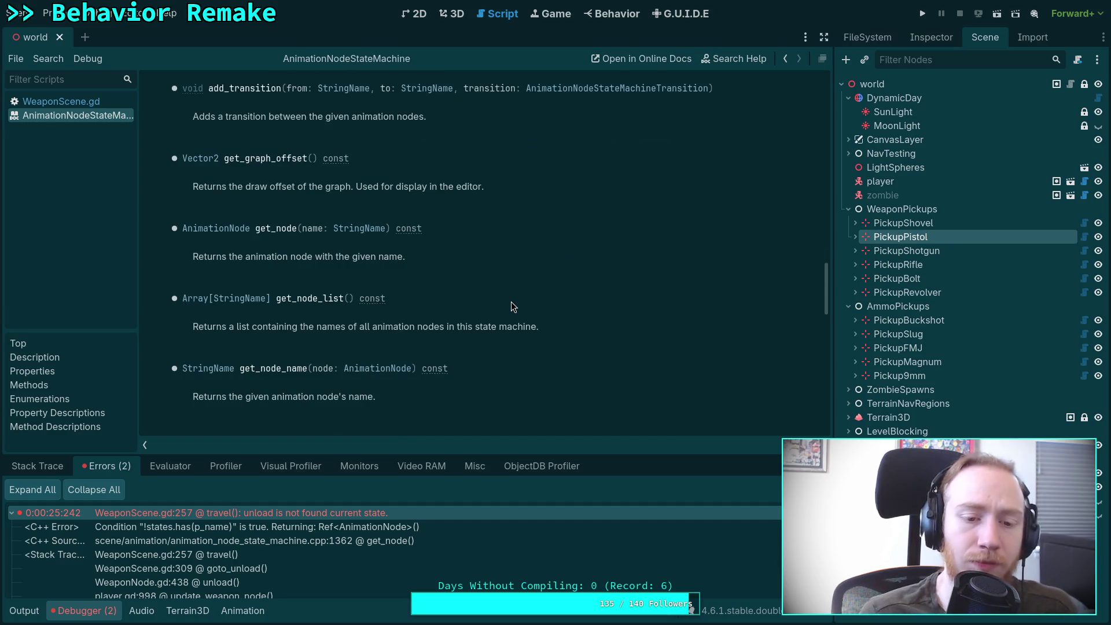
pyautogui.scroll(-1, 513, 307)
pyautogui.scroll(-2, 512, 307)
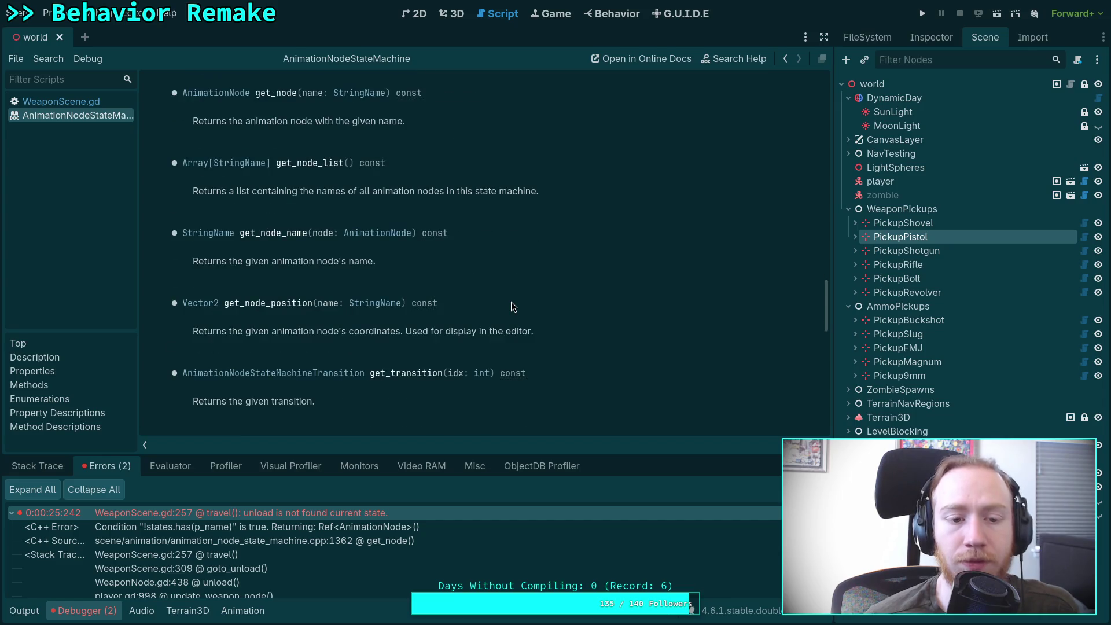
pyautogui.scroll(-6, 511, 306)
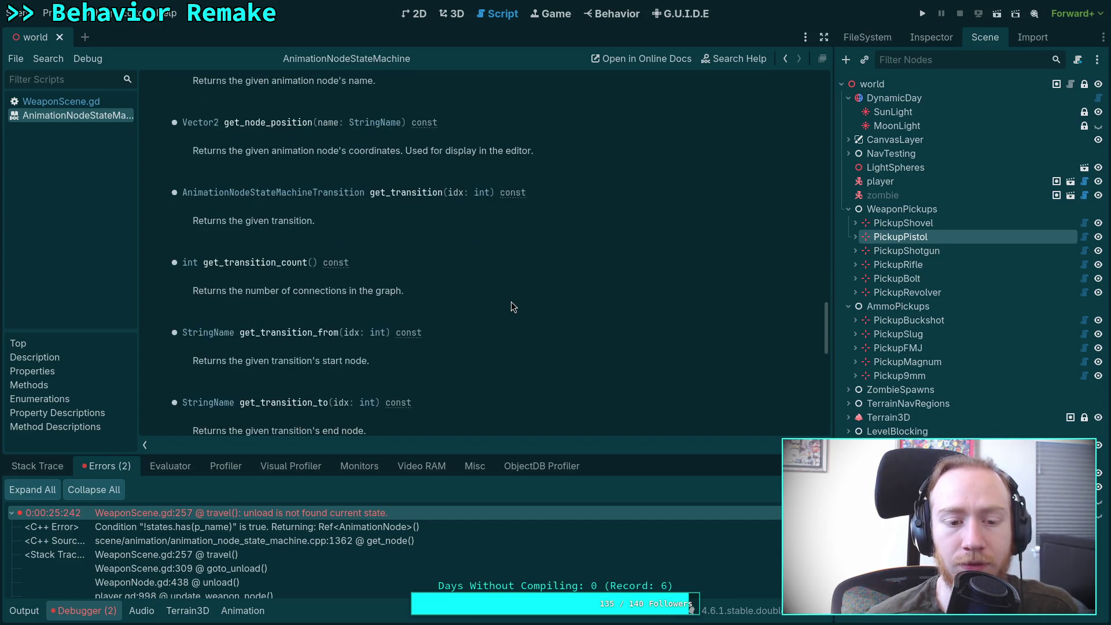
pyautogui.scroll(-2, 511, 307)
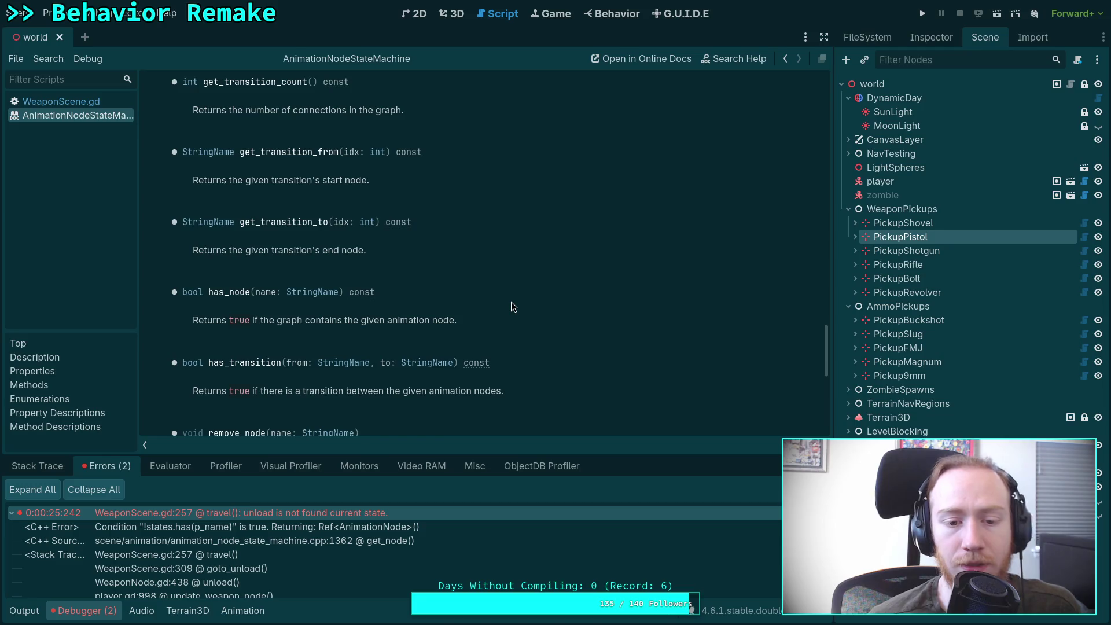
pyautogui.click(87, 102)
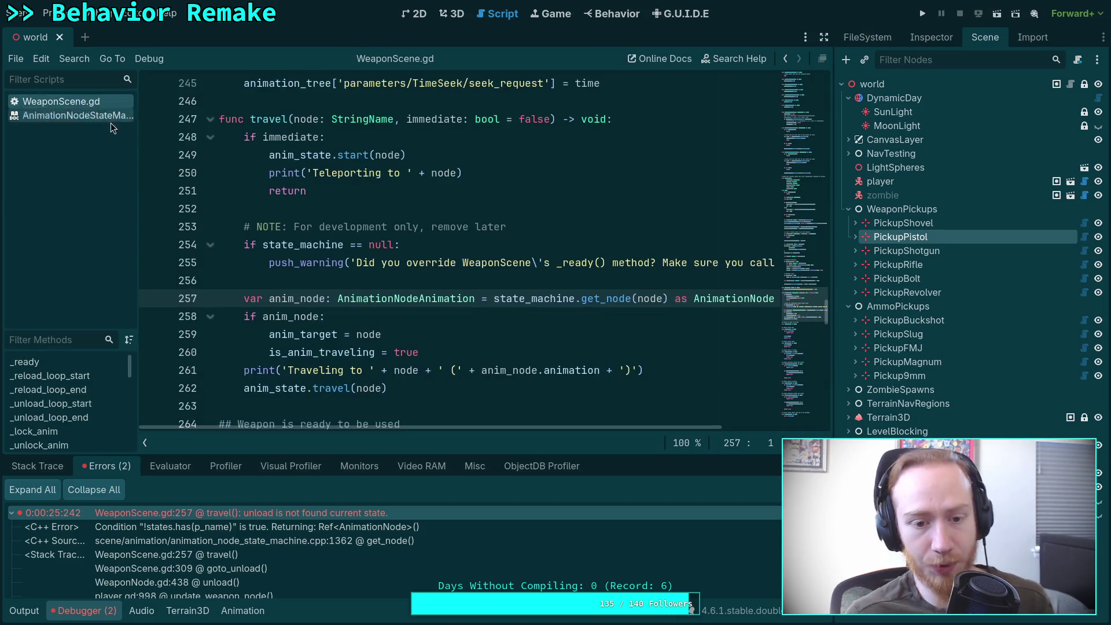
pyautogui.click(418, 282)
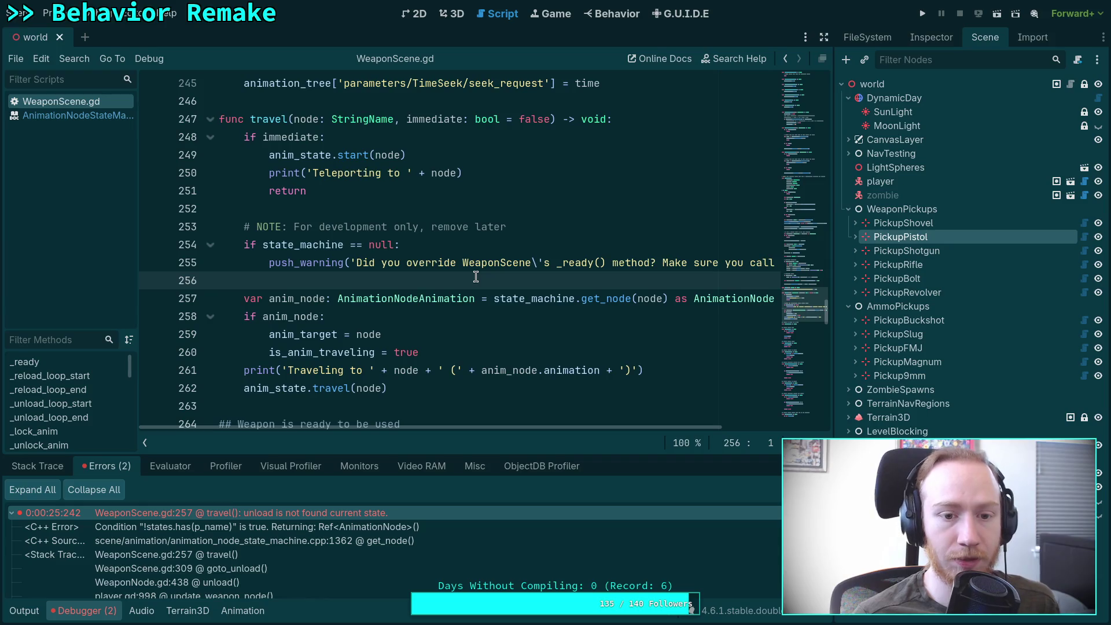
pyautogui.press('Return')
pyautogui.press('Return')
pyautogui.press('Up')
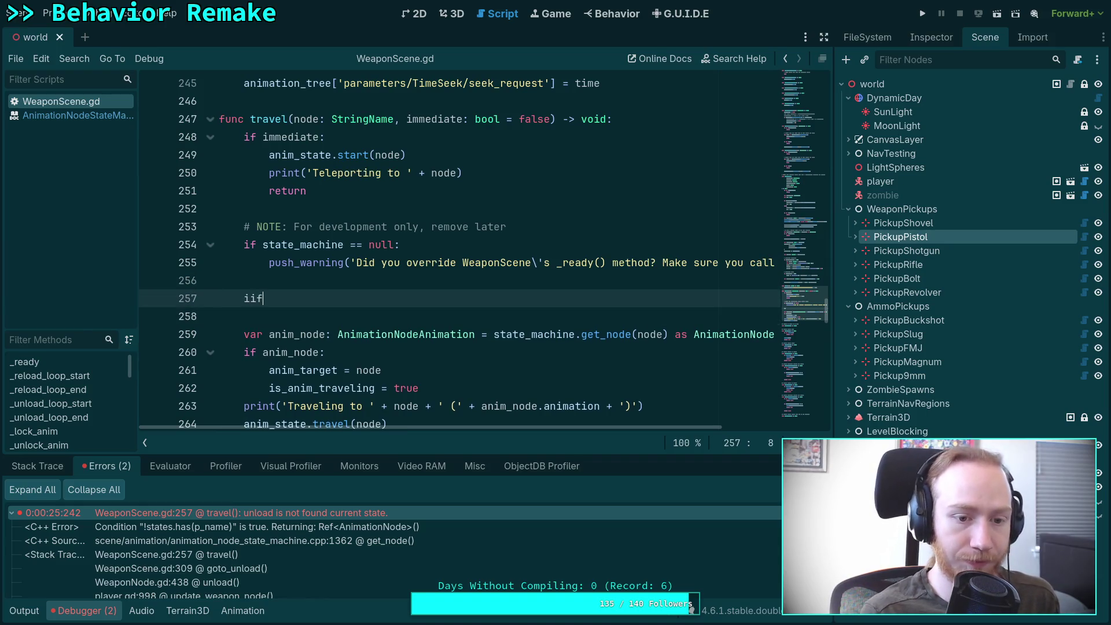
pyautogui.press('BackSpace')
pyautogui.press('BackSpace')
pyautogui.press('BackSpace')
pyautogui.write('if not')
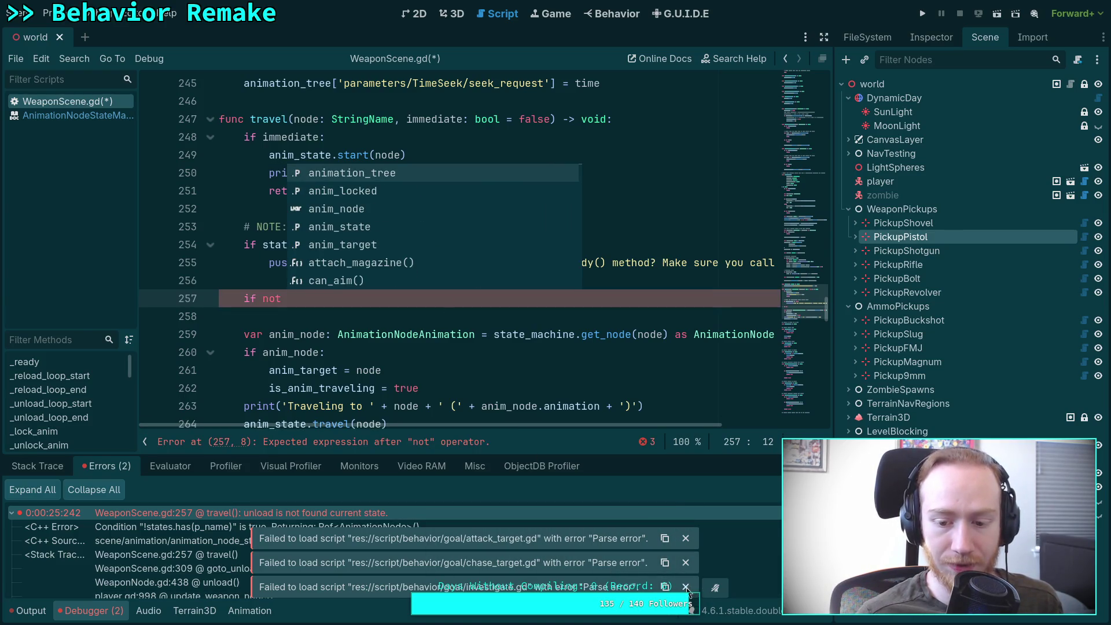
pyautogui.press('Escape')
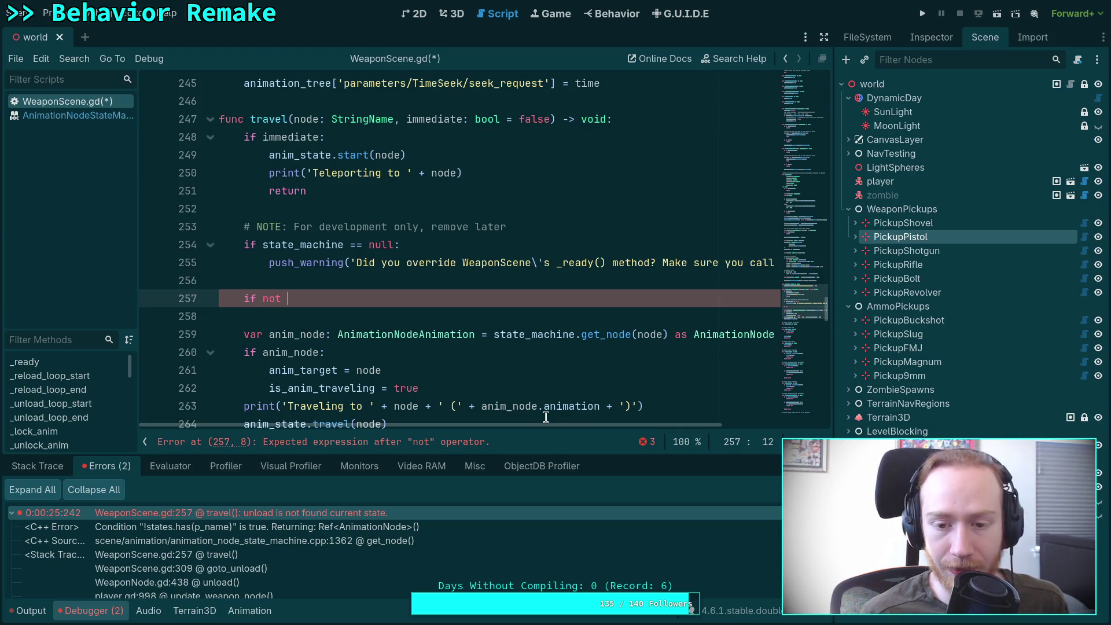
pyautogui.hotkey('ctrl', 'z')
pyautogui.hotkey('ctrl', 'z')
pyautogui.hotkey('ctrl', 'z')
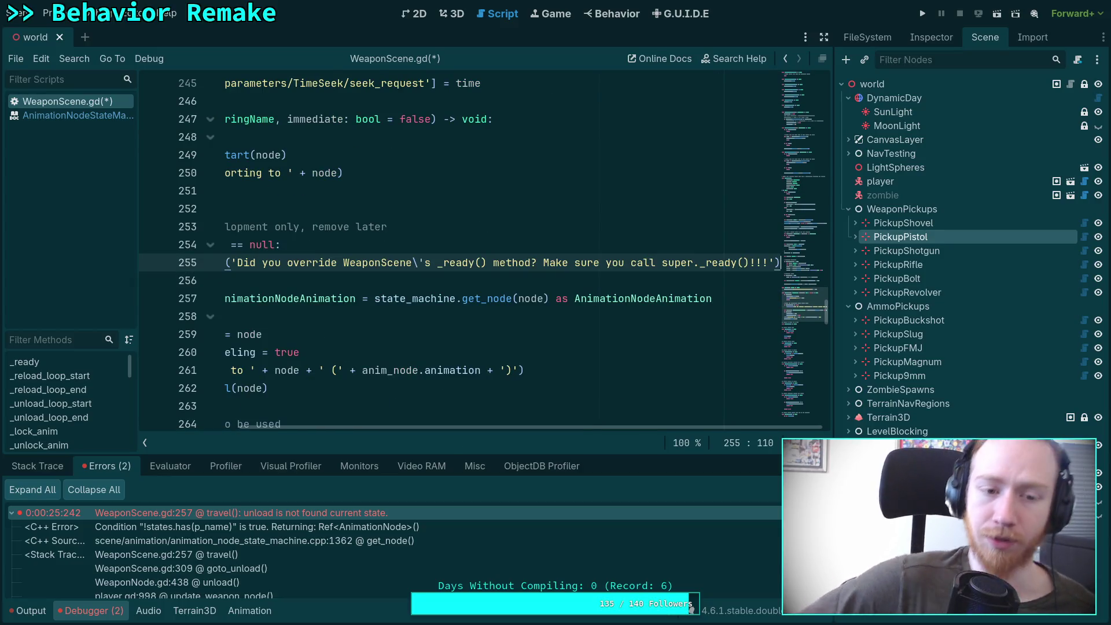
pyautogui.moveTo(528, 428); pyautogui.dragTo(422, 427)
pyautogui.click(277, 120)
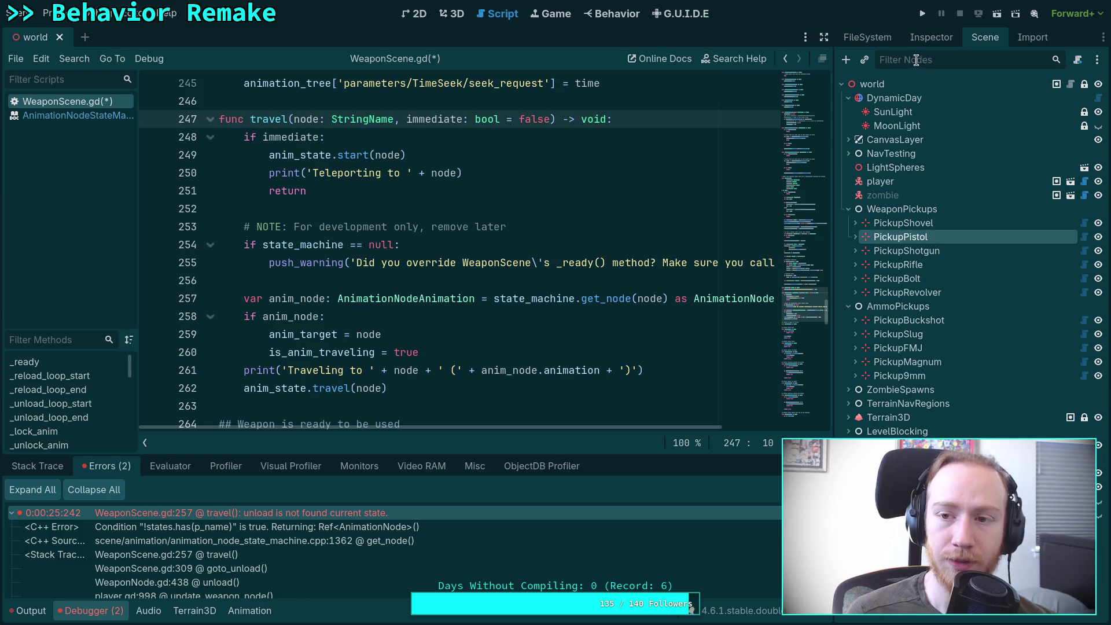
pyautogui.click(884, 45)
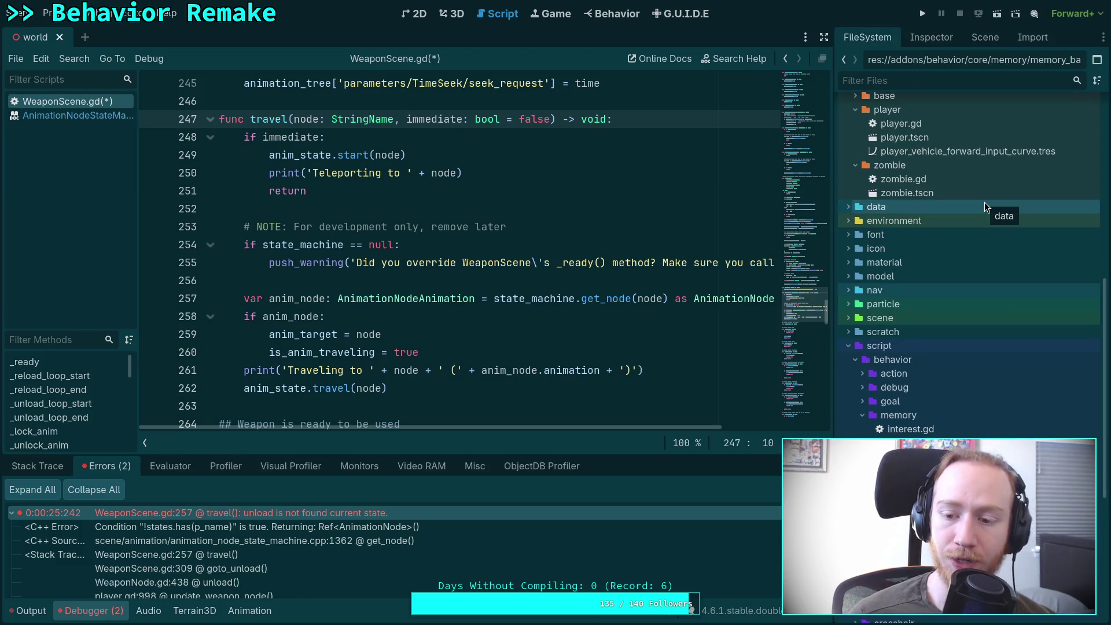
# Collapse the behavior and addons folders and select the character/player folder.
pyautogui.scroll(10, 986, 243)
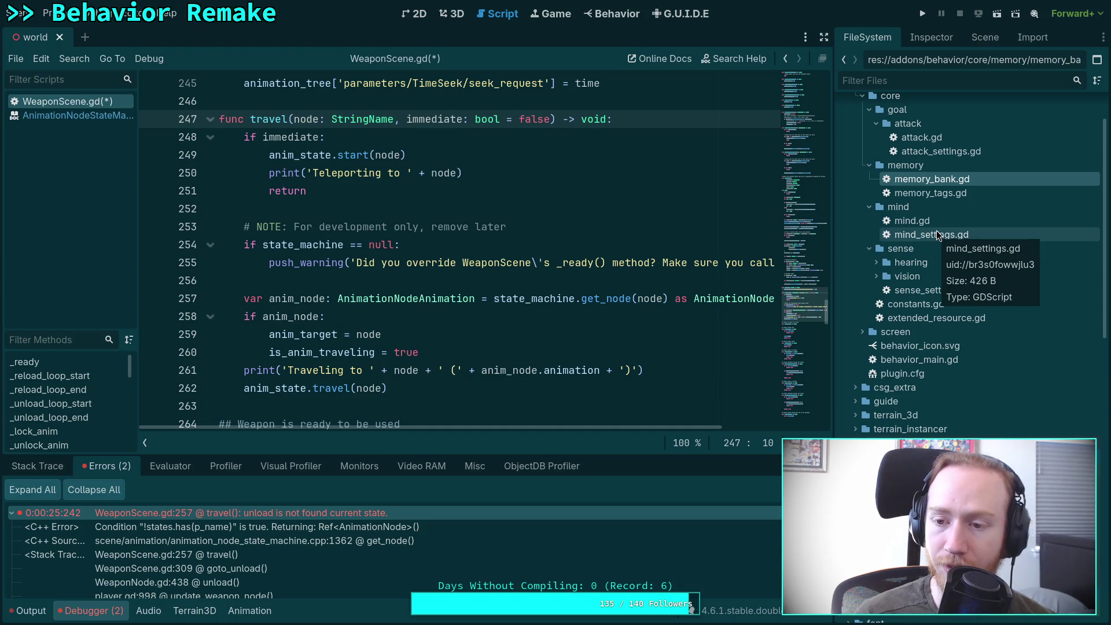
pyautogui.scroll(2, 926, 231)
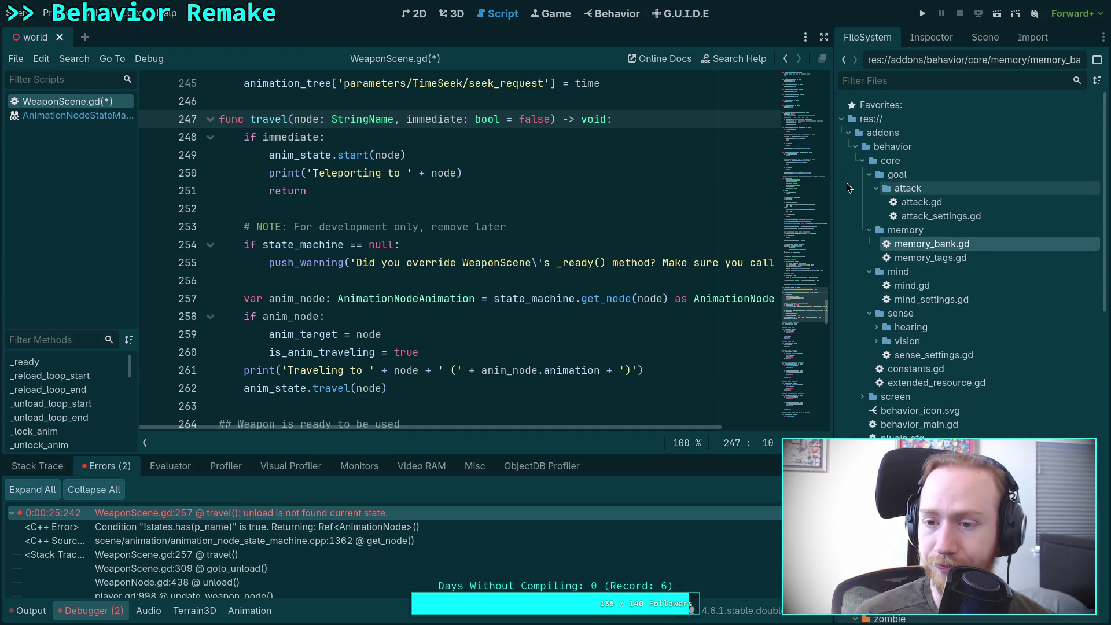
pyautogui.click(854, 147)
pyautogui.click(847, 133)
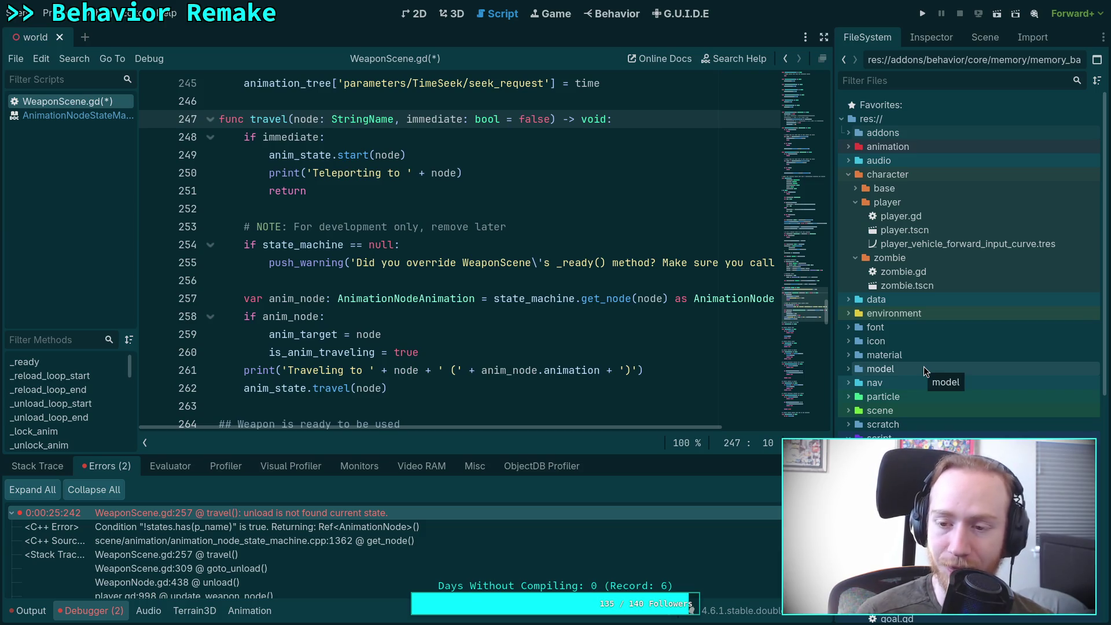
pyautogui.click(859, 204)
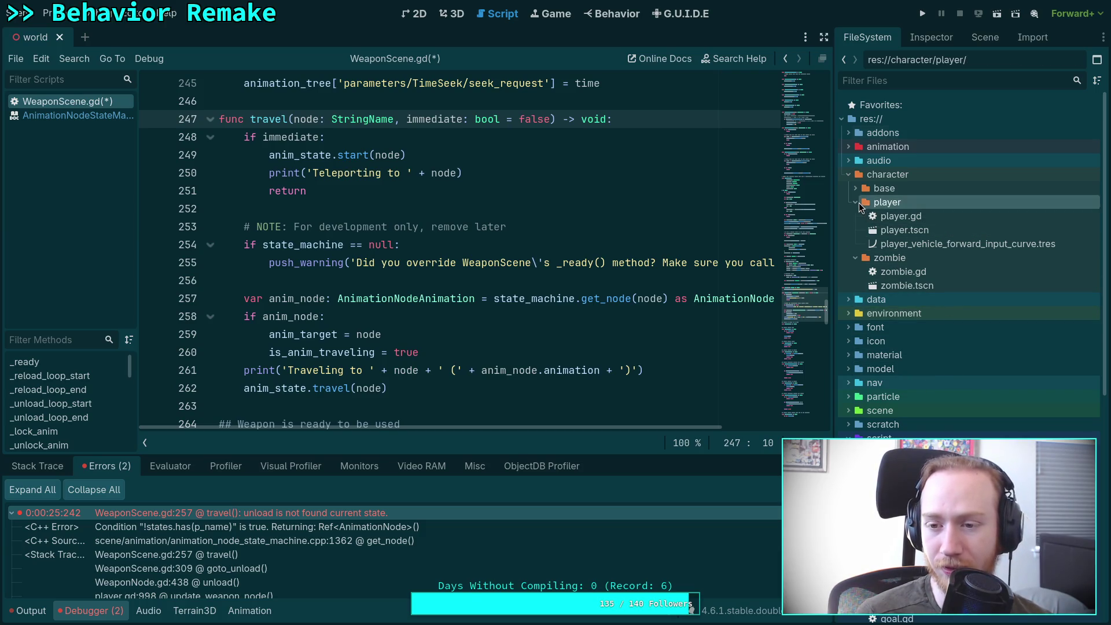
# Collapse the player, character, behavior scripts and script folders in FileSystem.
pyautogui.click(855, 202)
pyautogui.click(855, 216)
pyautogui.click(848, 174)
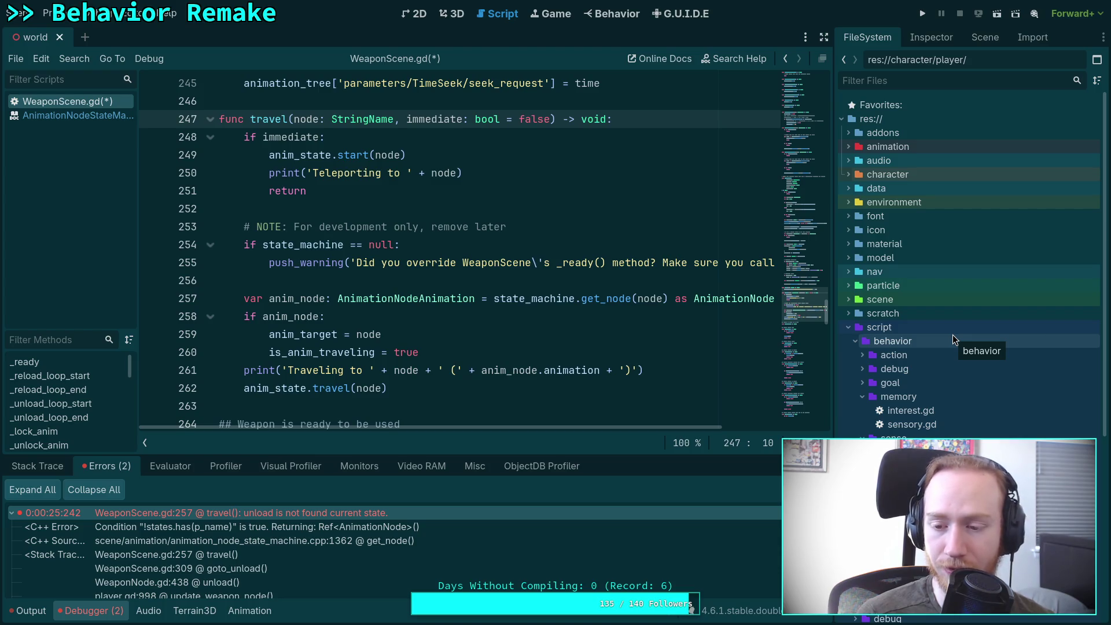
pyautogui.scroll(-2, 952, 334)
pyautogui.click(855, 290)
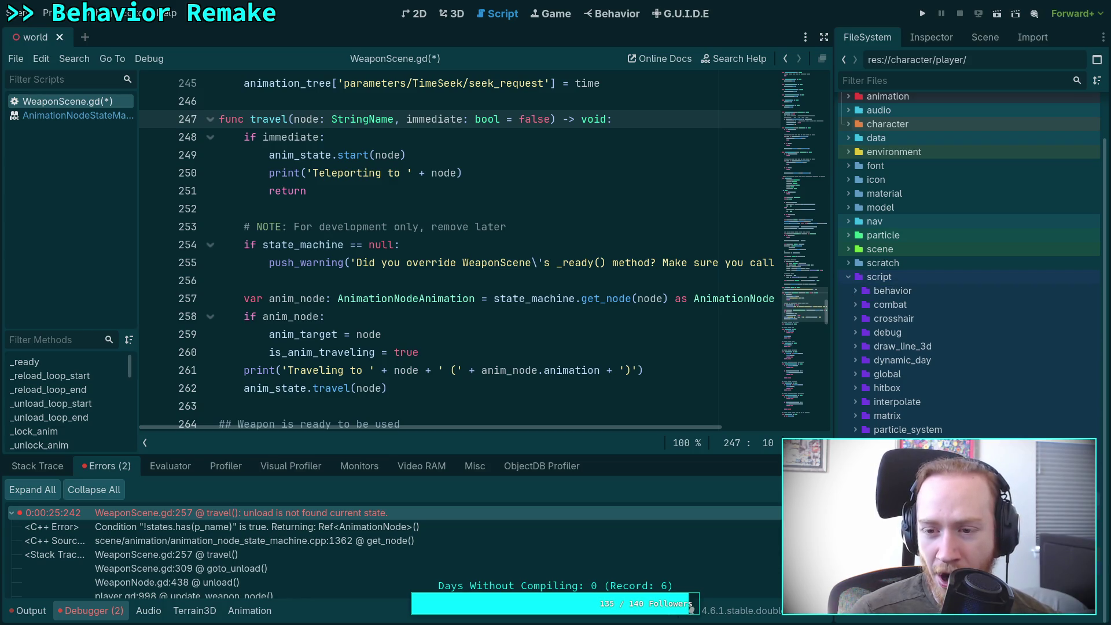
pyautogui.scroll(-3, 855, 435)
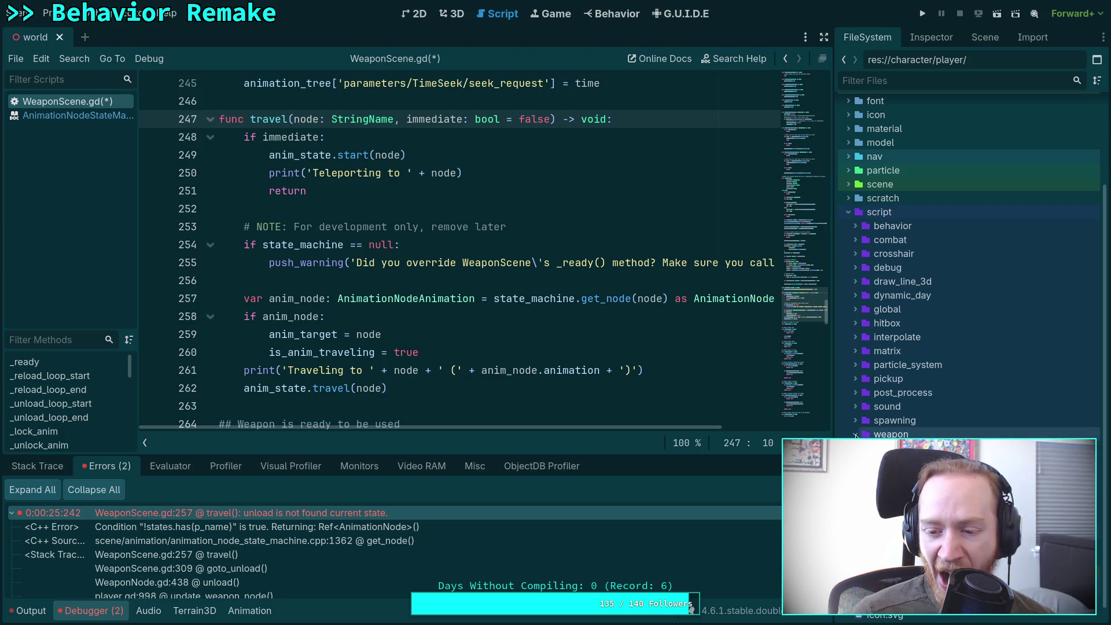
pyautogui.scroll(3, 855, 435)
pyautogui.click(845, 279)
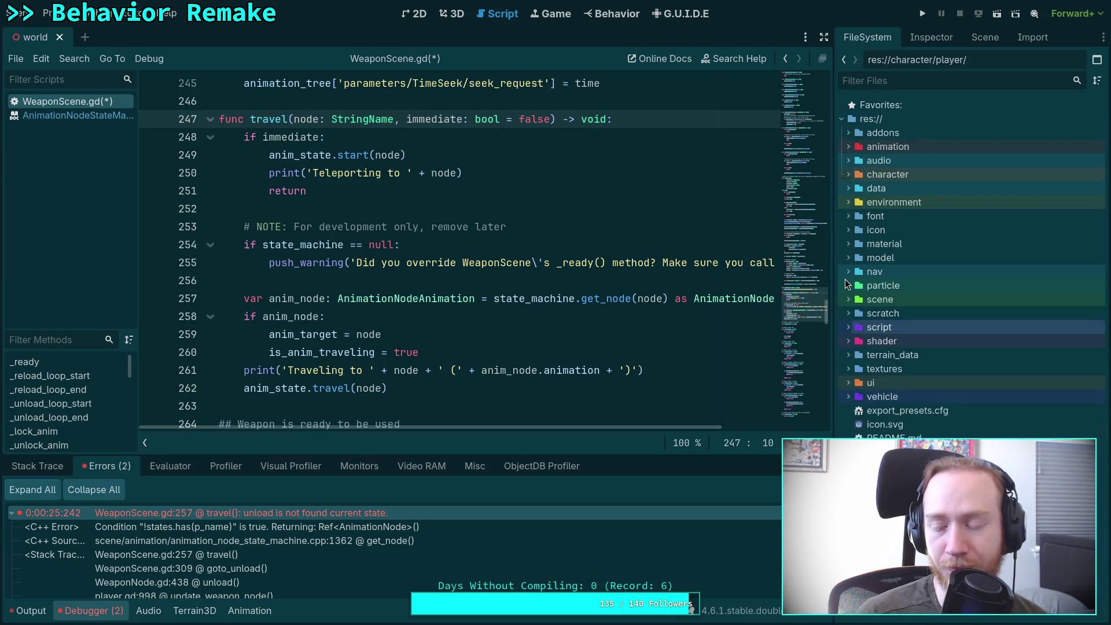
# Expand the scene, weapon scenes and pistol folders, briefly peeking into the bolt folder.
pyautogui.click(848, 299)
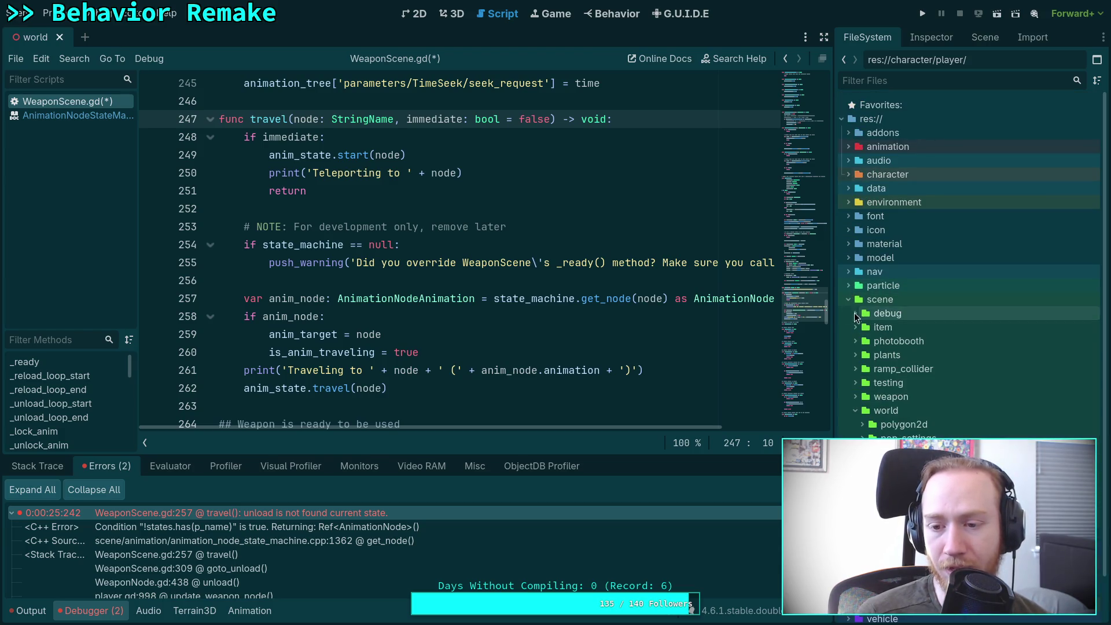
pyautogui.click(855, 396)
pyautogui.click(862, 424)
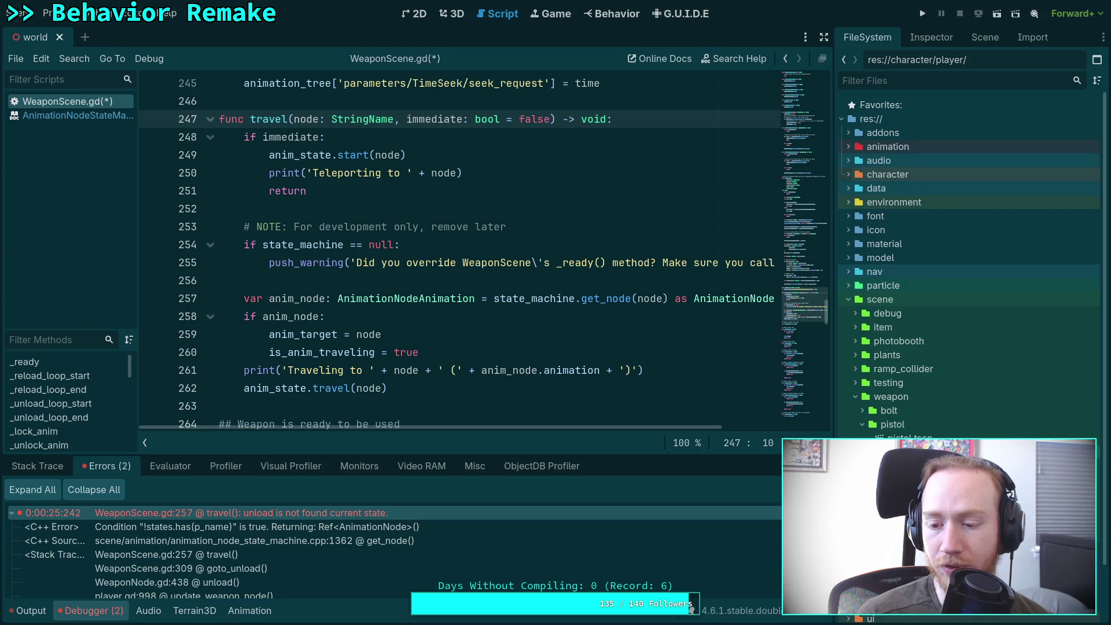
pyautogui.click(866, 410)
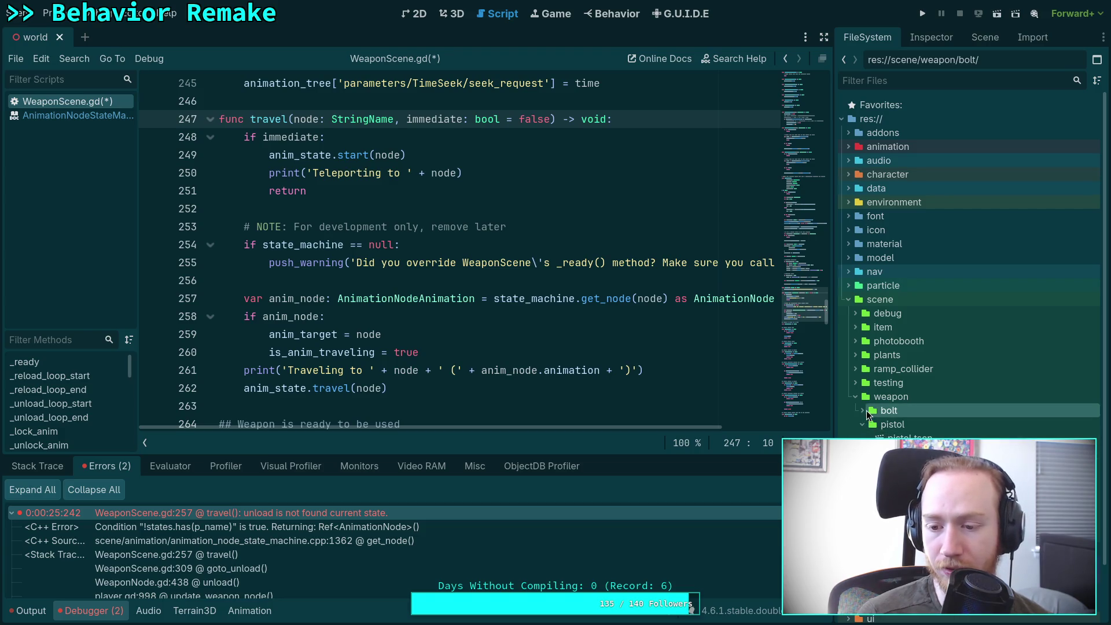
pyautogui.click(860, 409)
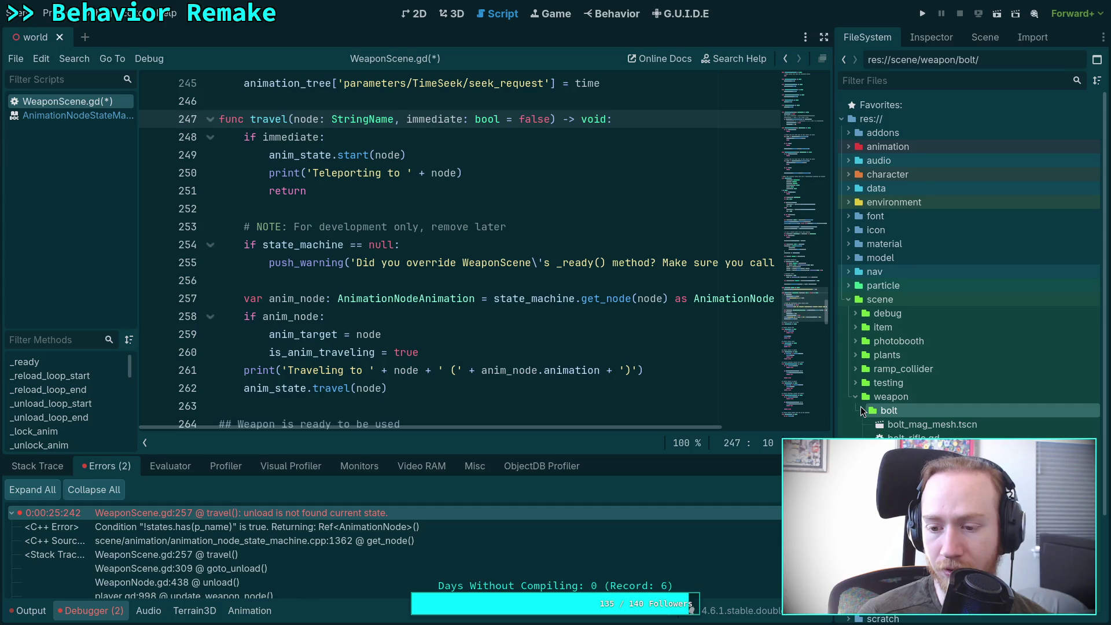
pyautogui.click(859, 410)
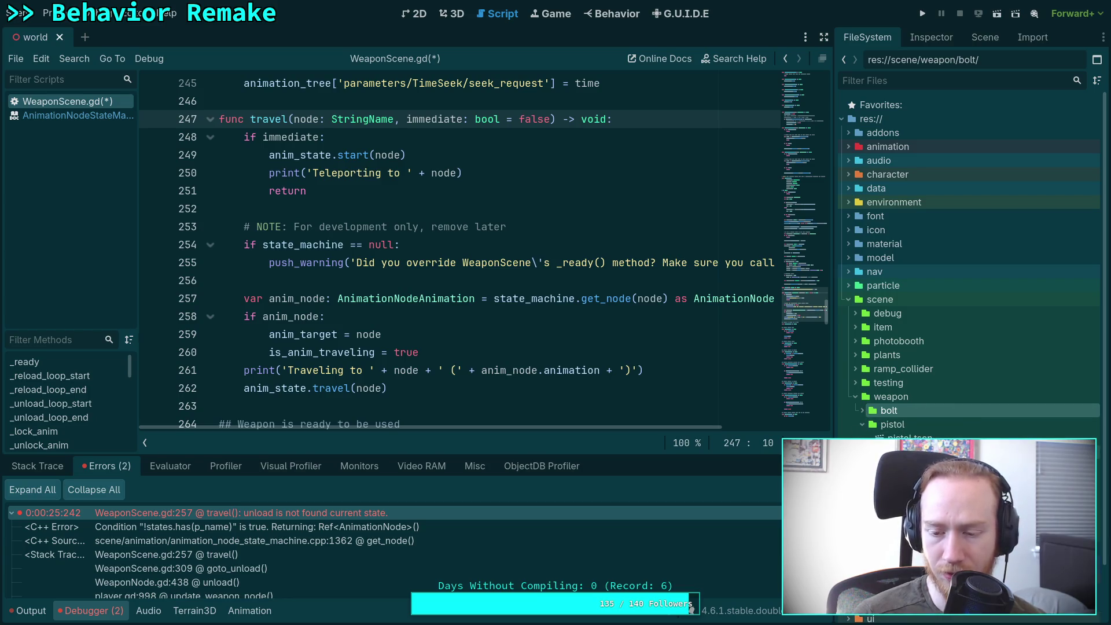
# Review travel() at the anim_state.start(node) line, then switch to workspace 1 with Neovim.
pyautogui.scroll(8, 575, 355)
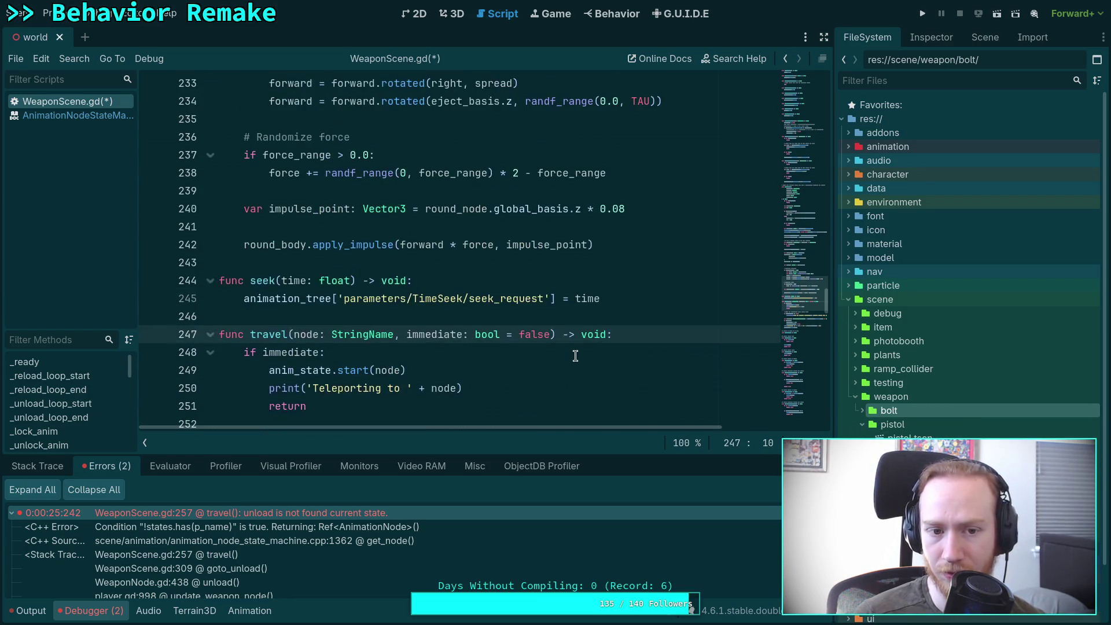
pyautogui.scroll(17, 575, 355)
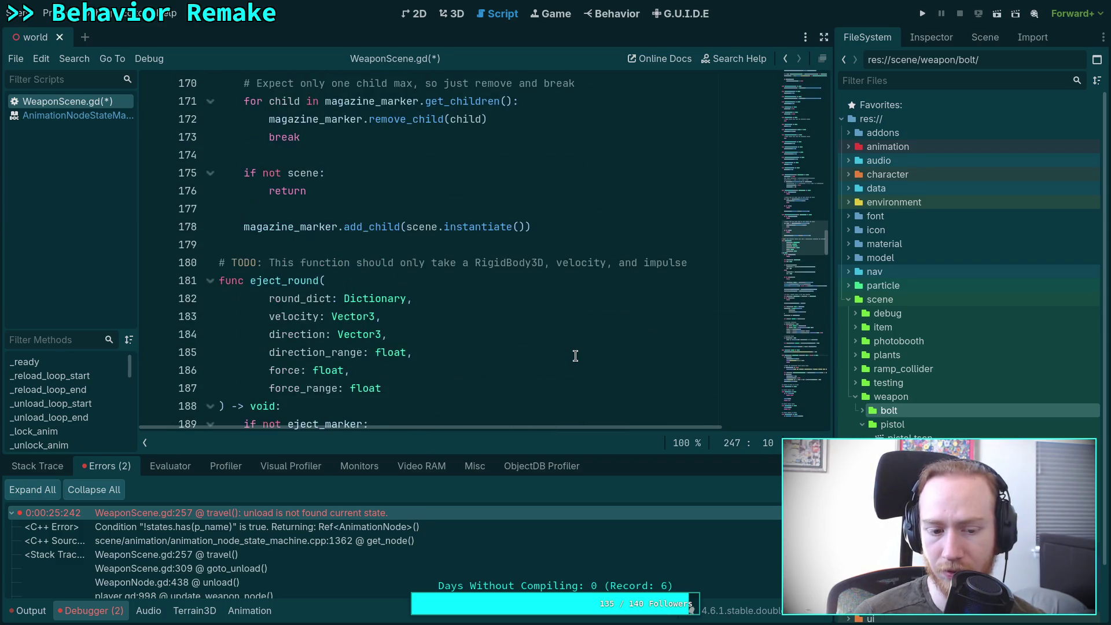
pyautogui.scroll(4, 593, 365)
pyautogui.scroll(-20, 592, 365)
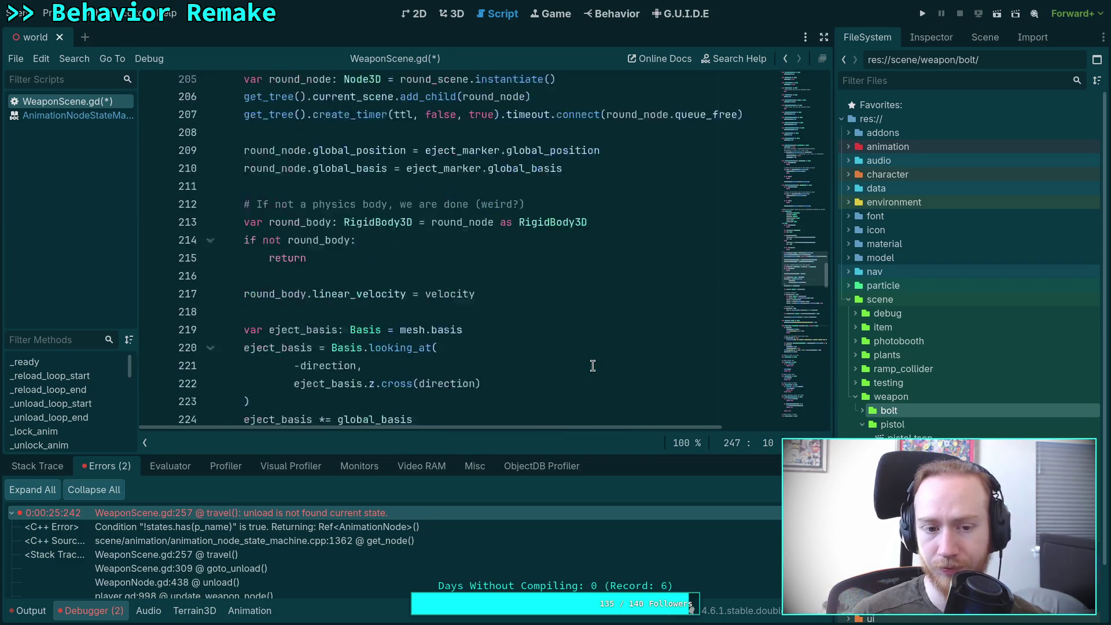
pyautogui.scroll(-5, 592, 365)
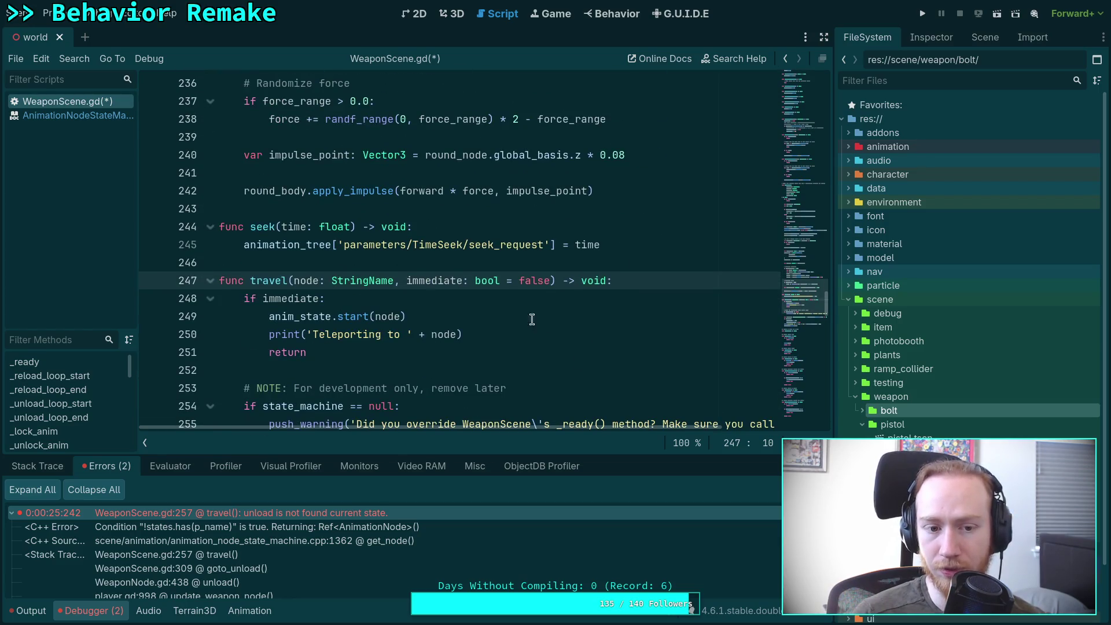
pyautogui.click(530, 312)
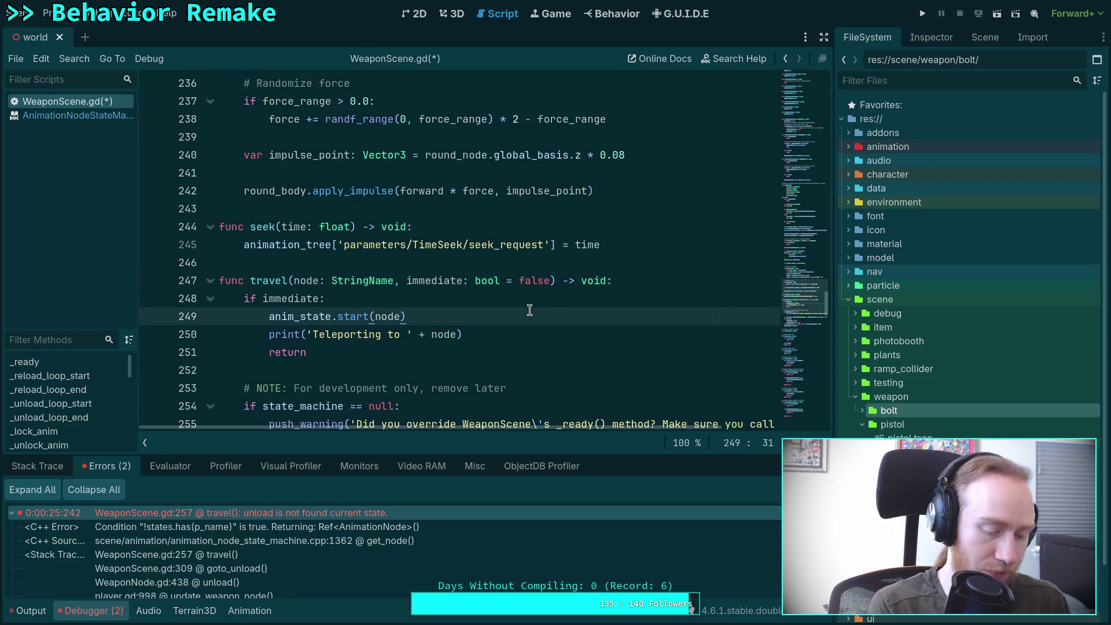
pyautogui.press('super+1')
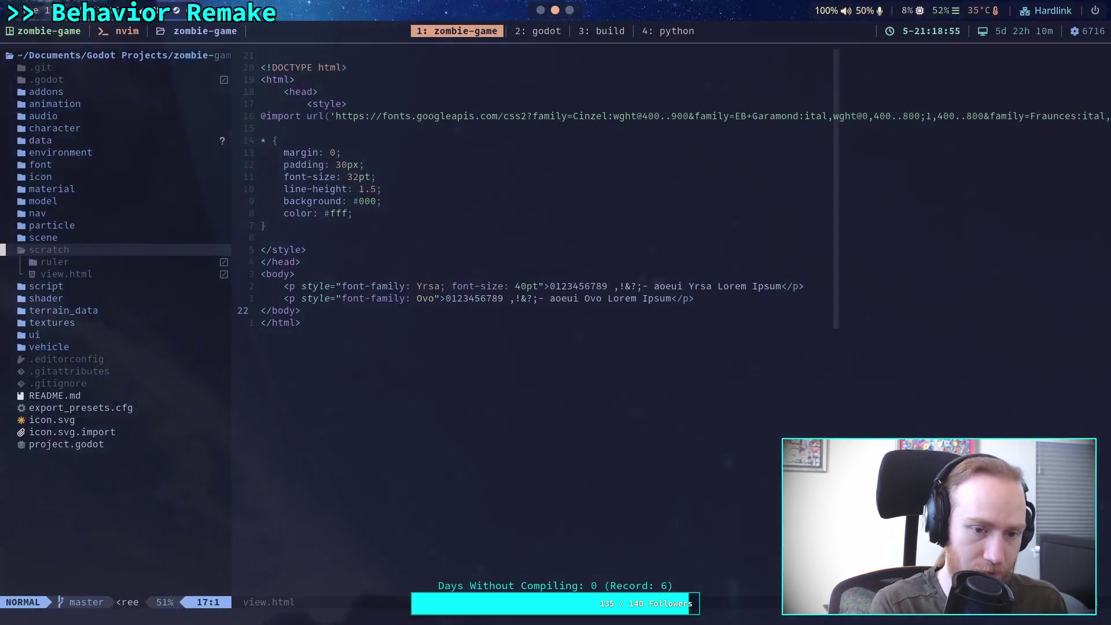
# Live-grep the project for travel\(UN, review the seven matches, and return to the Godot workspace.
pyautogui.press('space')
pyautogui.write('fg')
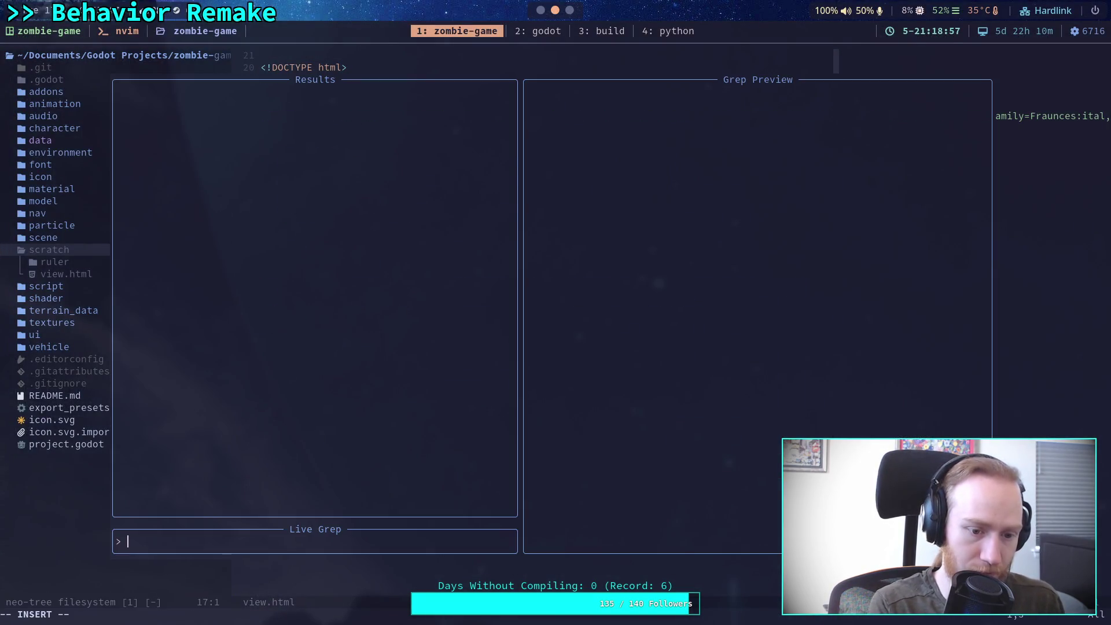
pyautogui.write('travel')
pyautogui.write("(&'u")
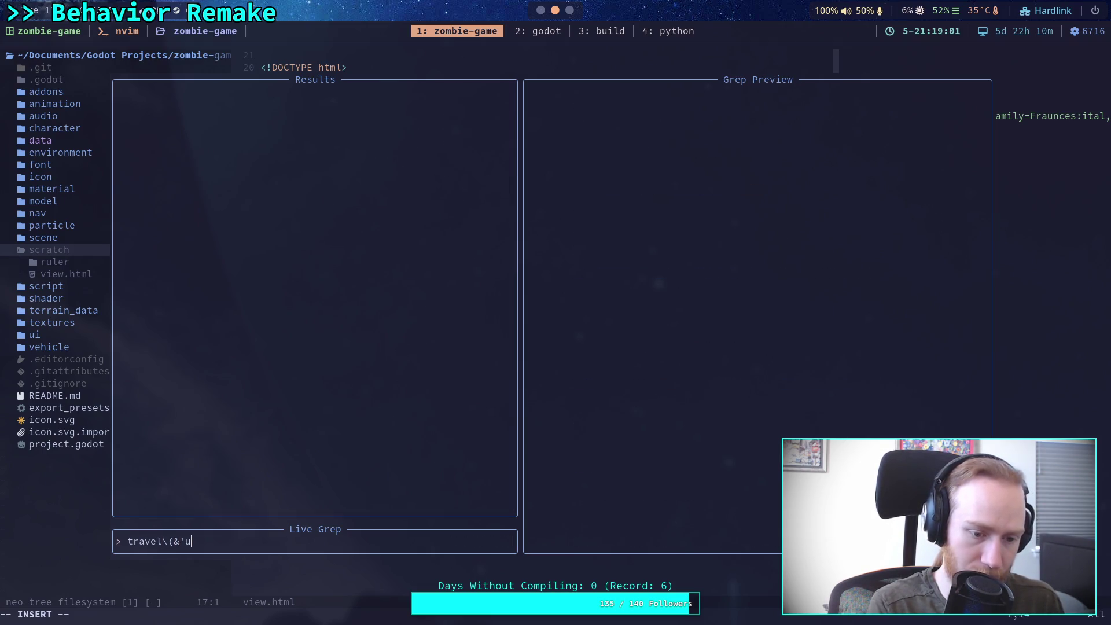
pyautogui.press('BackSpace')
pyautogui.press('BackSpace')
pyautogui.press('BackSpace')
pyautogui.write('UN')
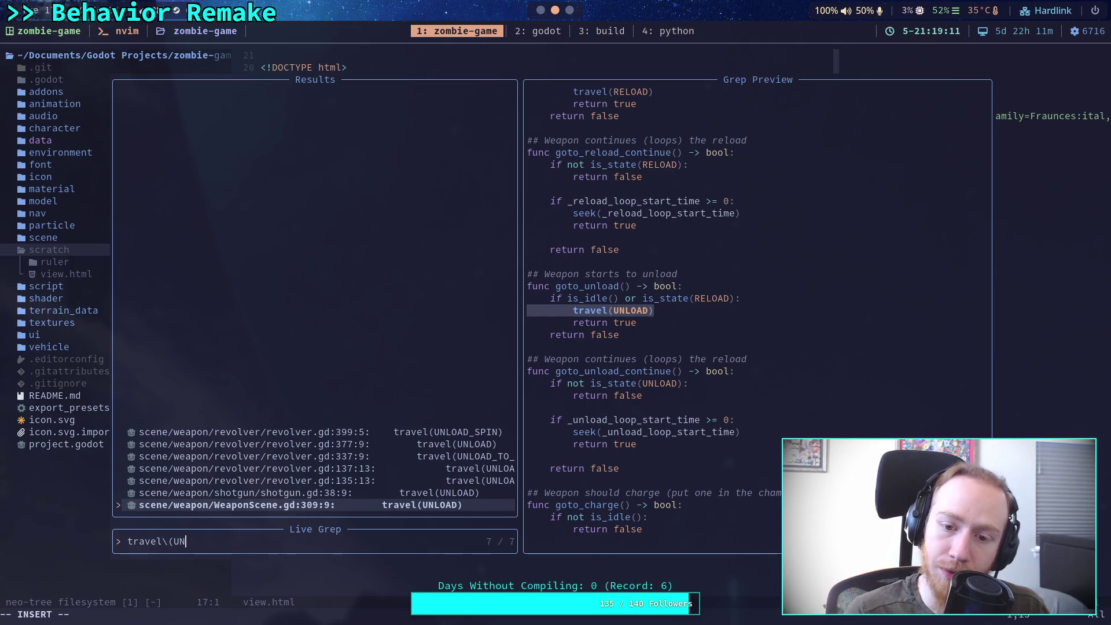
pyautogui.press('Escape')
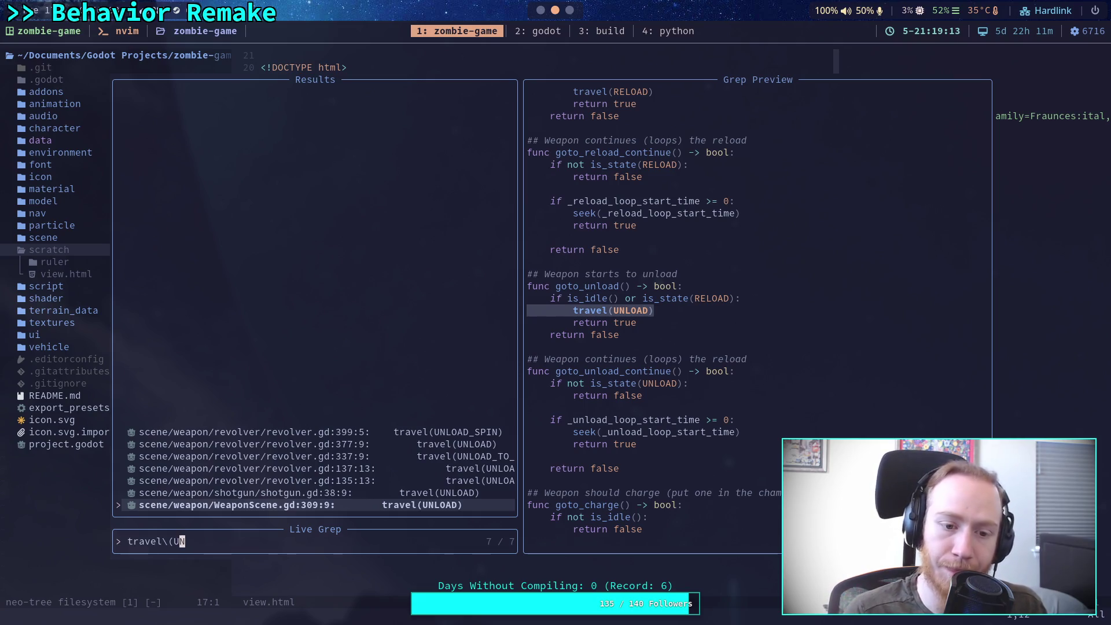
pyautogui.press('Escape')
pyautogui.press('super+2')
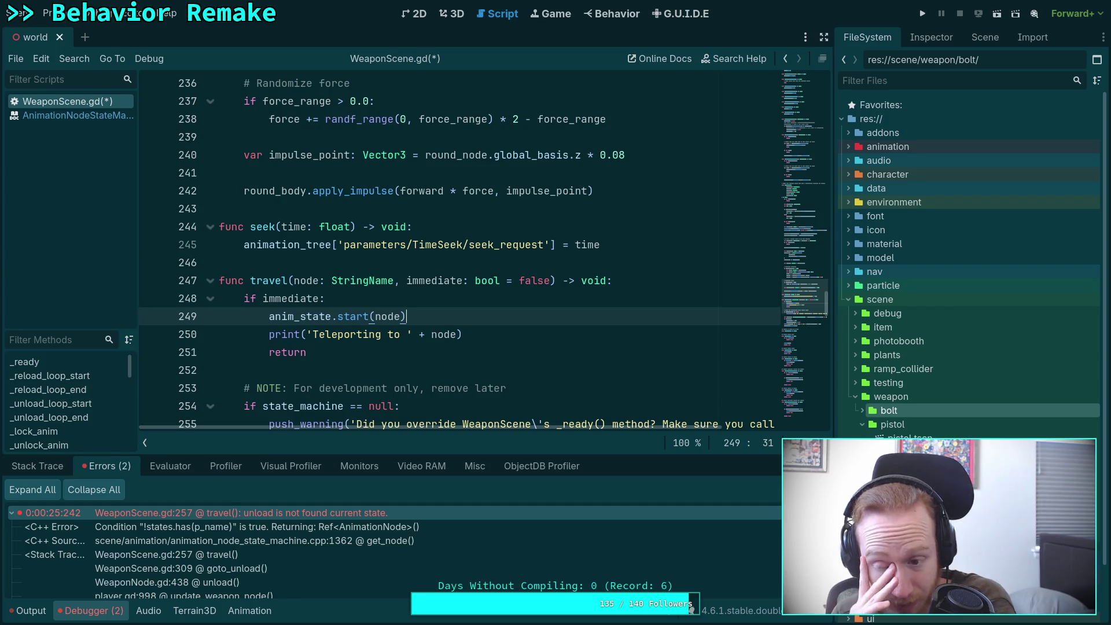
# Open pistol.tscn and check its Scene node tree and Inspector properties.
pyautogui.click(362, 371)
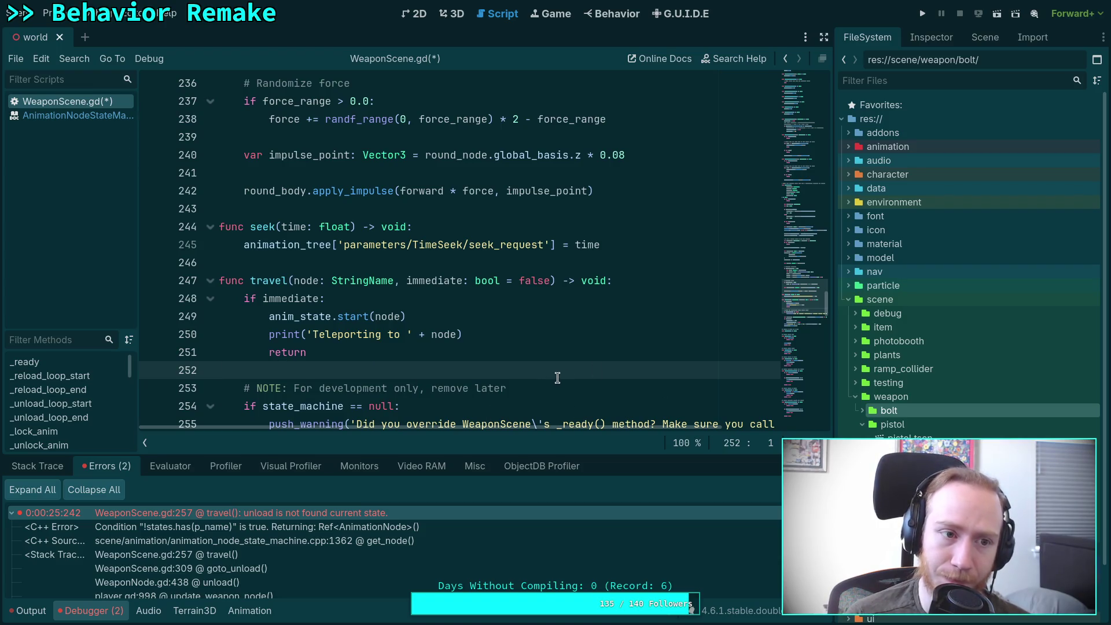
pyautogui.doubleClick(903, 435)
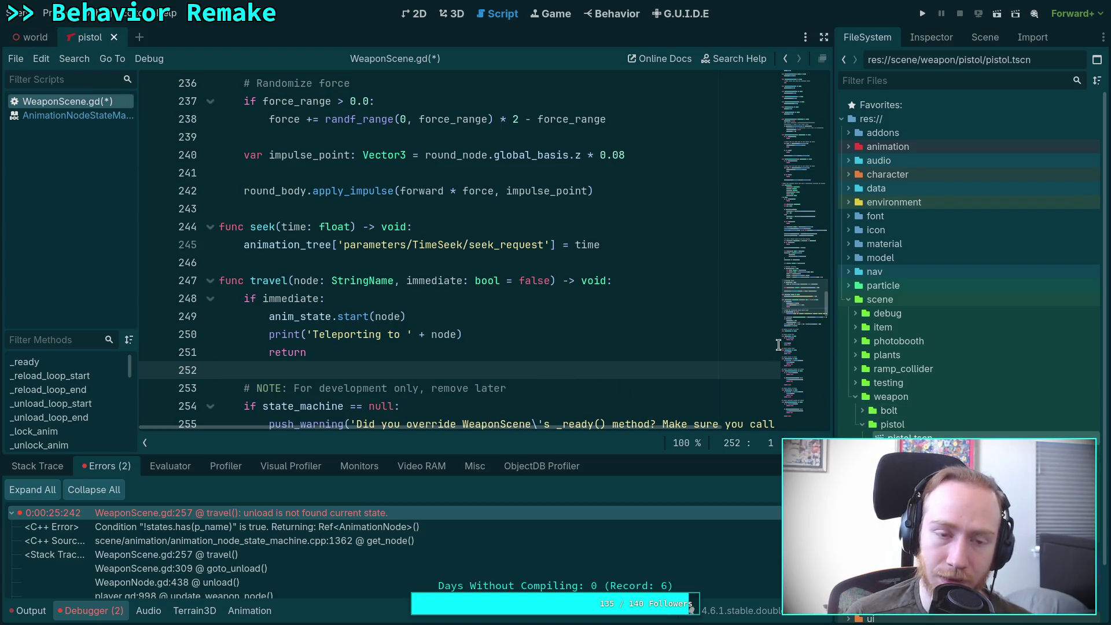
pyautogui.click(967, 40)
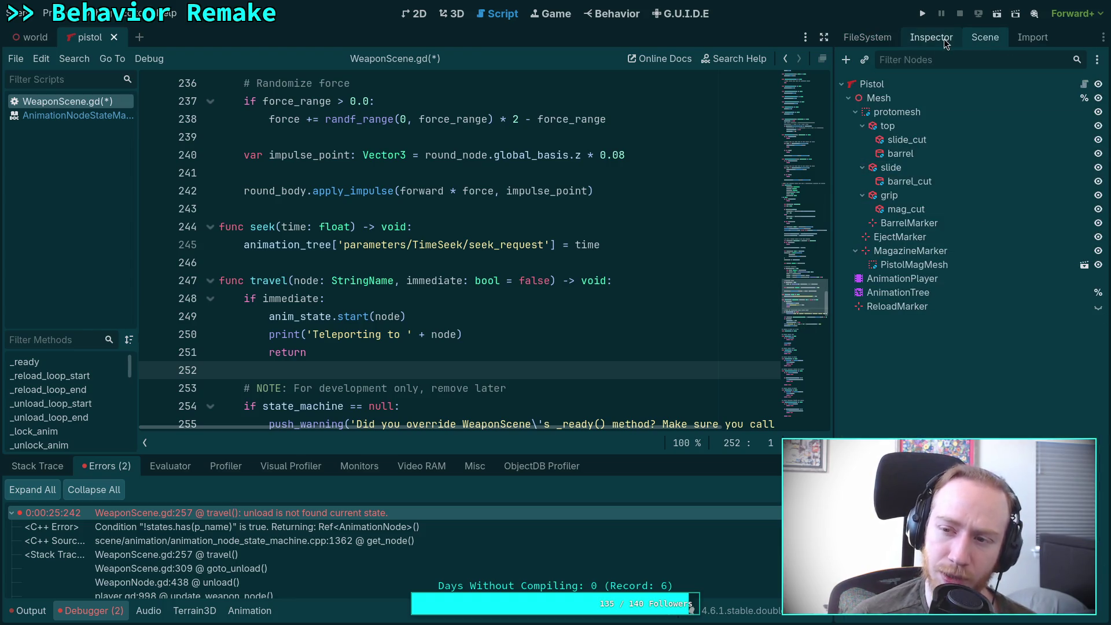
pyautogui.click(933, 33)
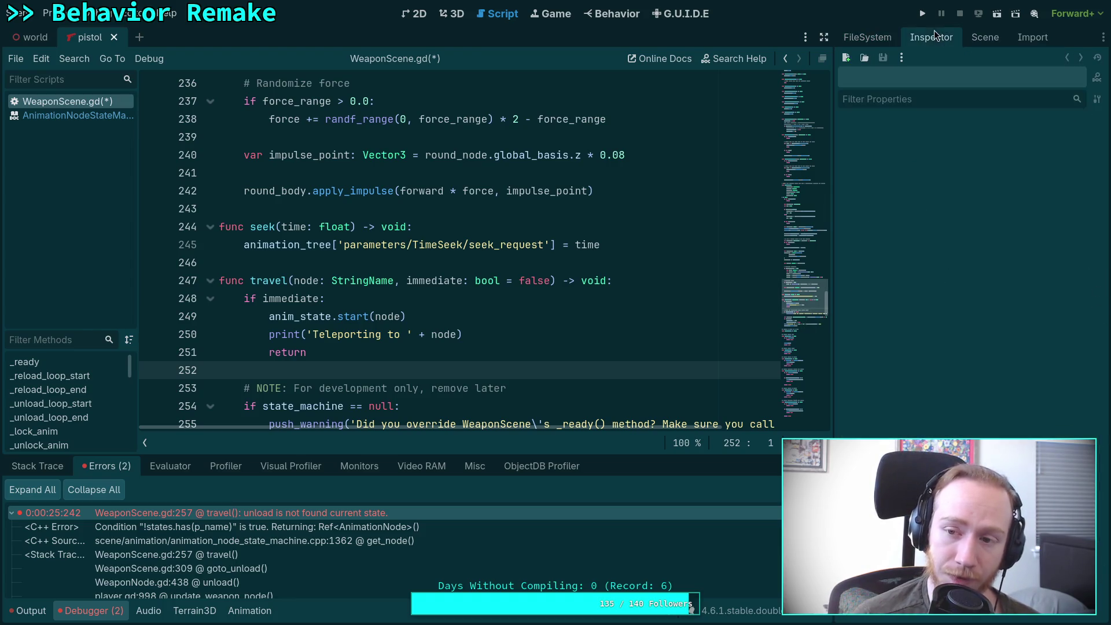
# Expand the bolt folder in FileSystem and open bolt_rifle.gd in the script editor.
pyautogui.click(862, 38)
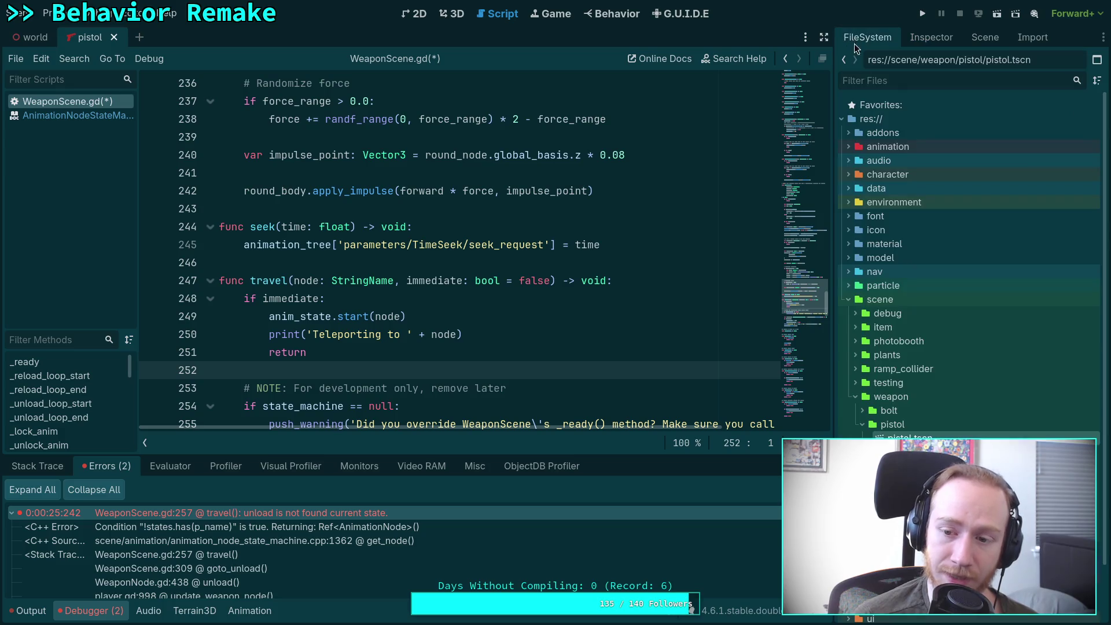
pyautogui.click(862, 410)
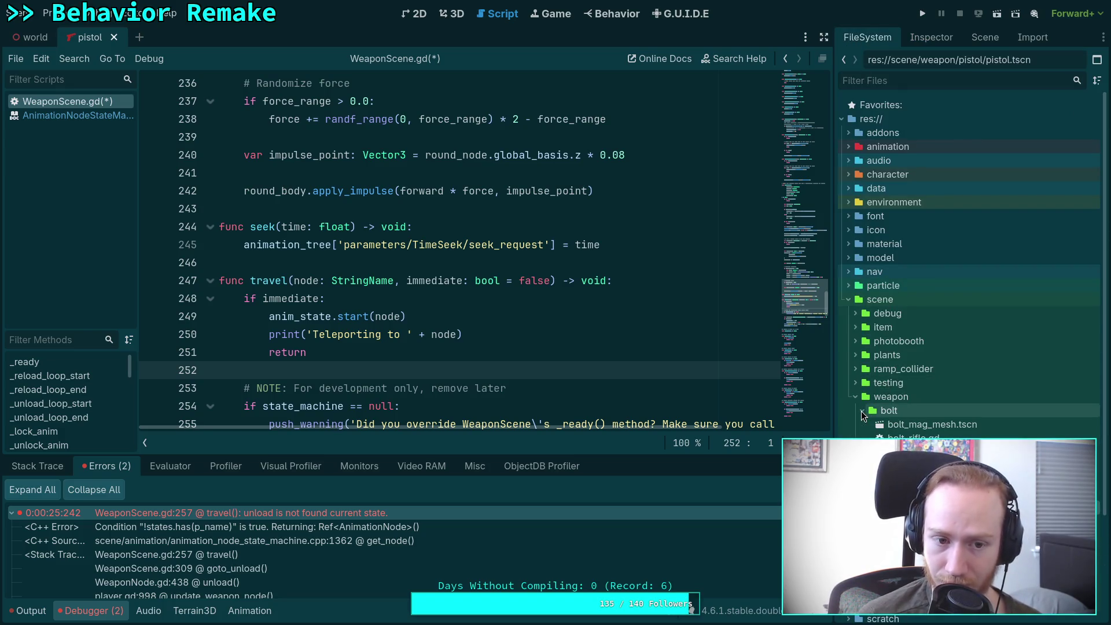
pyautogui.doubleClick(908, 438)
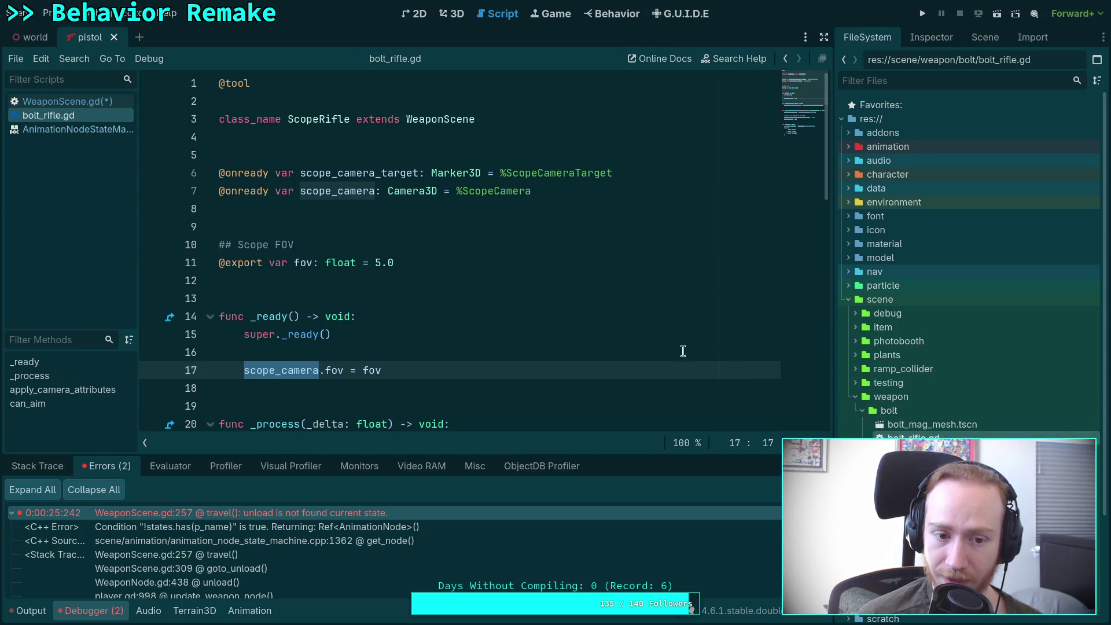
# Open revolver.gd, then close both revolver.gd and bolt_rifle.gd from the script list.
pyautogui.scroll(-7, 687, 354)
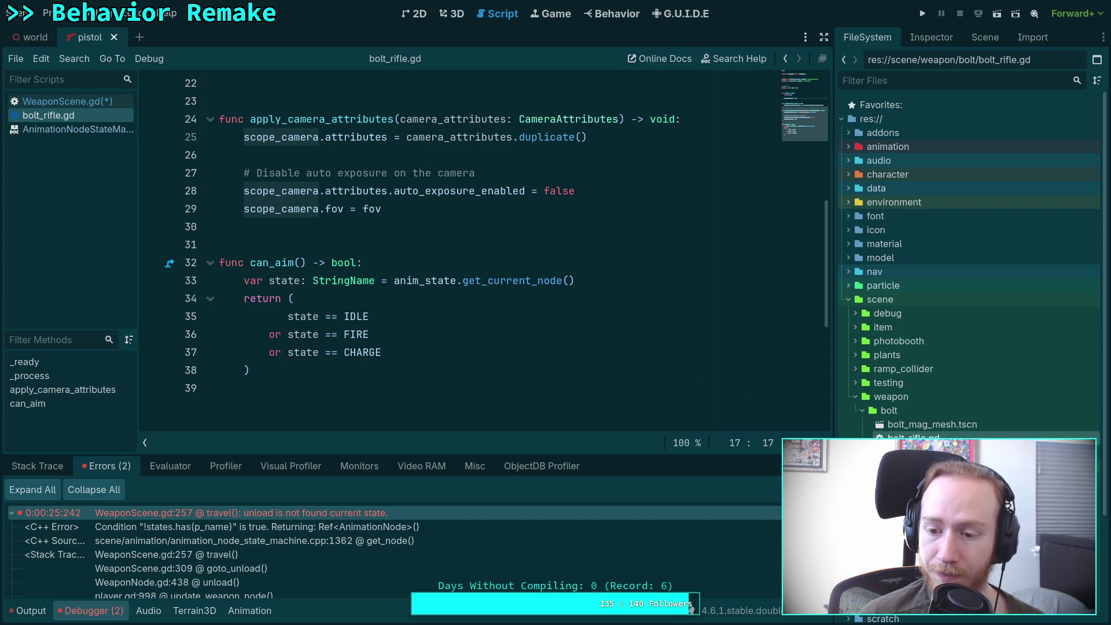
pyautogui.click(862, 410)
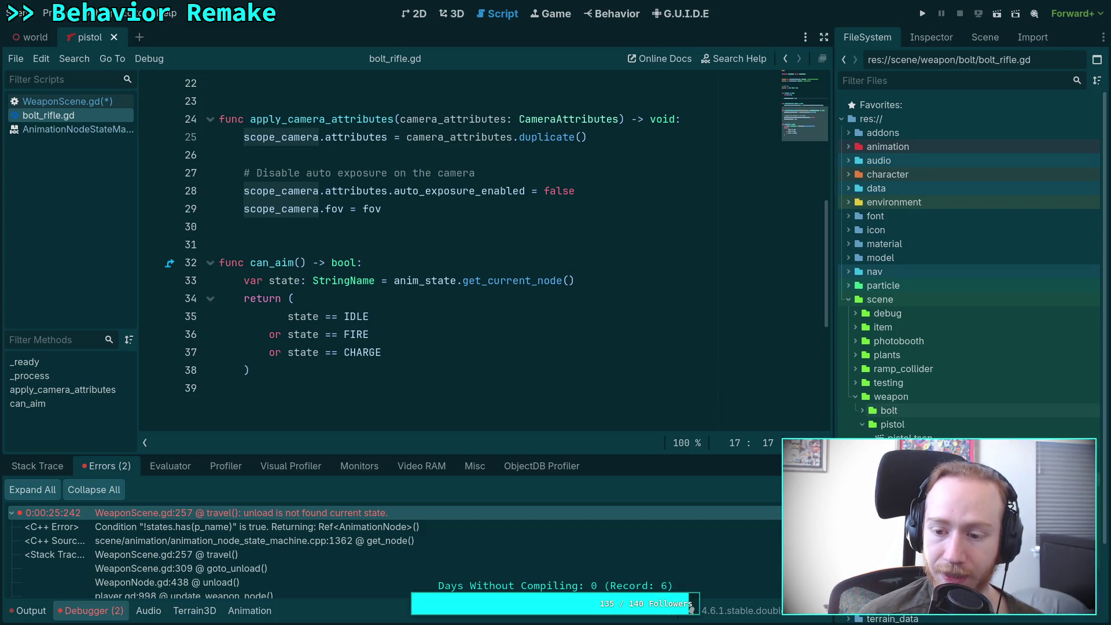
pyautogui.doubleClick(903, 463)
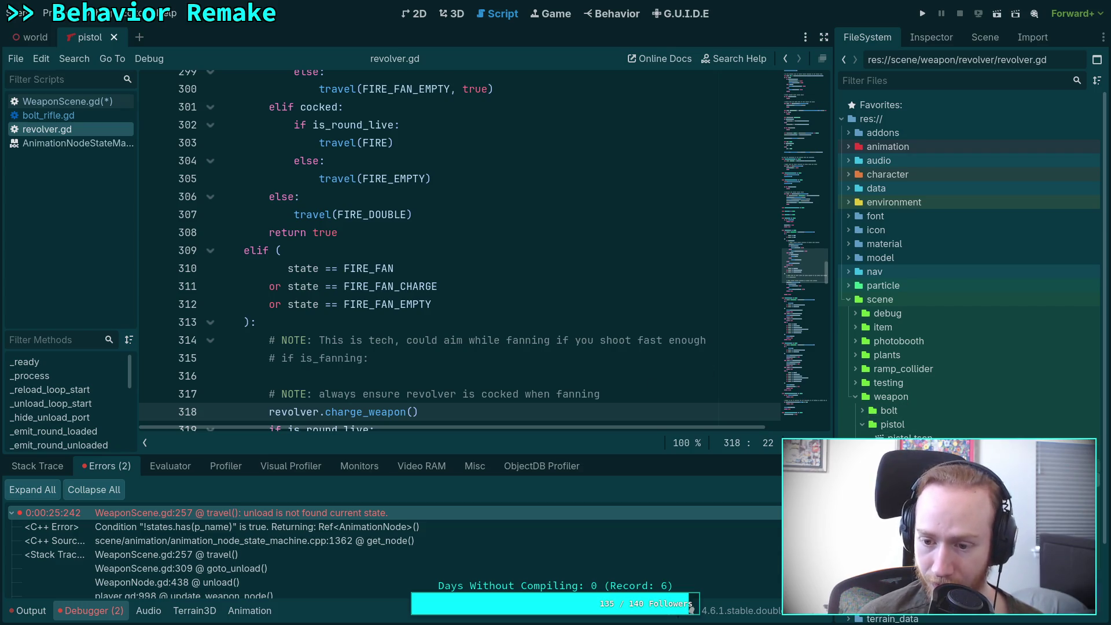
pyautogui.rightClick(87, 129)
pyautogui.click(116, 166)
pyautogui.rightClick(80, 113)
pyautogui.click(116, 147)
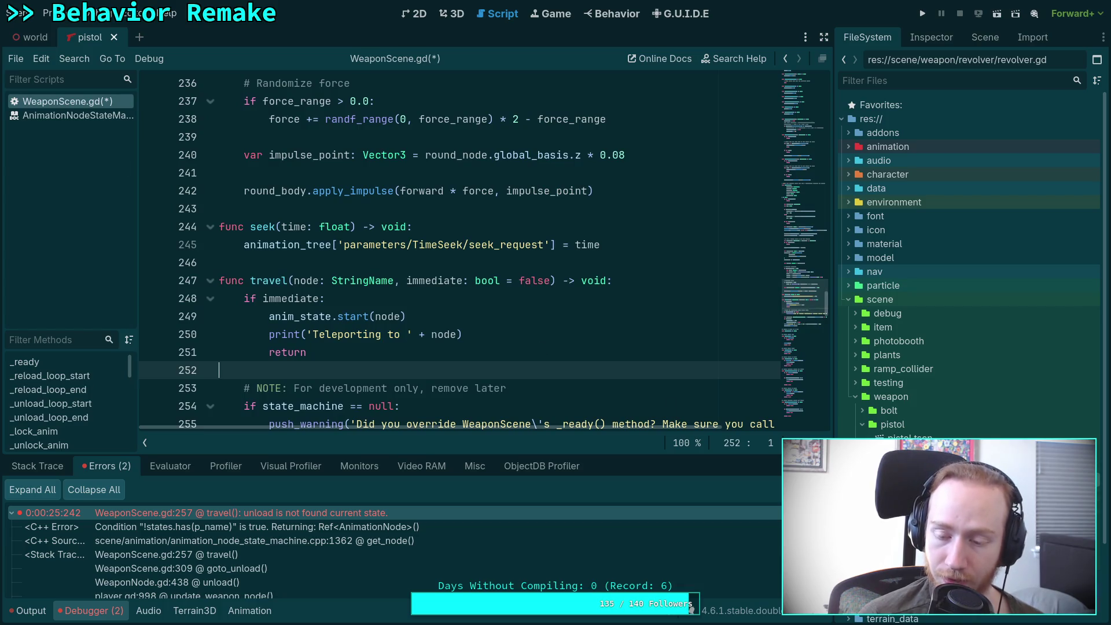
# Open rifle.gd and select its unload override code on lines 3–8.
pyautogui.click(860, 427)
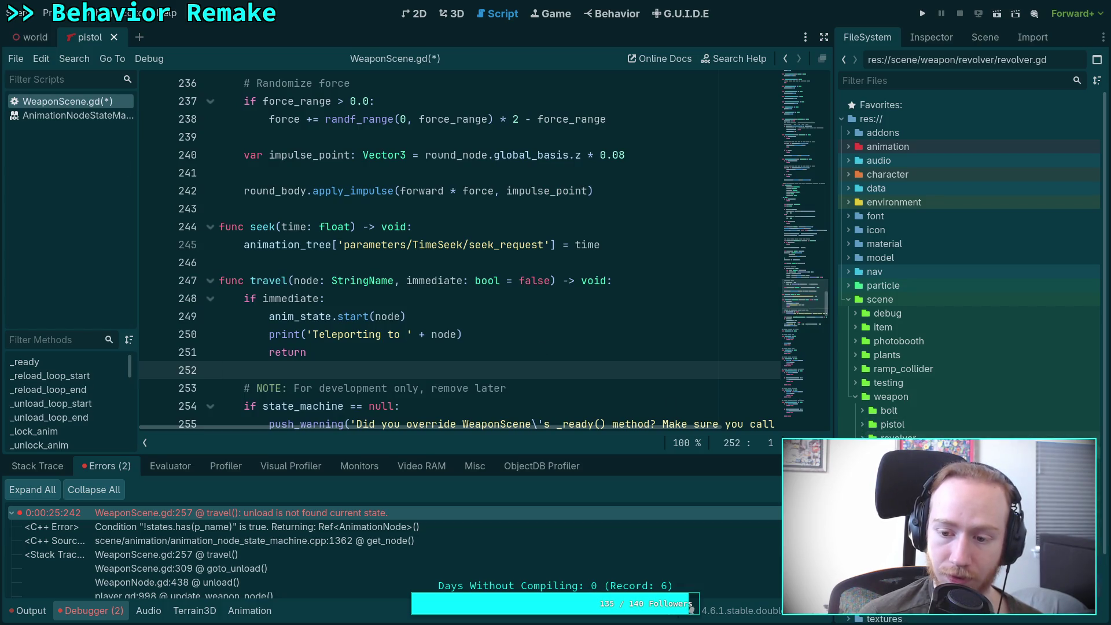
pyautogui.doubleClick(891, 452)
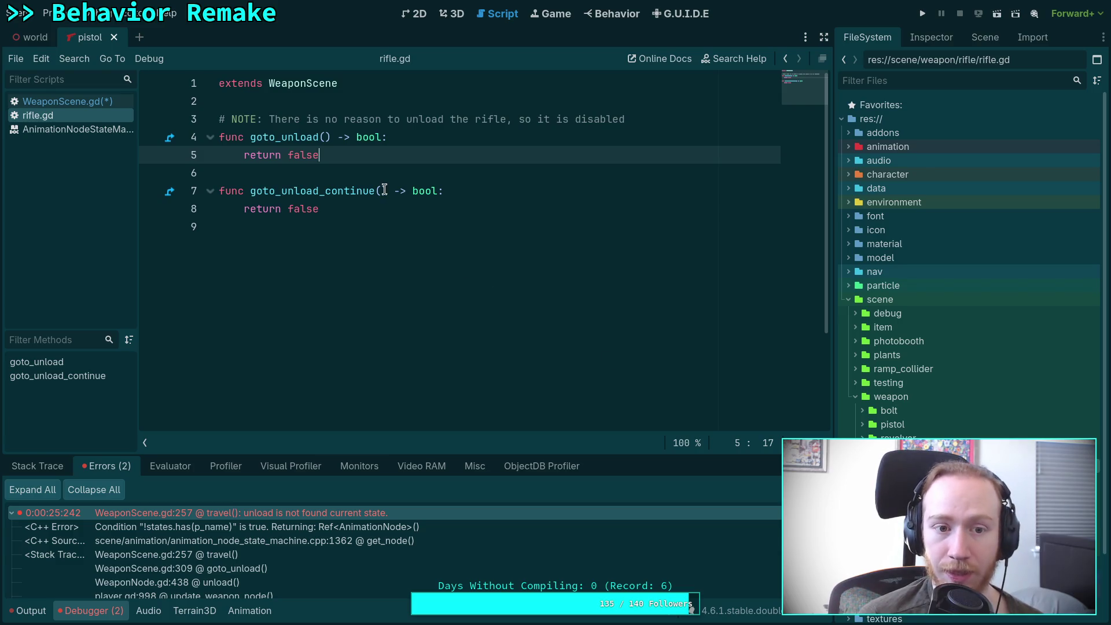
pyautogui.click(401, 209)
pyautogui.hotkey('shift', 'Up')
pyautogui.hotkey('shift', 'Up')
pyautogui.hotkey('shift', 'Up')
pyautogui.hotkey('shift', 'Down')
pyautogui.hotkey('shift', 'Down')
pyautogui.hotkey('shift', 'Down')
pyautogui.hotkey('shift', 'Down')
pyautogui.hotkey('shift', 'Up')
pyautogui.hotkey('shift', 'Up')
pyautogui.hotkey('shift', 'Up')
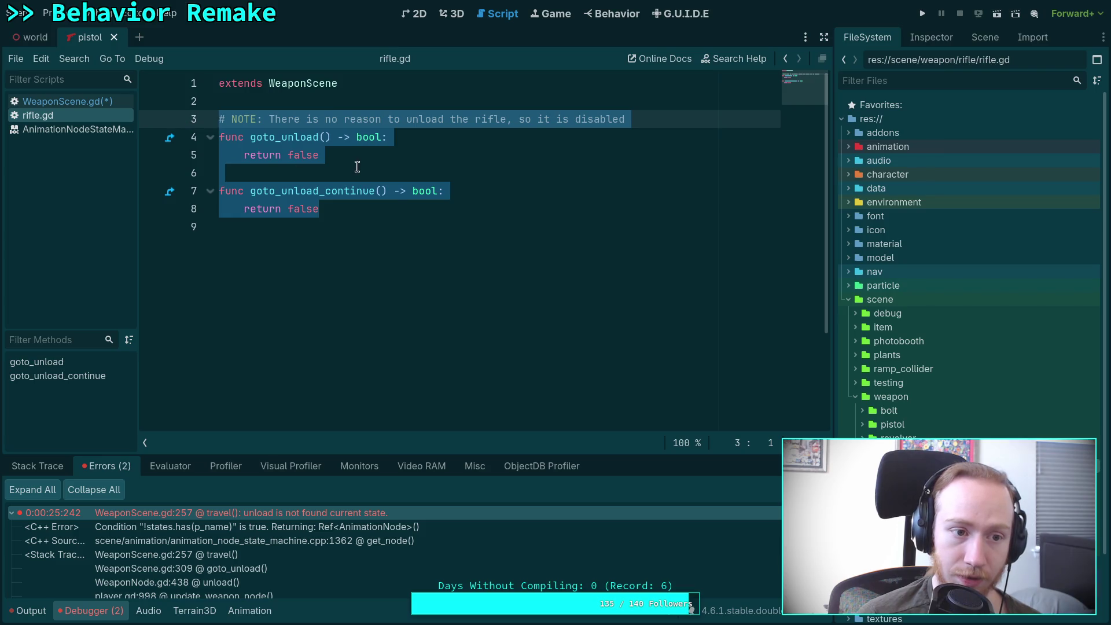
# View the Rifle scene's node tree, close it, and reopen the Pistol node's script.
pyautogui.click(862, 426)
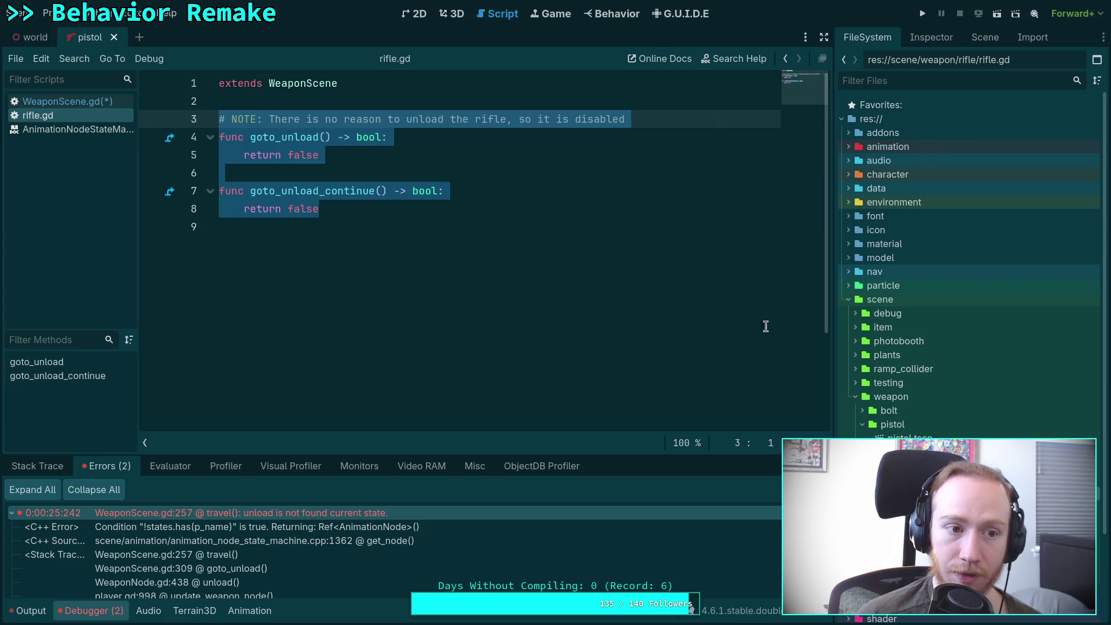
pyautogui.doubleClick(937, 466)
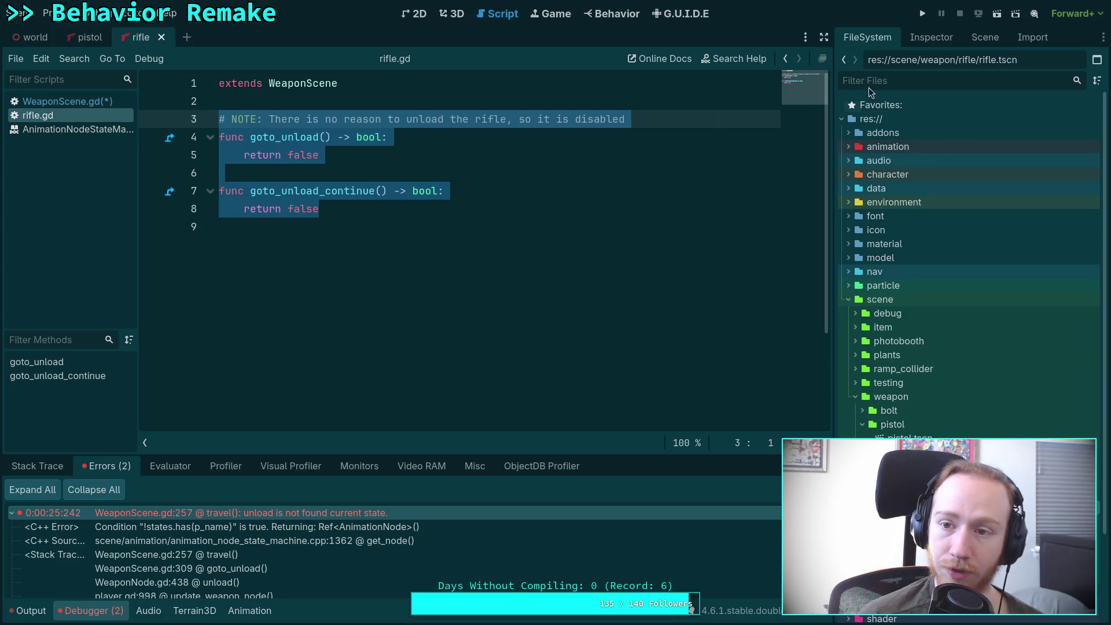
pyautogui.click(985, 37)
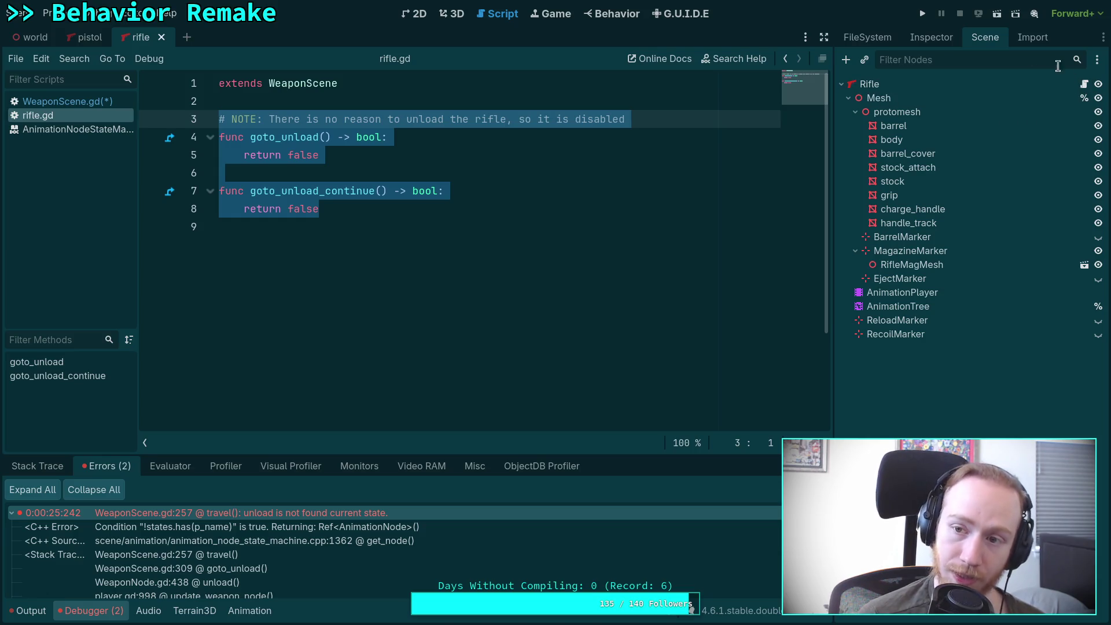
pyautogui.click(166, 38)
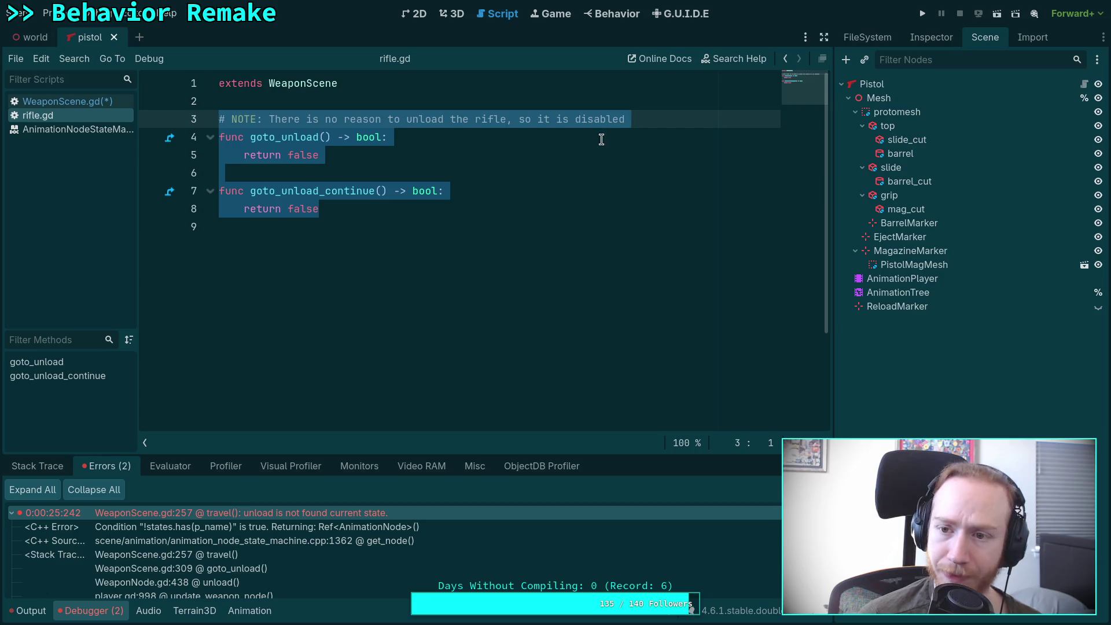
pyautogui.click(1086, 85)
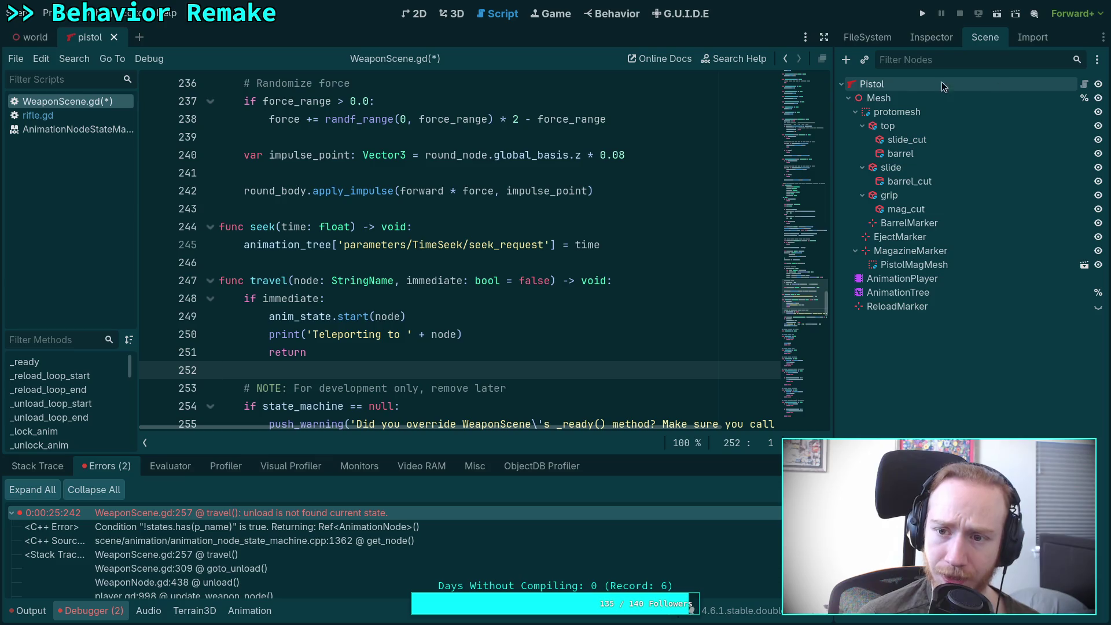
# Attach a new pistol.gd script extending WeaponScene to the Pistol node.
pyautogui.rightClick(883, 85)
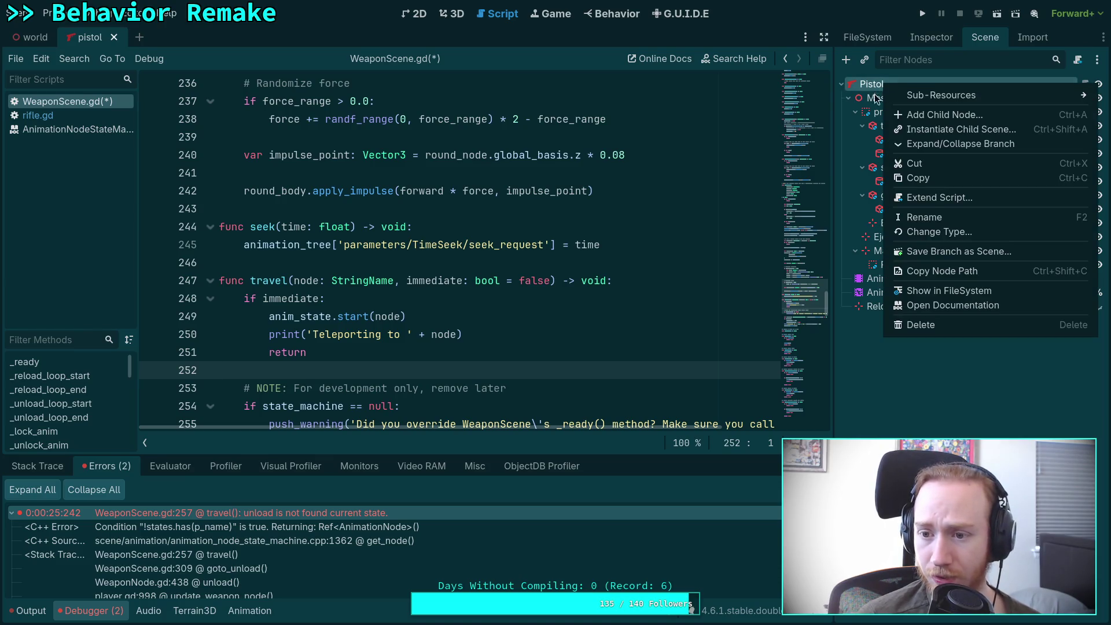
pyautogui.click(957, 198)
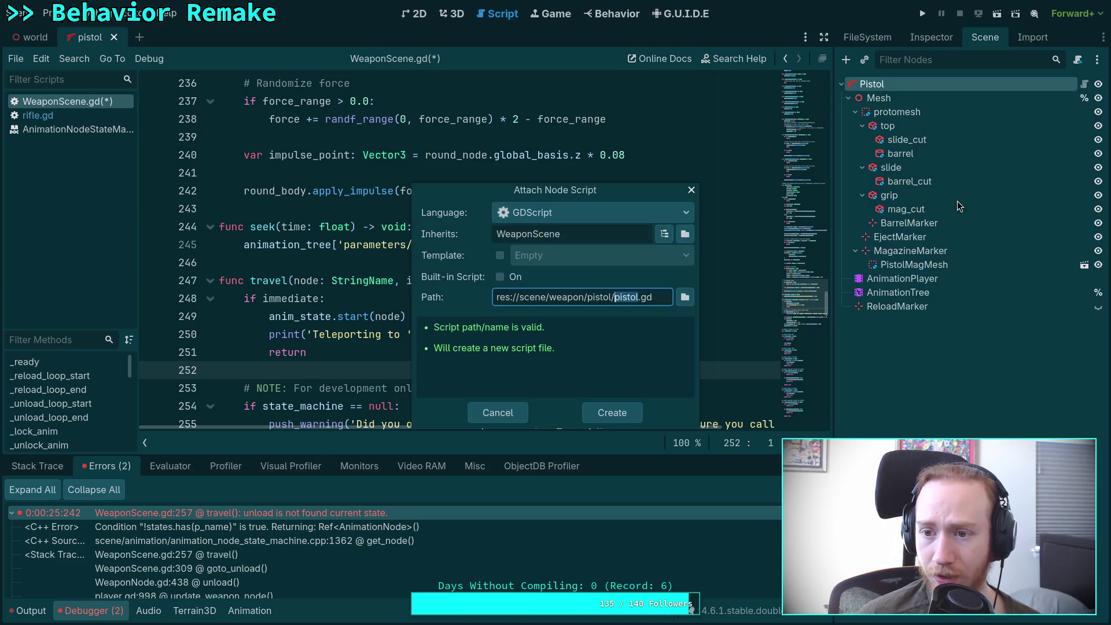
pyautogui.click(616, 418)
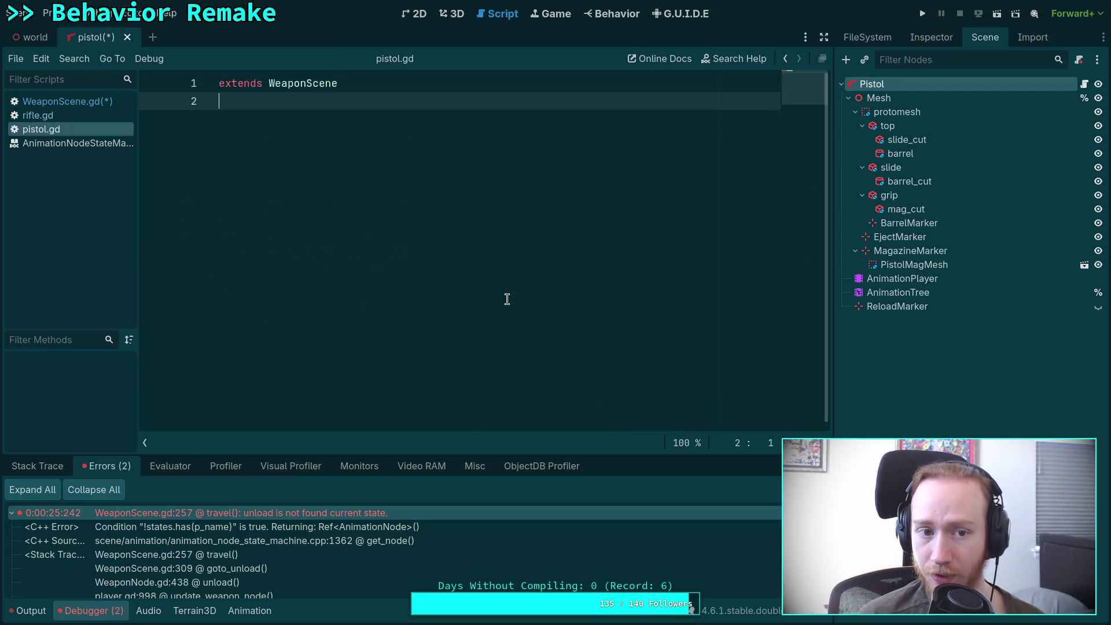
pyautogui.press('Return')
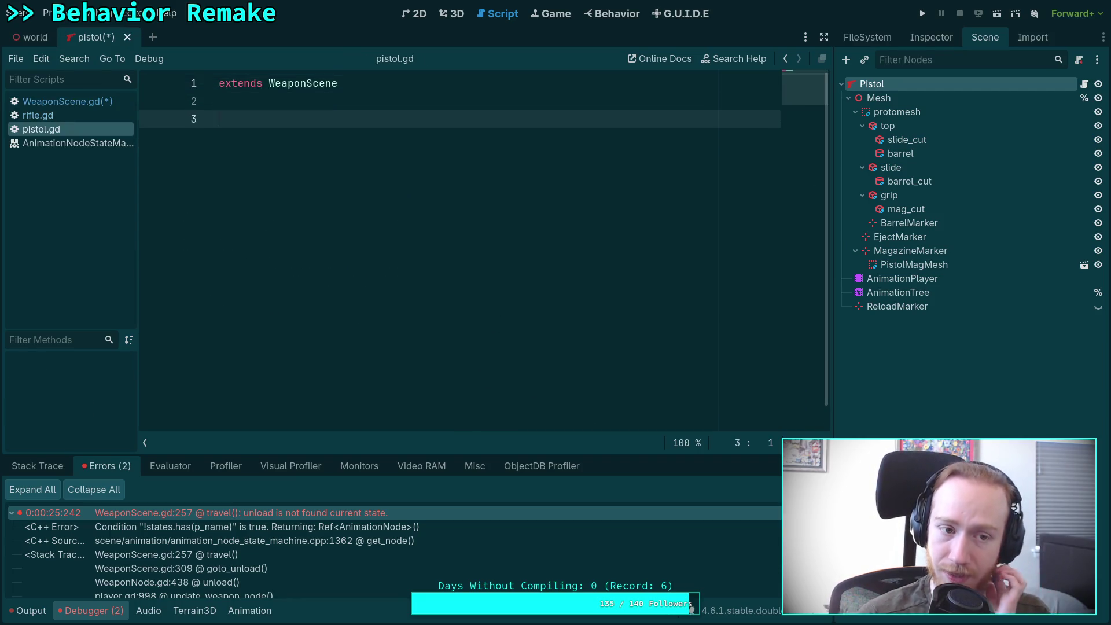
# Copy the NOTE comment and both goto_unload overrides from rifle.gd into pistol.gd.
pyautogui.click(38, 115)
pyautogui.moveTo(407, 231); pyautogui.dragTo(219, 119)
pyautogui.rightClick(287, 146)
pyautogui.click(311, 204)
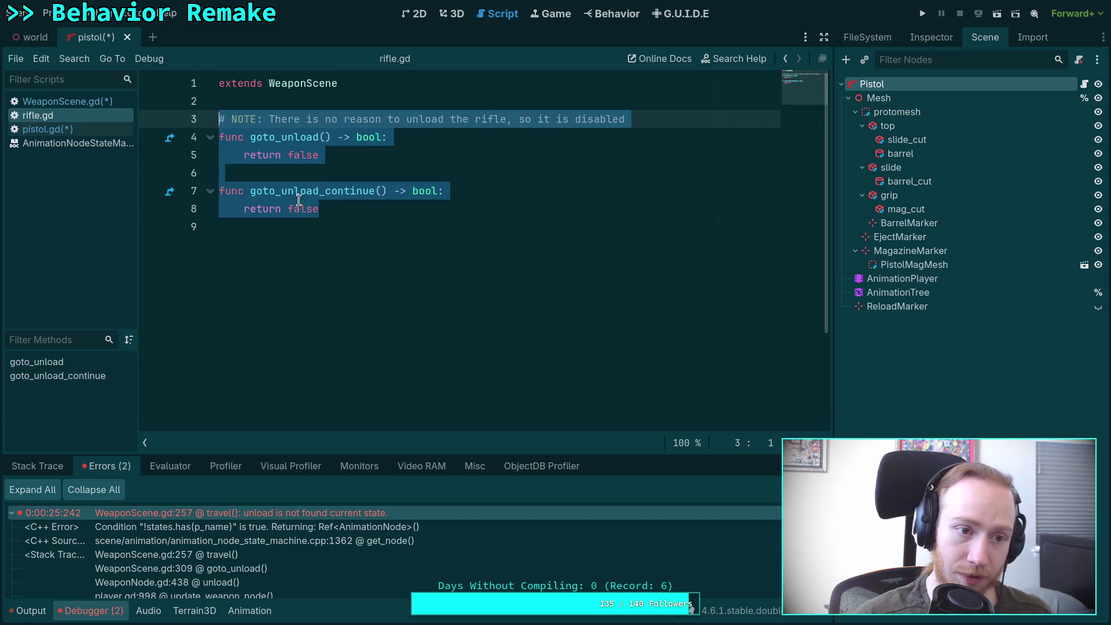
pyautogui.click(48, 129)
pyautogui.hotkey('ctrl', 'v')
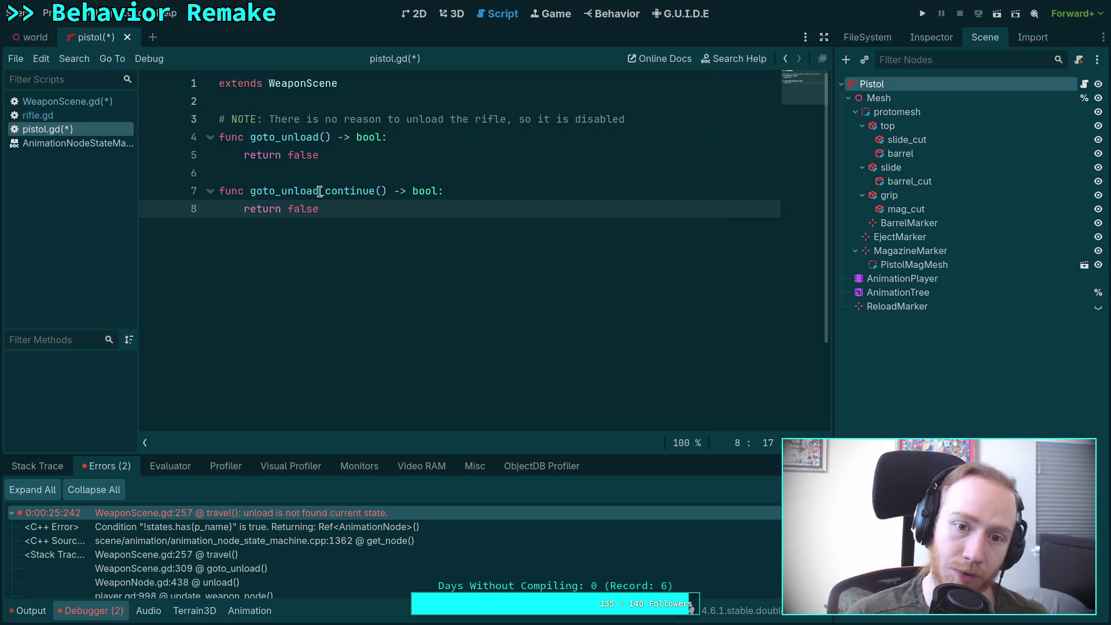
# Change 'rifle' to 'pistol' in the comment, save pistol.gd, and clear the debugger errors.
pyautogui.moveTo(469, 119); pyautogui.dragTo(504, 120)
pyautogui.write('pistol')
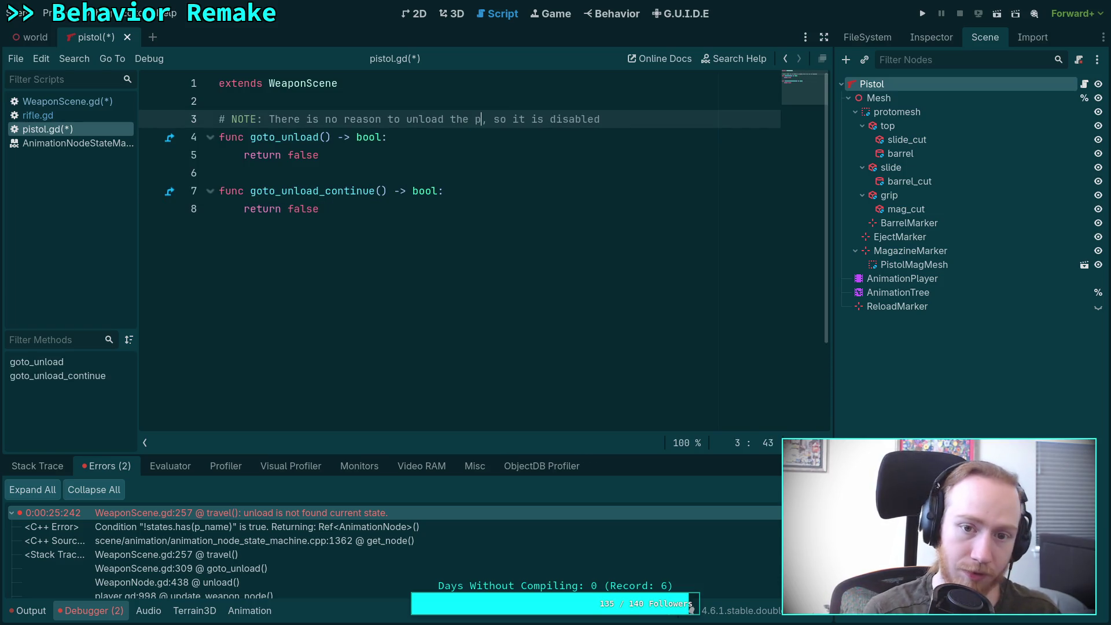
pyautogui.click(423, 212)
pyautogui.hotkey('ctrl', 's')
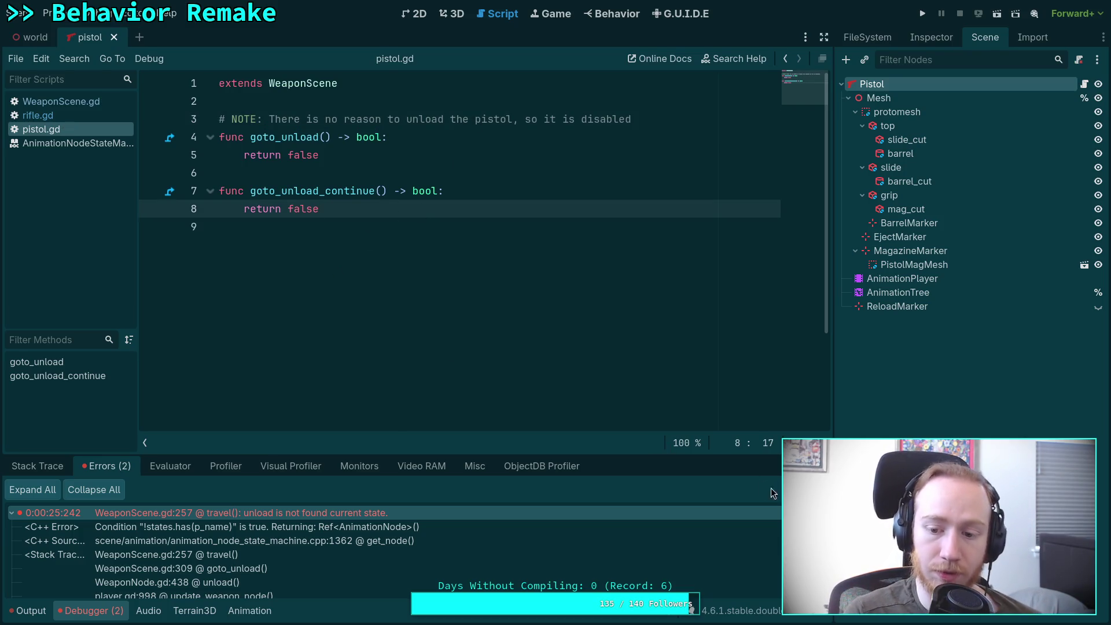
pyautogui.click(810, 490)
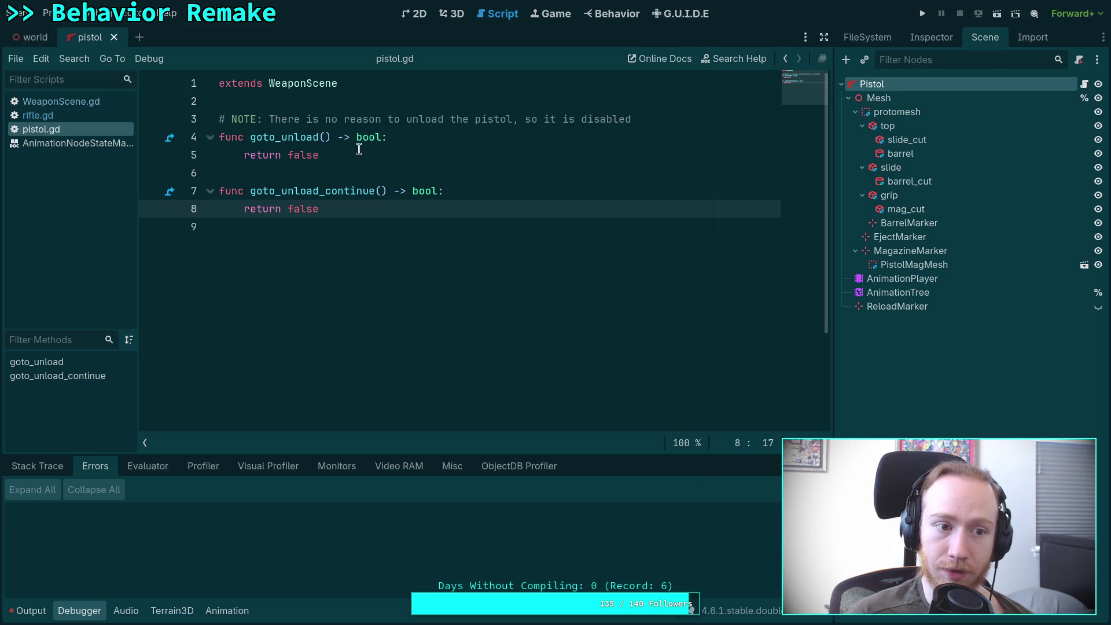
pyautogui.rightClick(67, 112)
# Close WeaponScene.gd and the AnimationNodeStateMachine docs from the script list.
pyautogui.rightClick(95, 103)
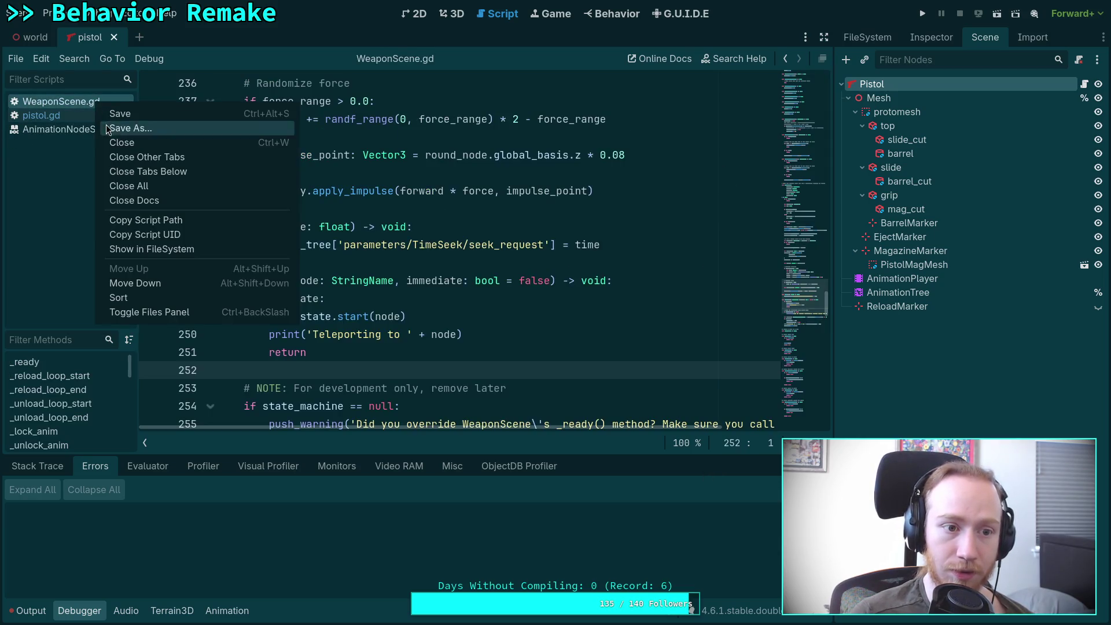
pyautogui.click(123, 141)
pyautogui.rightClick(82, 117)
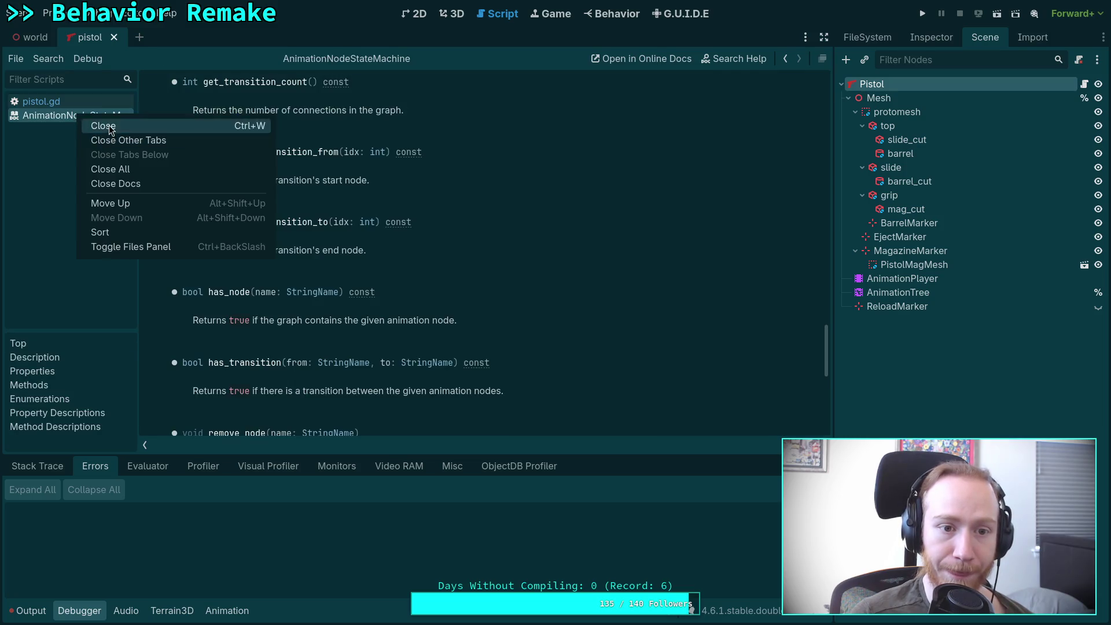
pyautogui.click(109, 125)
# Test-run the game, stop it, then look up the WeaponScene definition at travel().
pyautogui.press('F5')
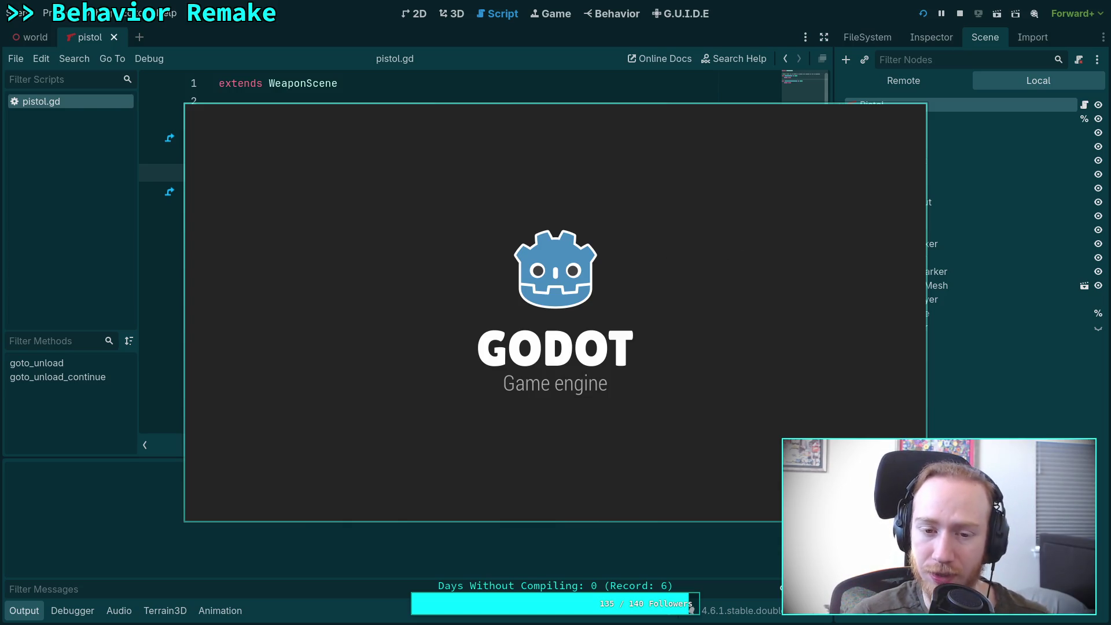
pyautogui.press('Escape')
pyautogui.press('F8')
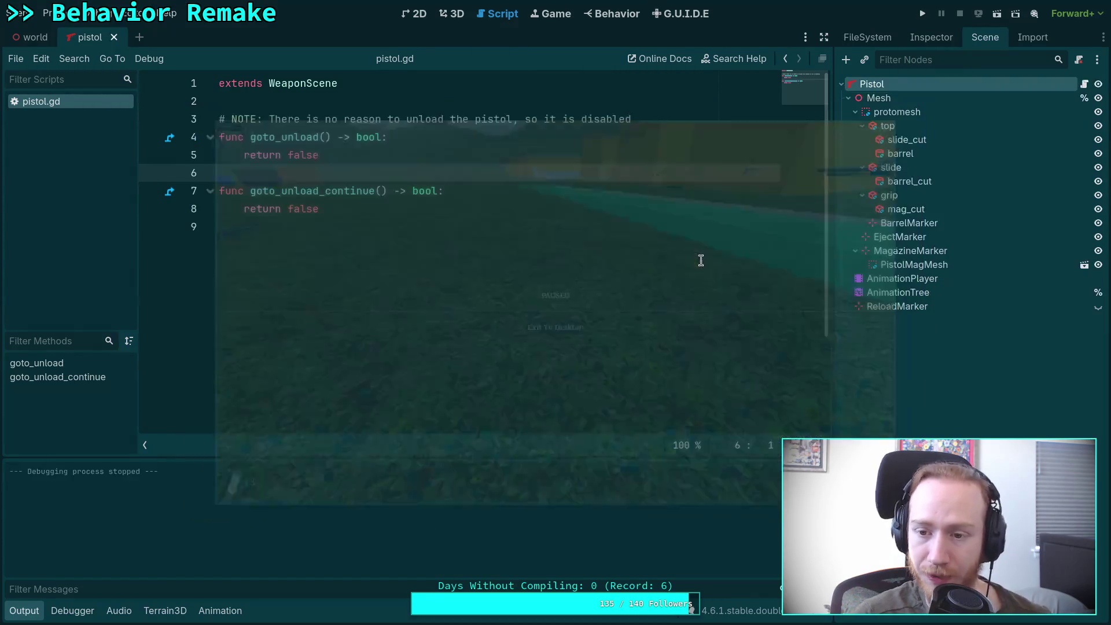
pyautogui.rightClick(312, 93)
pyautogui.click(350, 258)
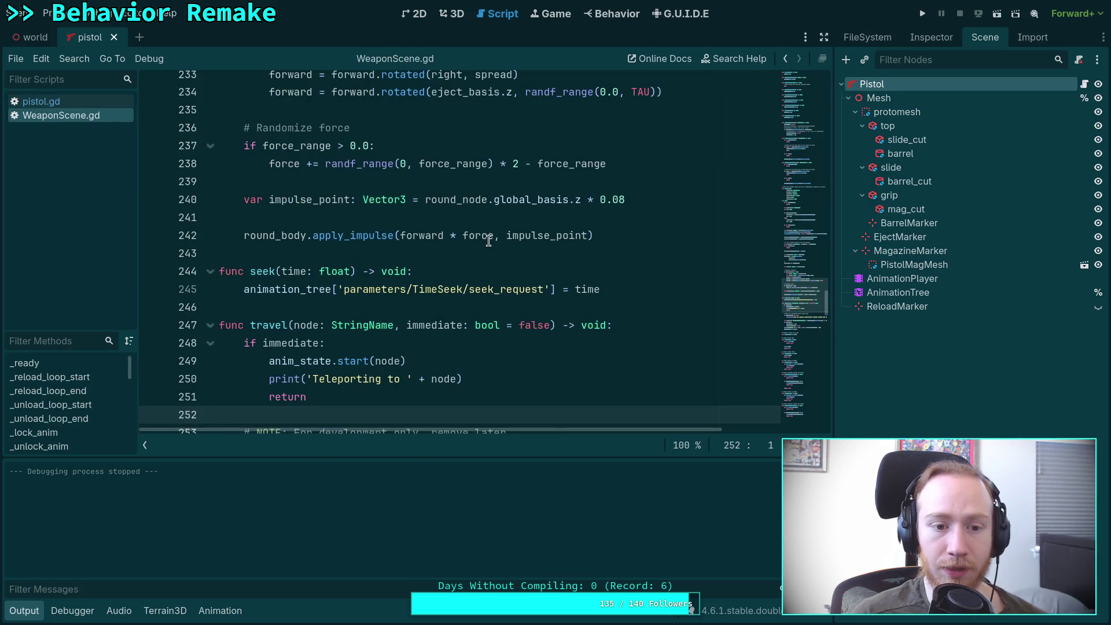
pyautogui.scroll(-8, 489, 240)
pyautogui.scroll(4, 428, 246)
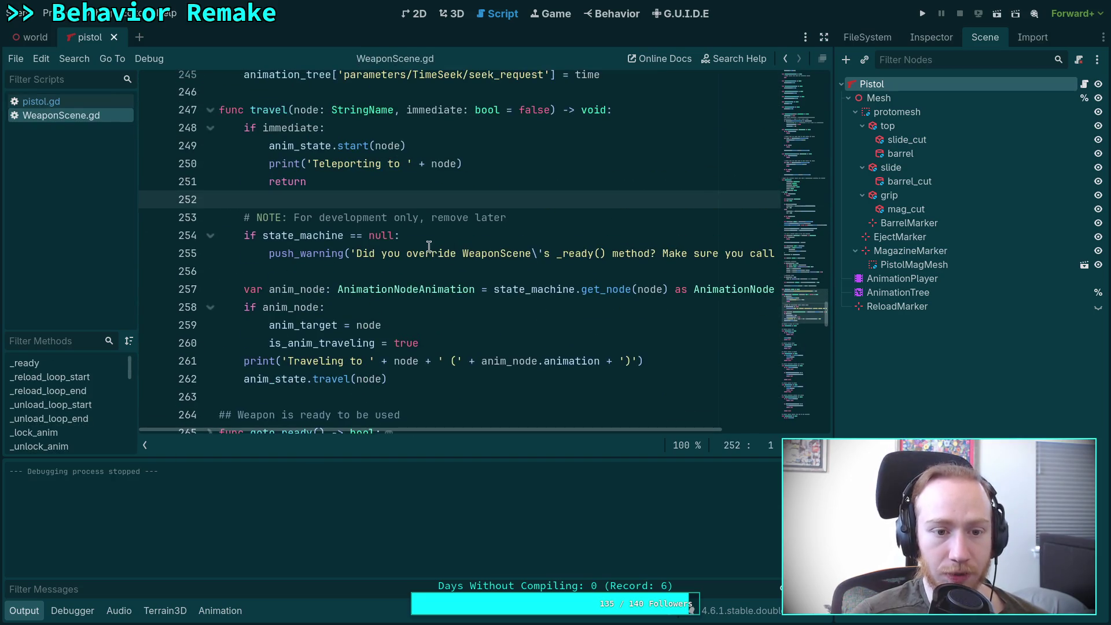
pyautogui.click(513, 266)
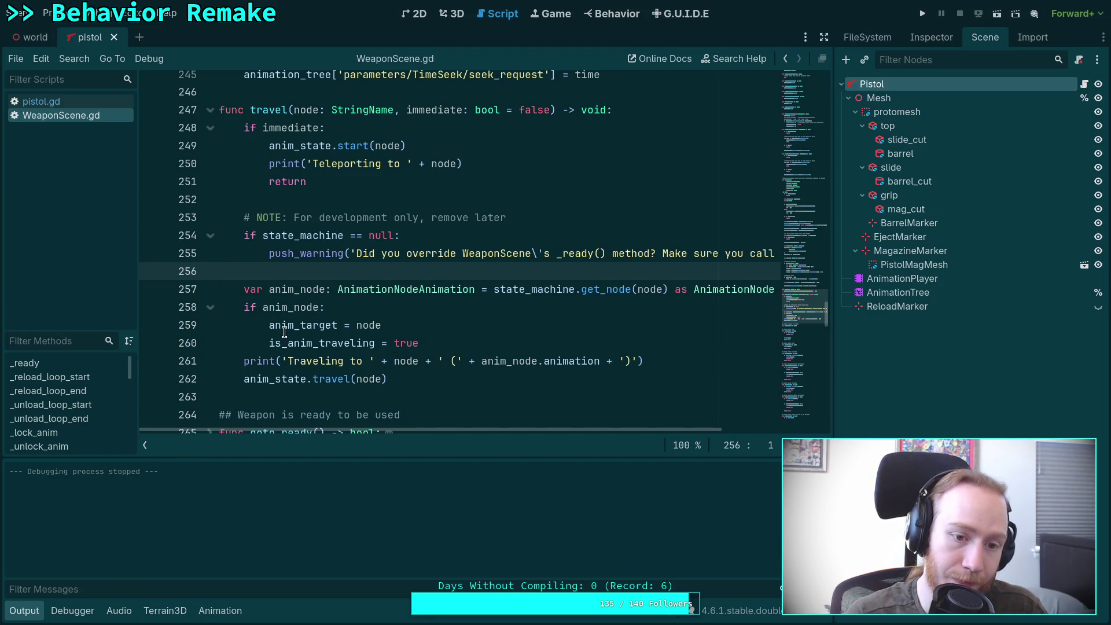
pyautogui.moveTo(269, 324); pyautogui.dragTo(242, 307)
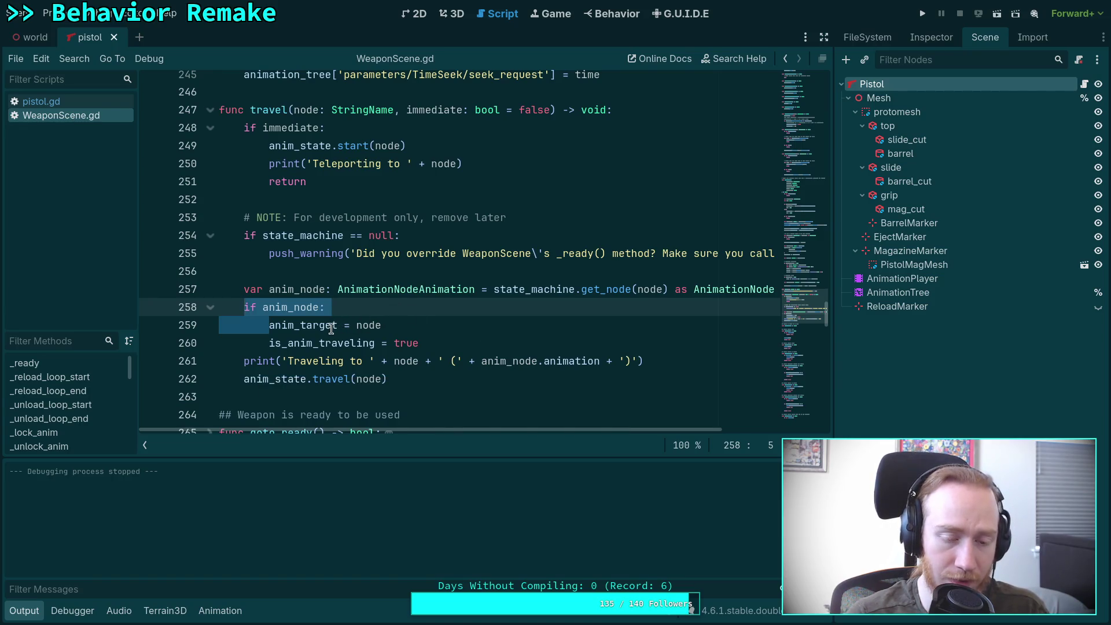
pyautogui.click(363, 290)
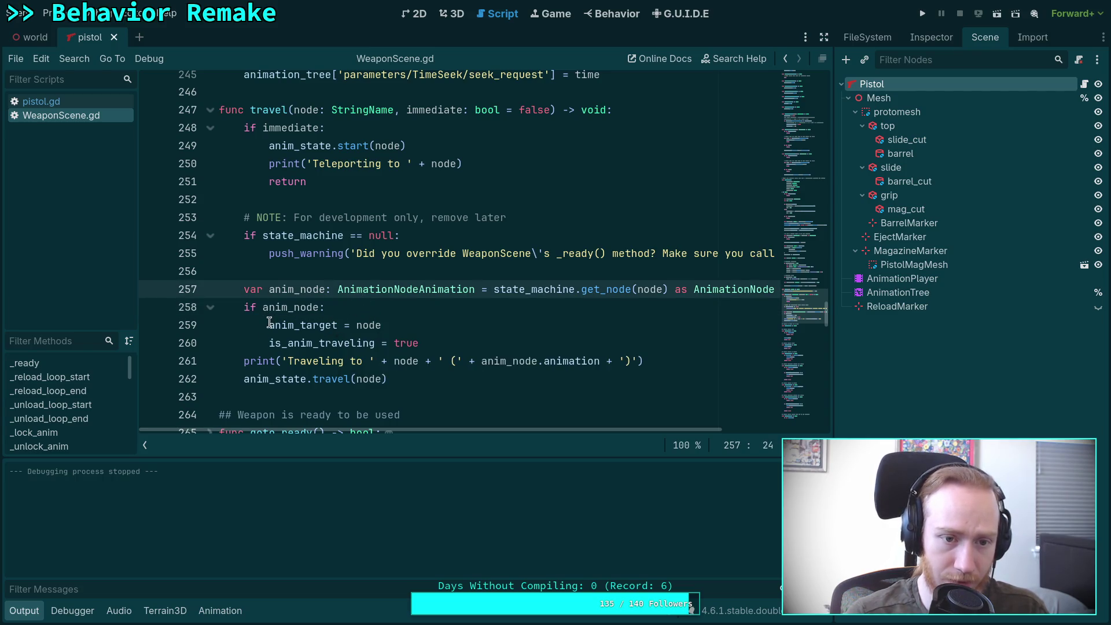
pyautogui.moveTo(269, 325); pyautogui.dragTo(242, 304)
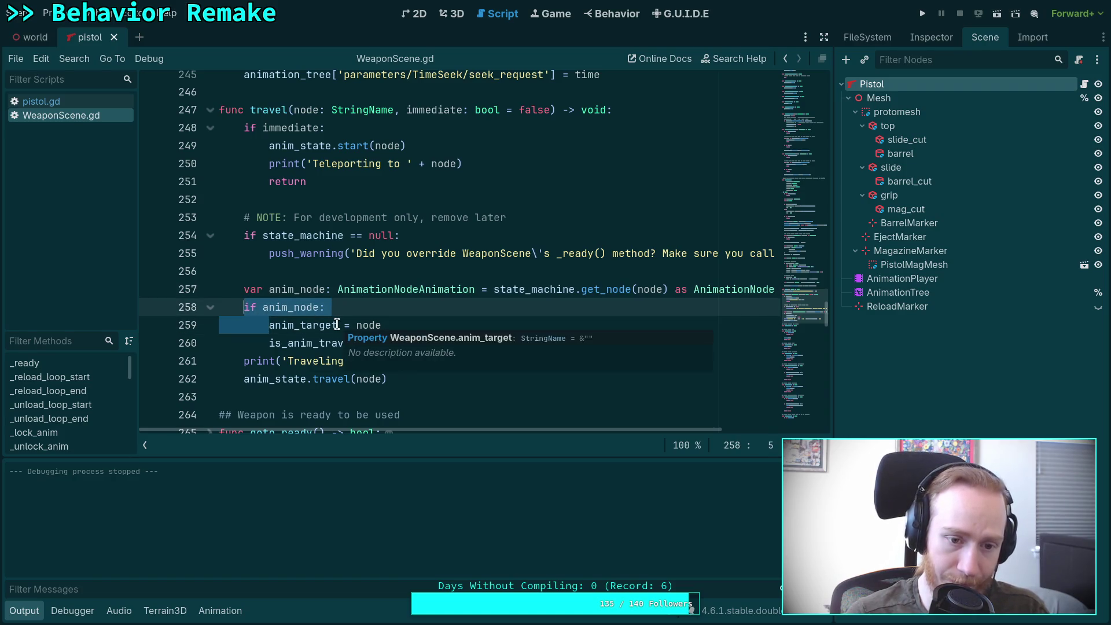
# Change the check to 'not anim_node' and add a push_error('Missing animation node %s for %s') beneath it.
pyautogui.click(265, 307)
pyautogui.write('not')
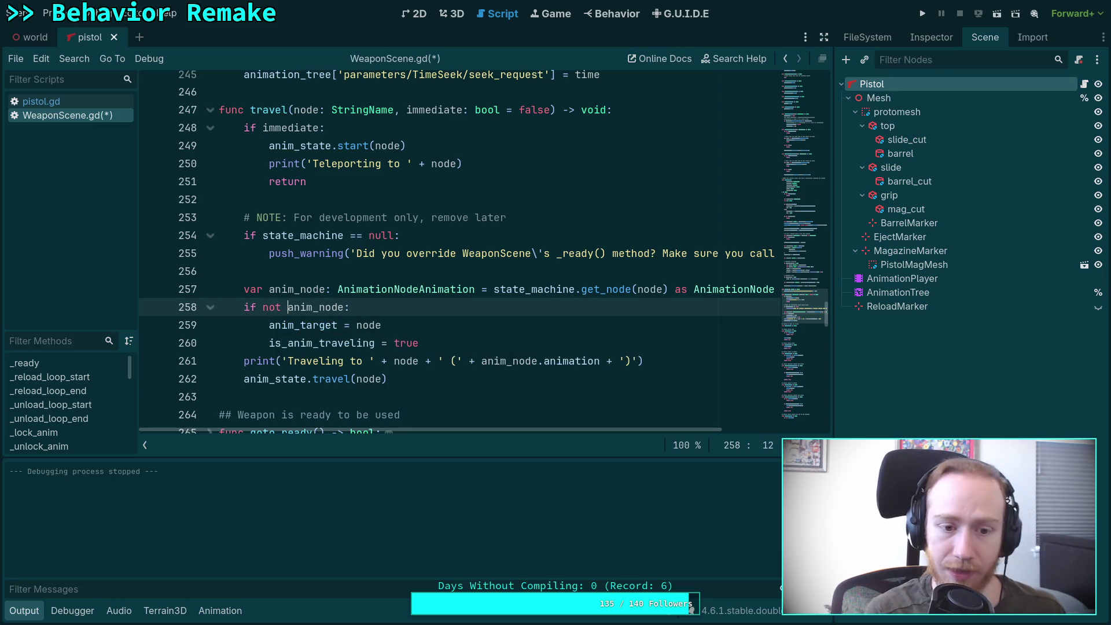
pyautogui.press('End')
pyautogui.press('Return')
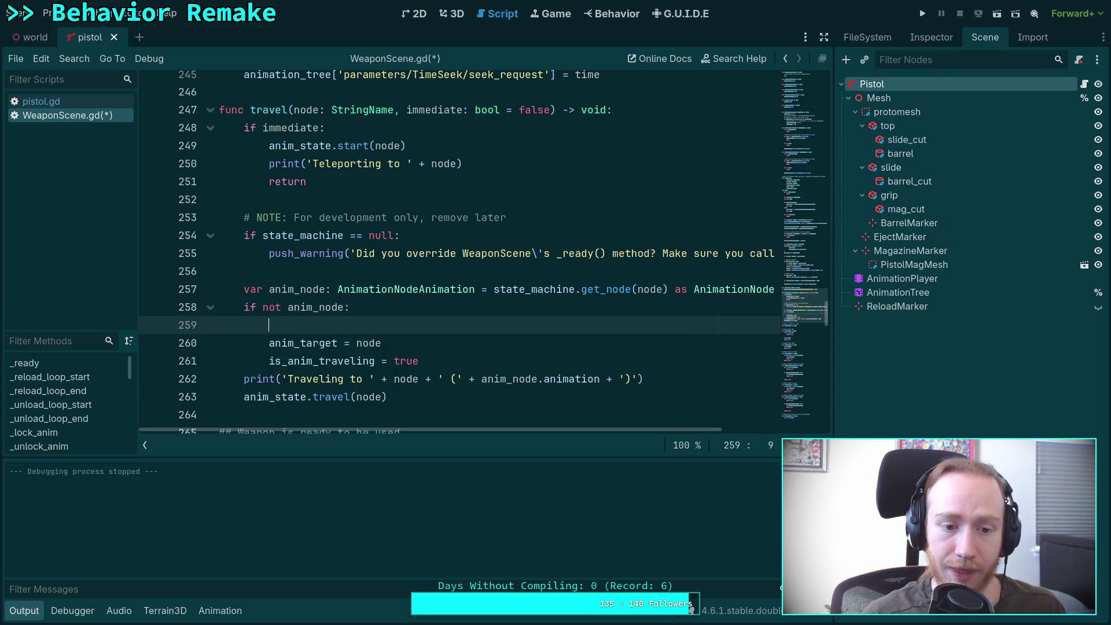
pyautogui.write('push_e')
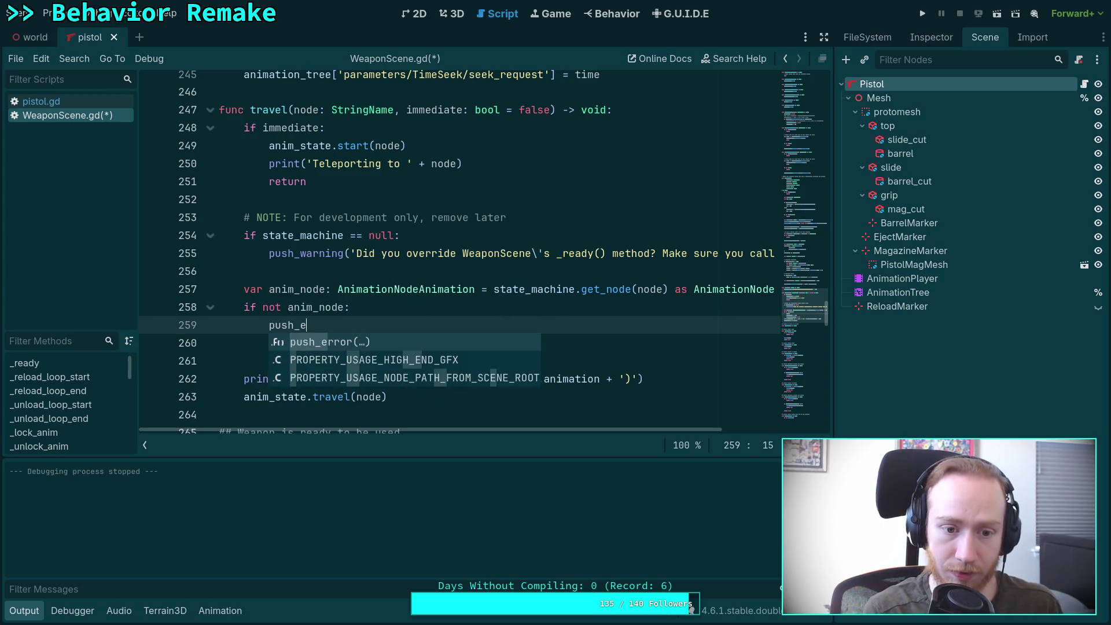
pyautogui.press('Return')
pyautogui.write("'Missing ")
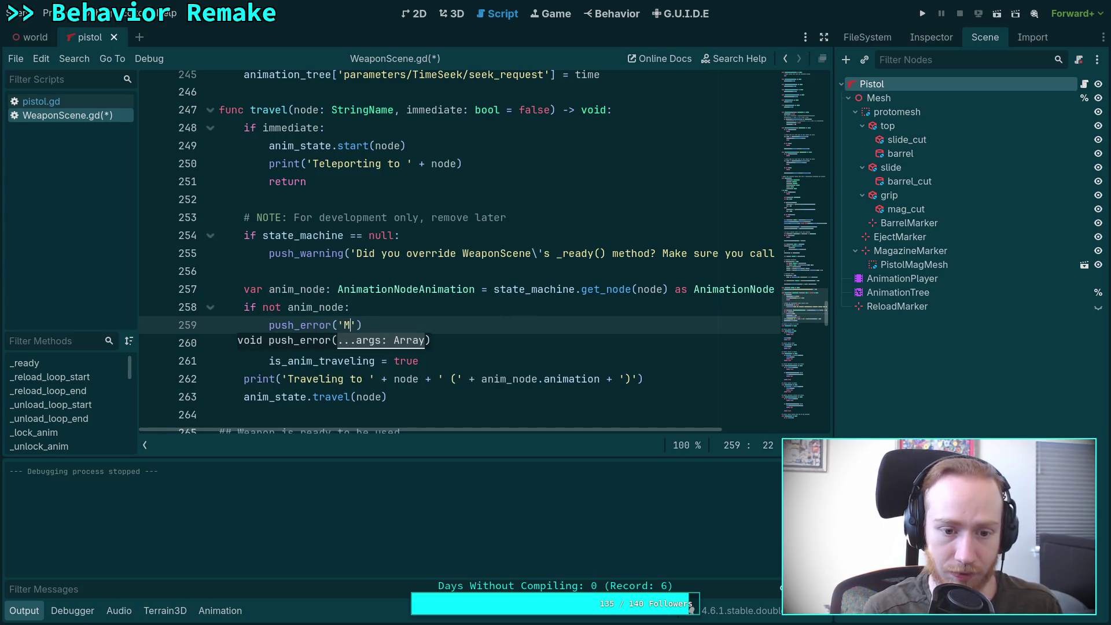
pyautogui.write('animation node ')
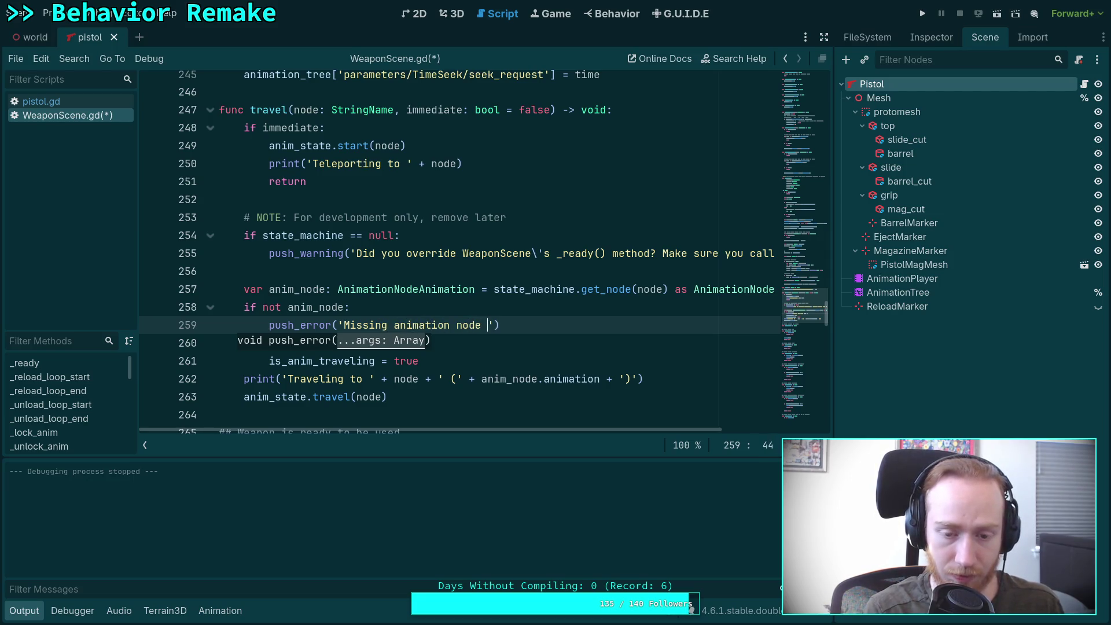
pyautogui.write('%')
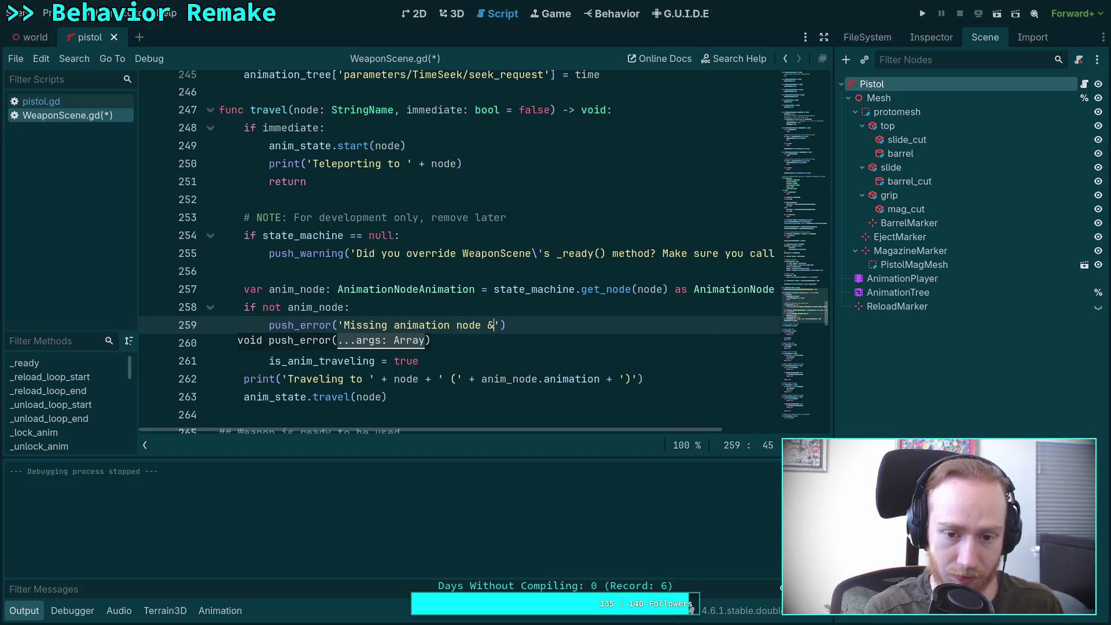
pyautogui.write('s')
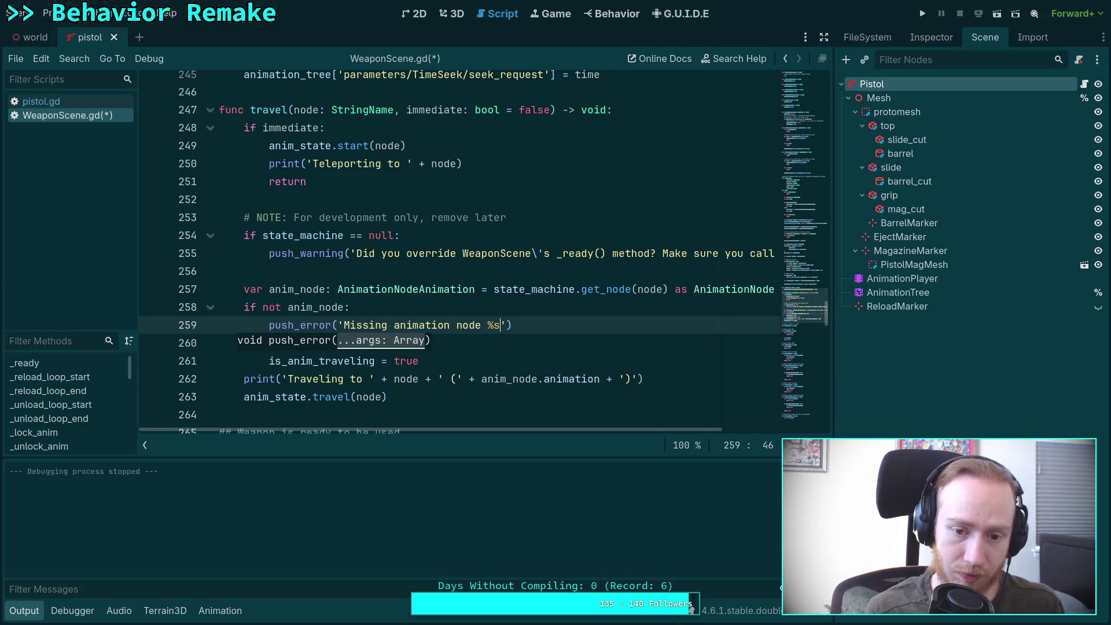
pyautogui.write('"')
pyautogui.write('"')
pyautogui.press('Right')
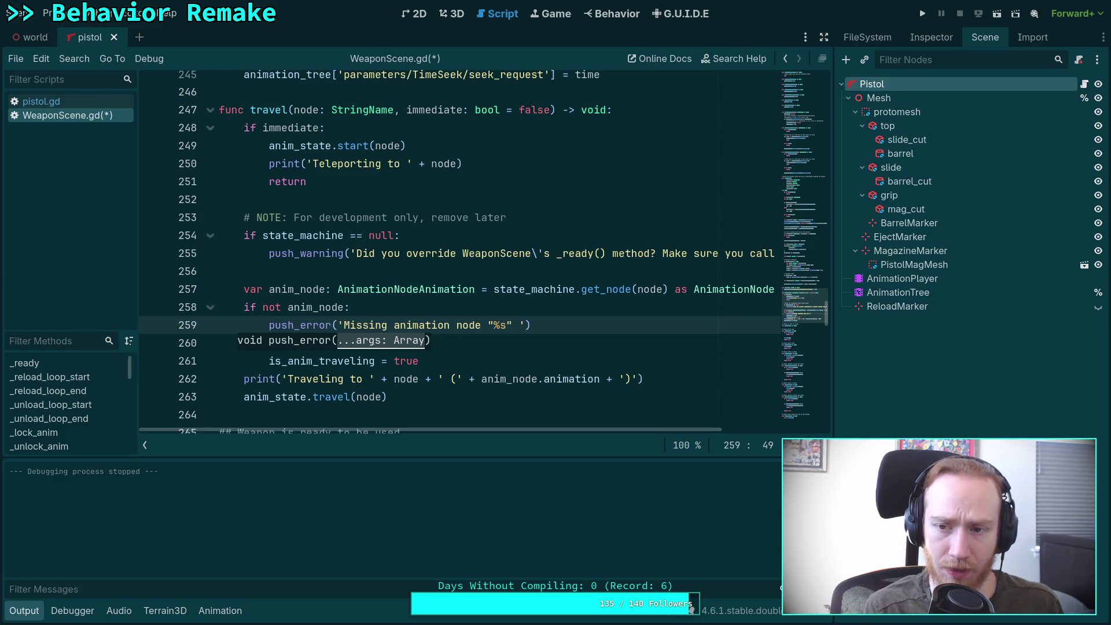
pyautogui.write('for $')
pyautogui.press('BackSpace')
pyautogui.write("%s'")
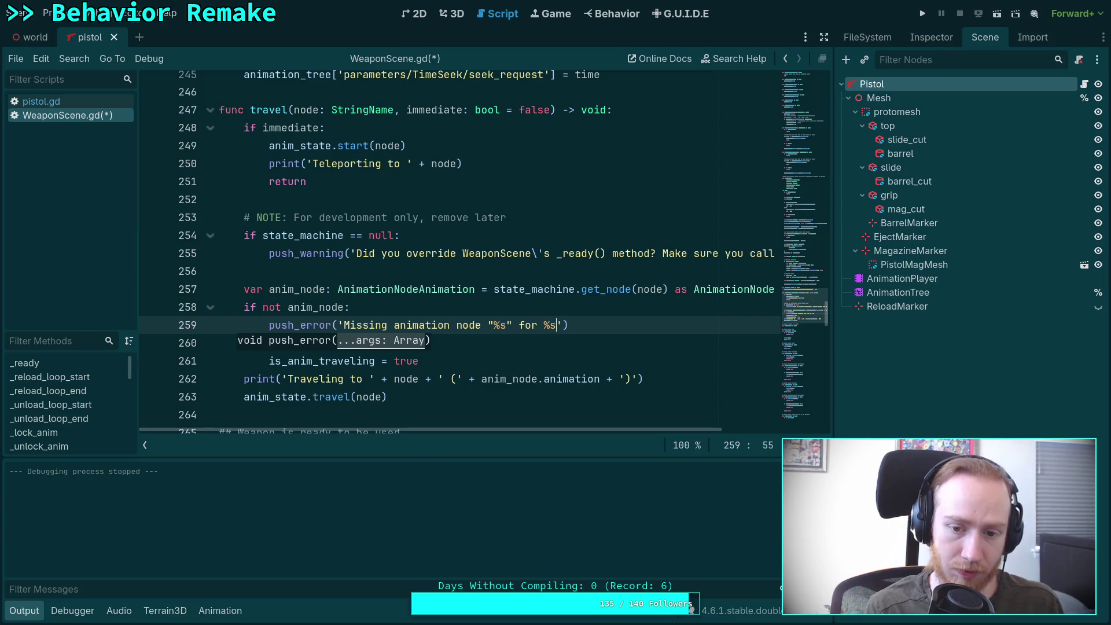
pyautogui.write(' % [')
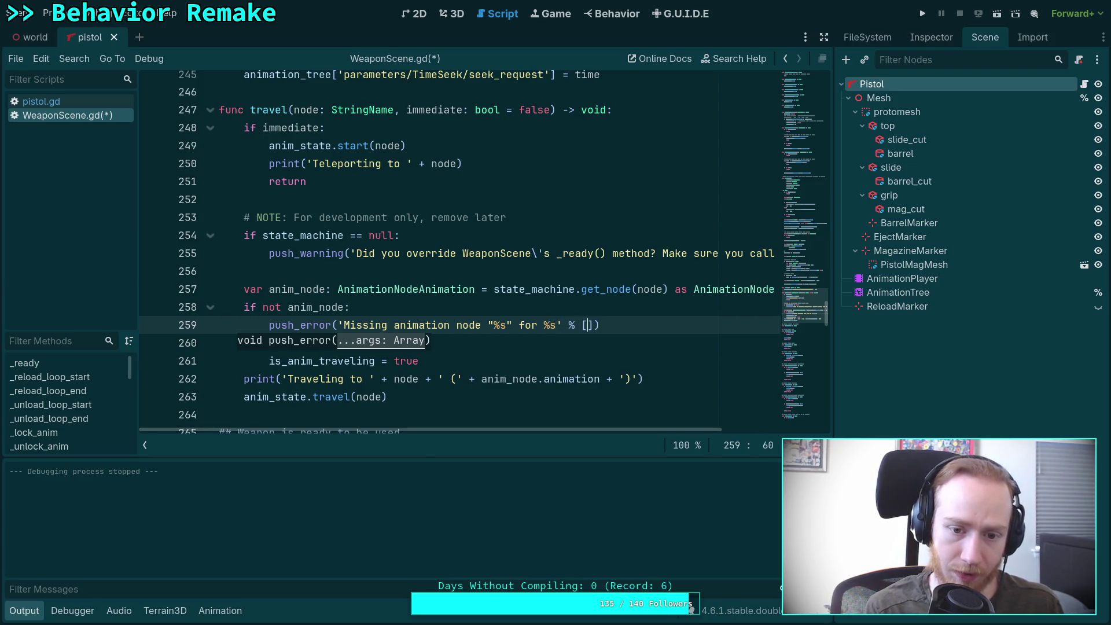
pyautogui.write('node, na')
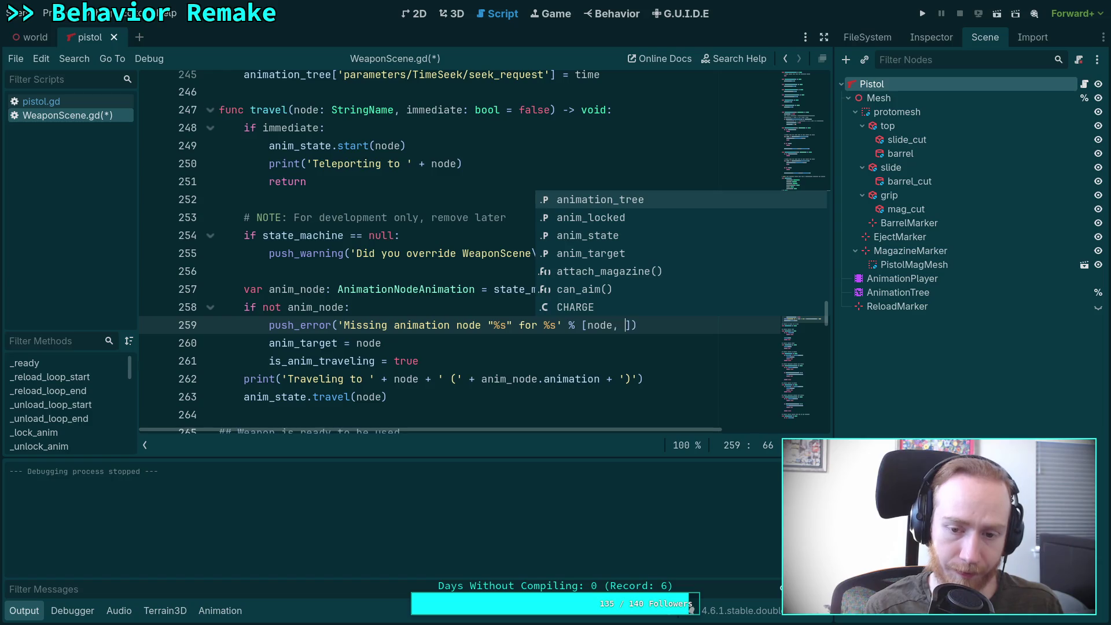
pyautogui.write('me')
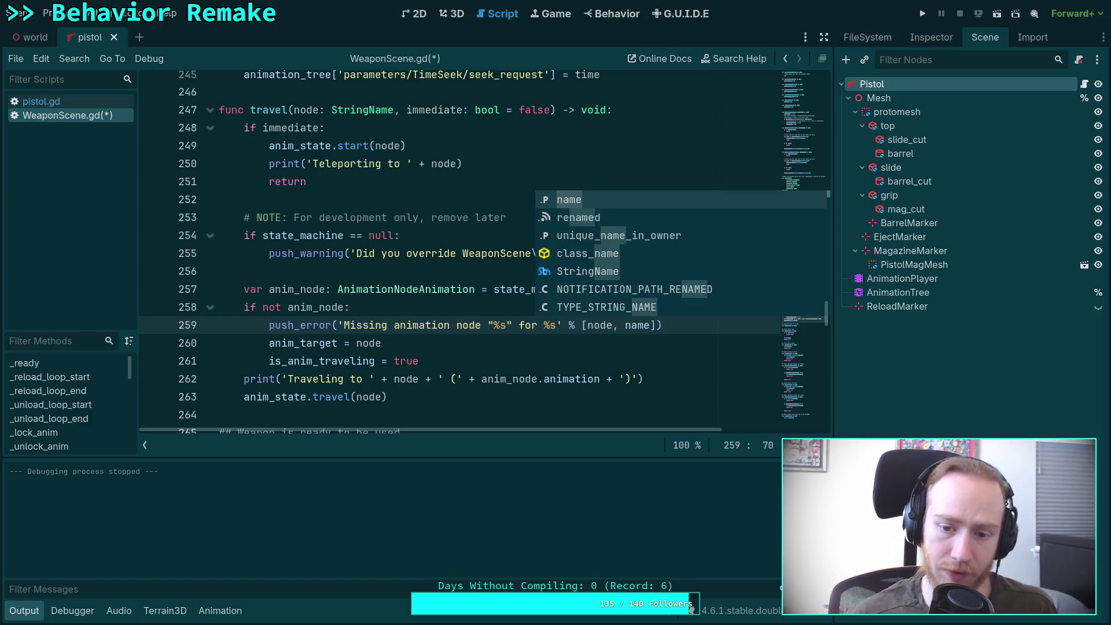
# Use self.name in push_error and dedent the anim_target and is_anim_traveling lines.
pyautogui.click(624, 325)
pyautogui.write('self.')
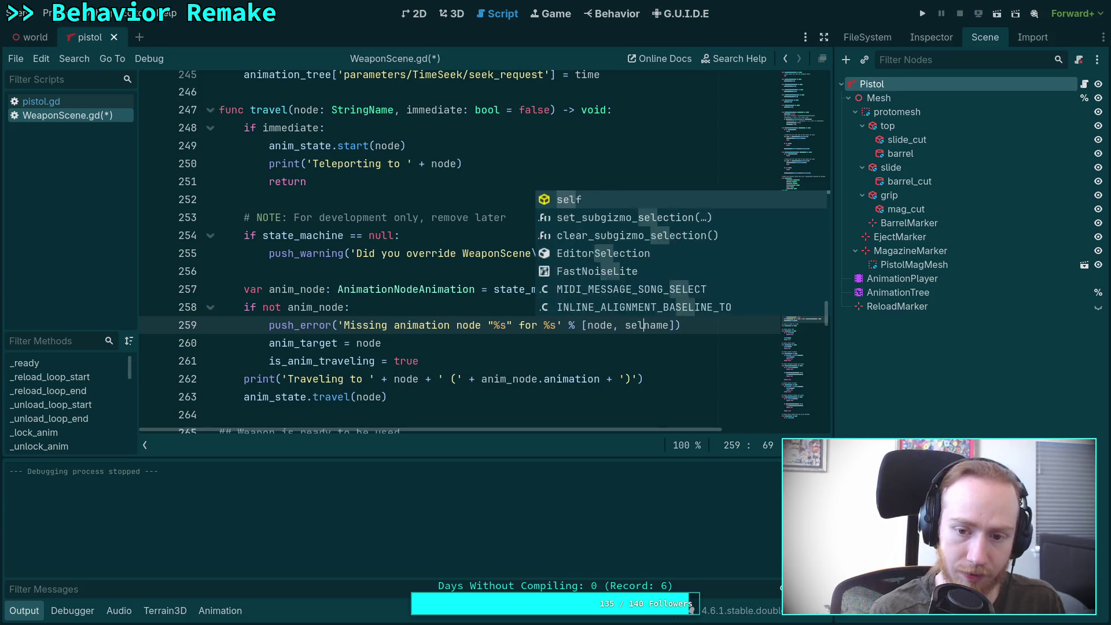
pyautogui.press('Escape')
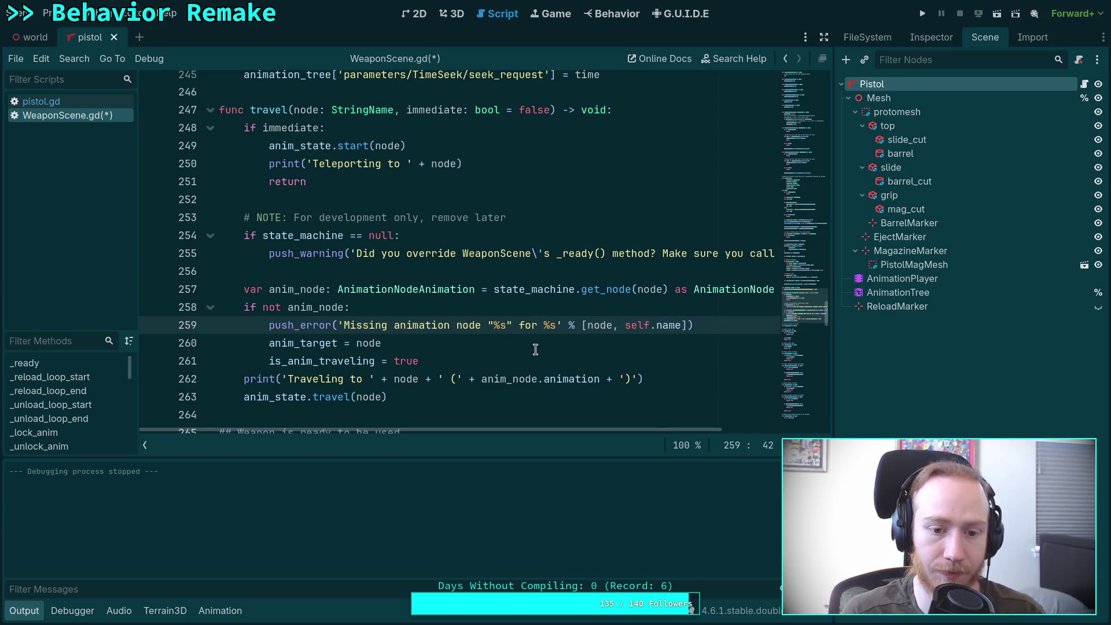
pyautogui.click(455, 348)
pyautogui.hotkey('shift', 'Down')
pyautogui.hotkey('shift', 'Tab')
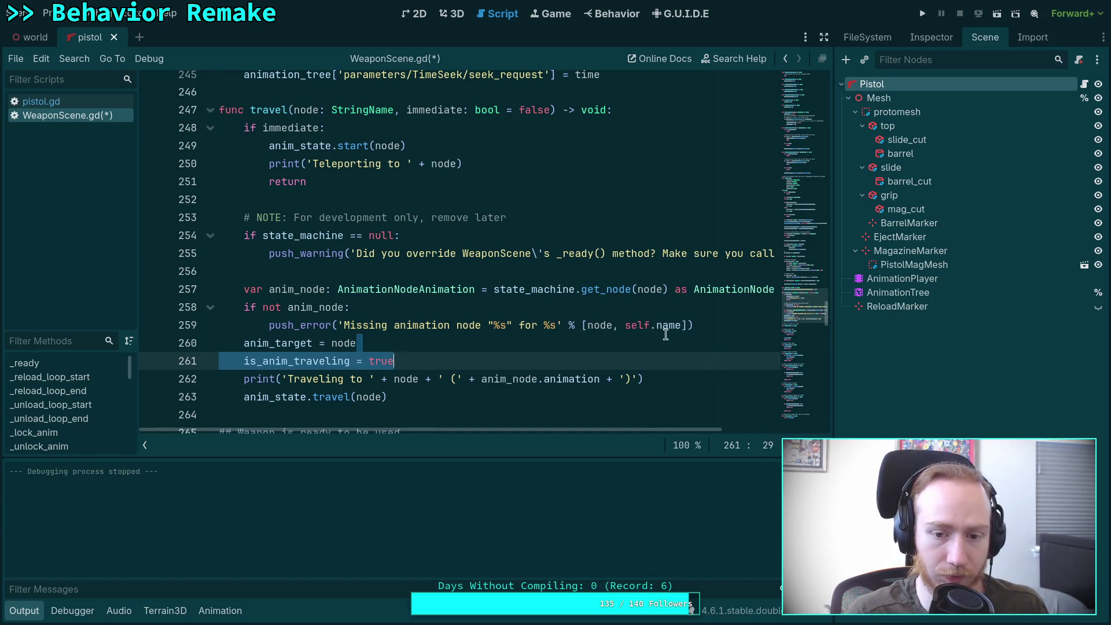
# Add a return after push_error, separated from the following code by a blank line.
pyautogui.click(708, 320)
pyautogui.press('Return')
pyautogui.write('return')
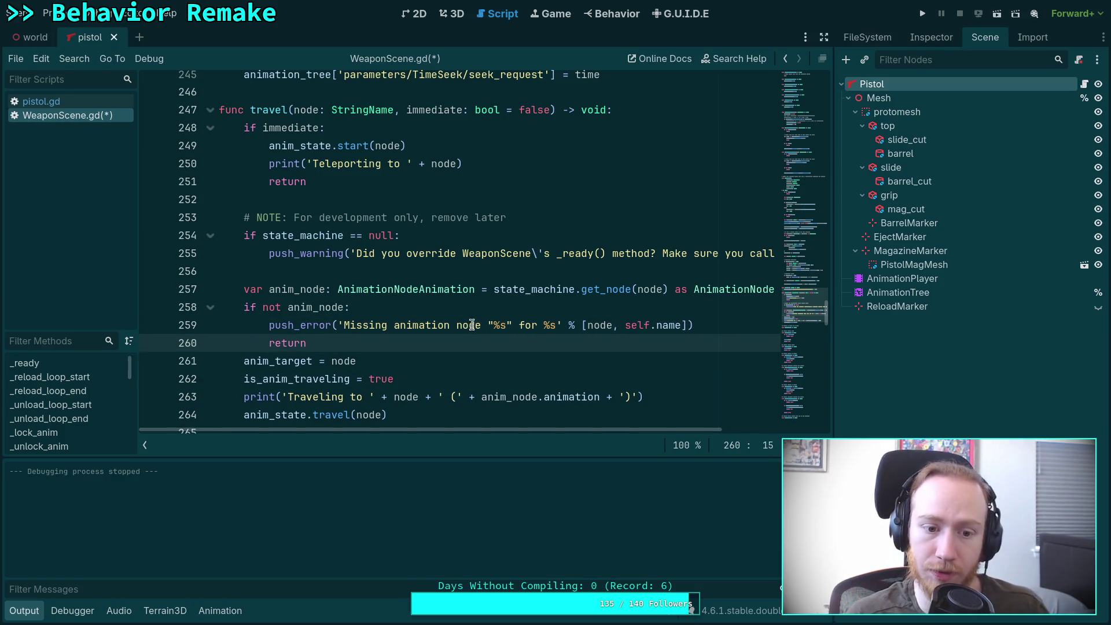
pyautogui.press('Return')
pyautogui.scroll(-1, 520, 359)
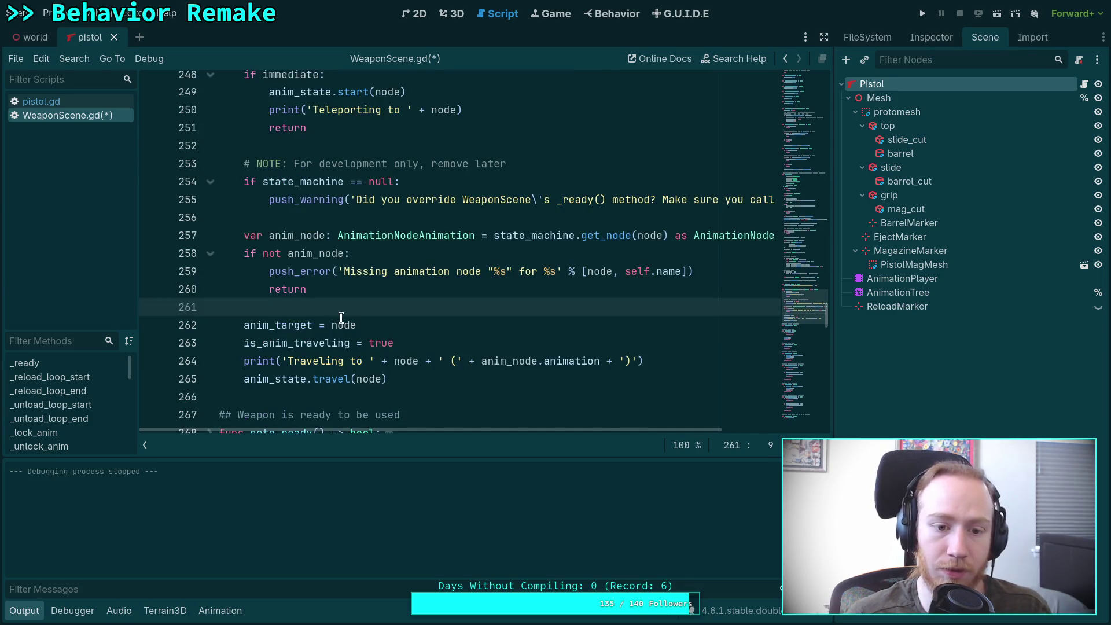
pyautogui.press('BackSpace')
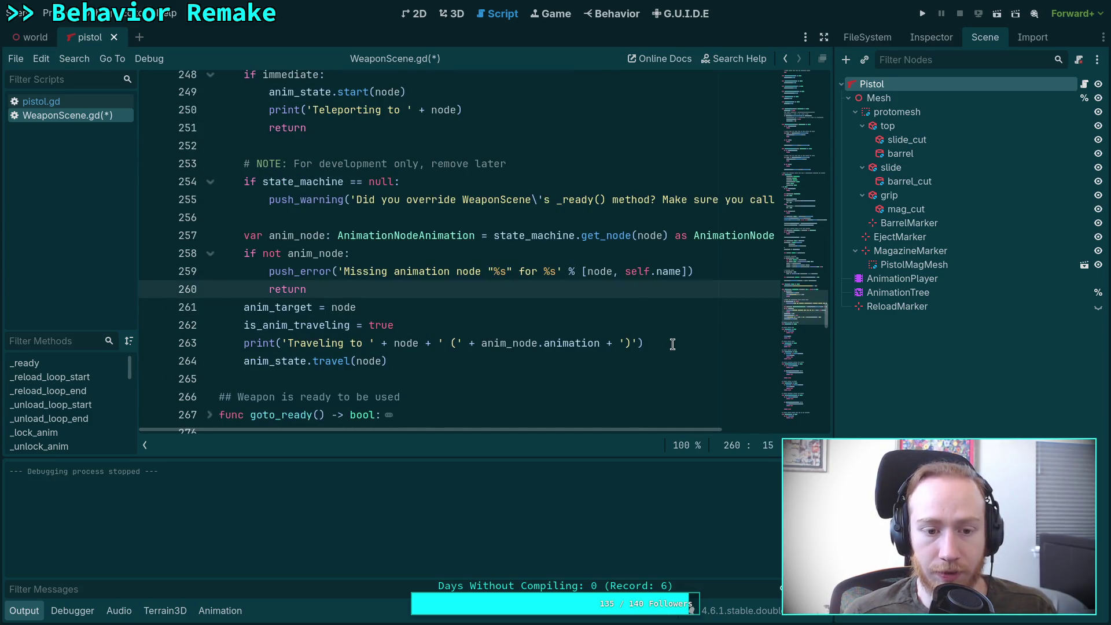
pyautogui.press('Return')
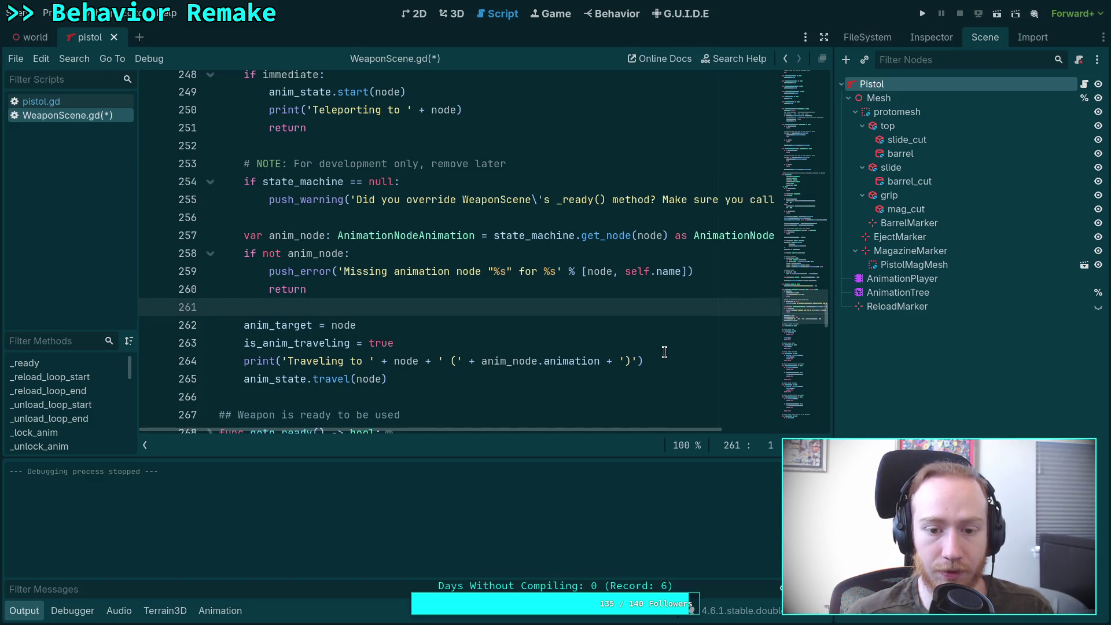
# Comment out the Traveling print, save WeaponScene.gd, restore the print, and launch the game.
pyautogui.click(665, 347)
pyautogui.moveTo(676, 356); pyautogui.dragTo(672, 342)
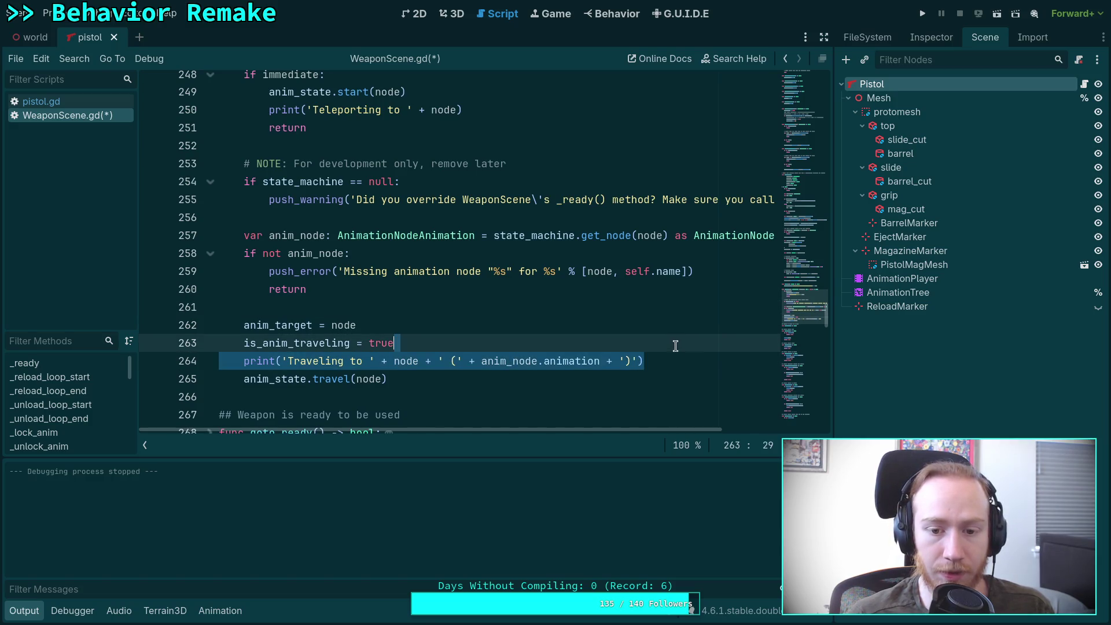
pyautogui.click(243, 363)
pyautogui.write('#')
pyautogui.hotkey('ctrl', 's')
pyautogui.press('BackSpace')
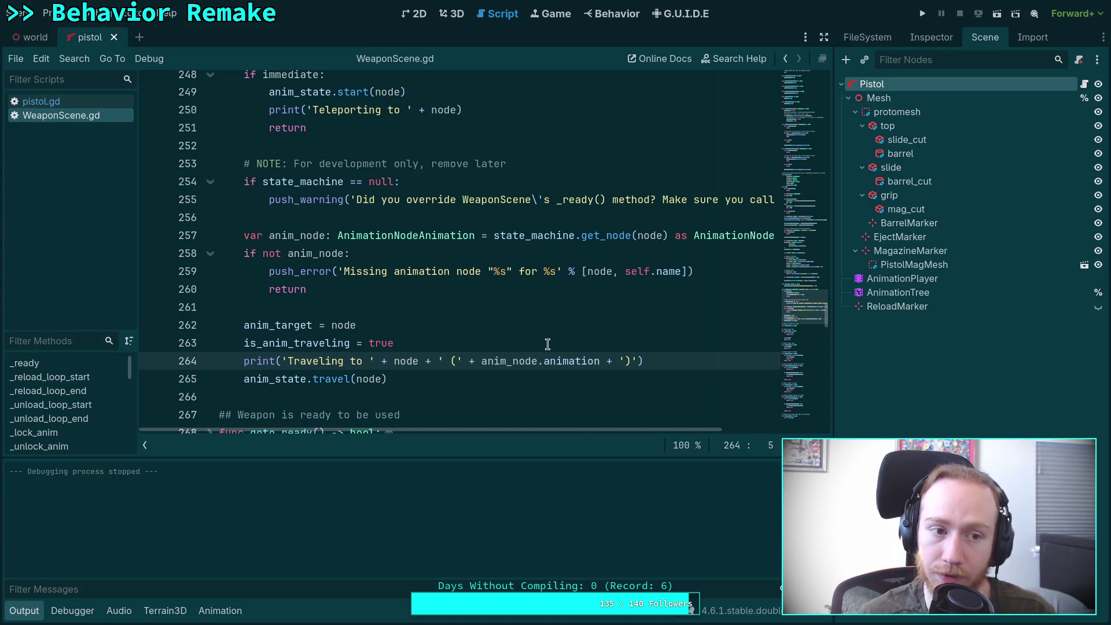
pyautogui.click(922, 13)
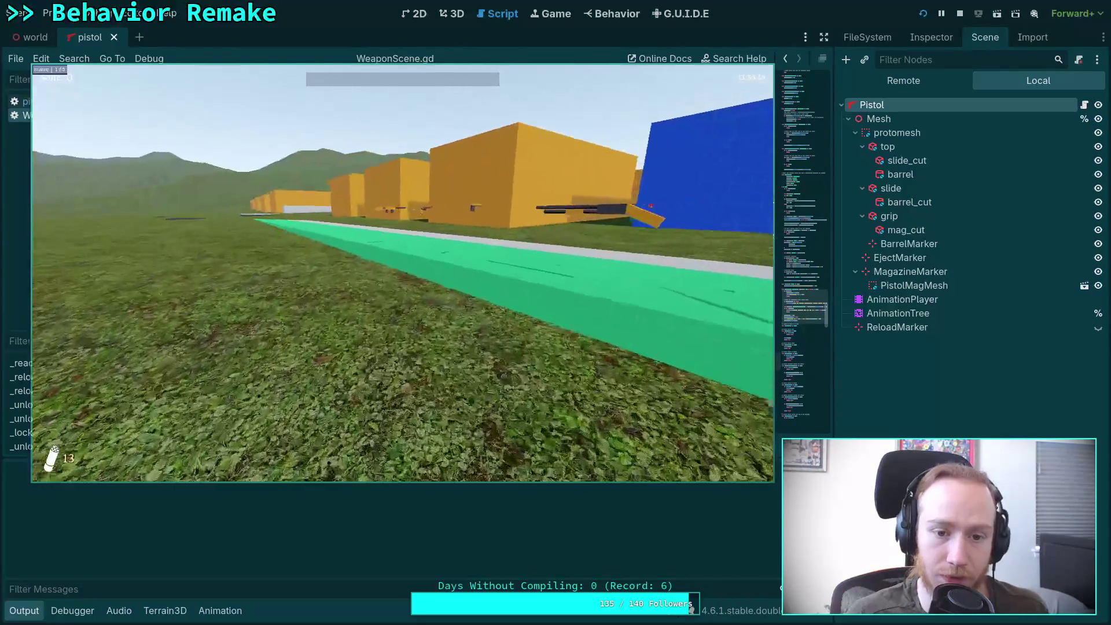
# Walk over to pick up the pistol, charge it, collect ammo to reload, and fire.
pyautogui.press('w')
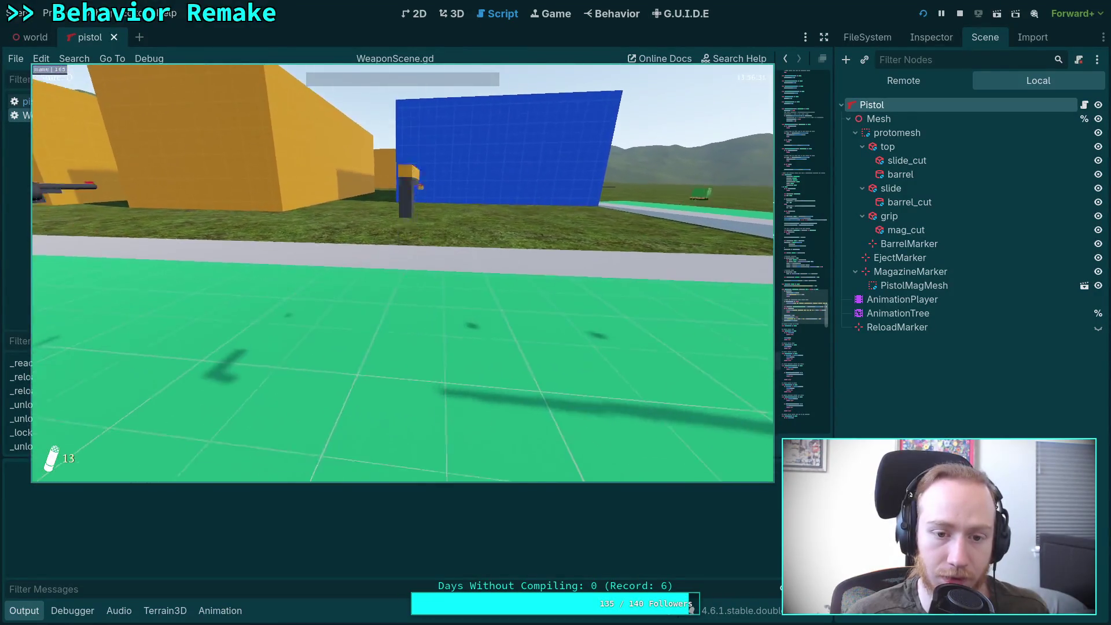
pyautogui.press('w')
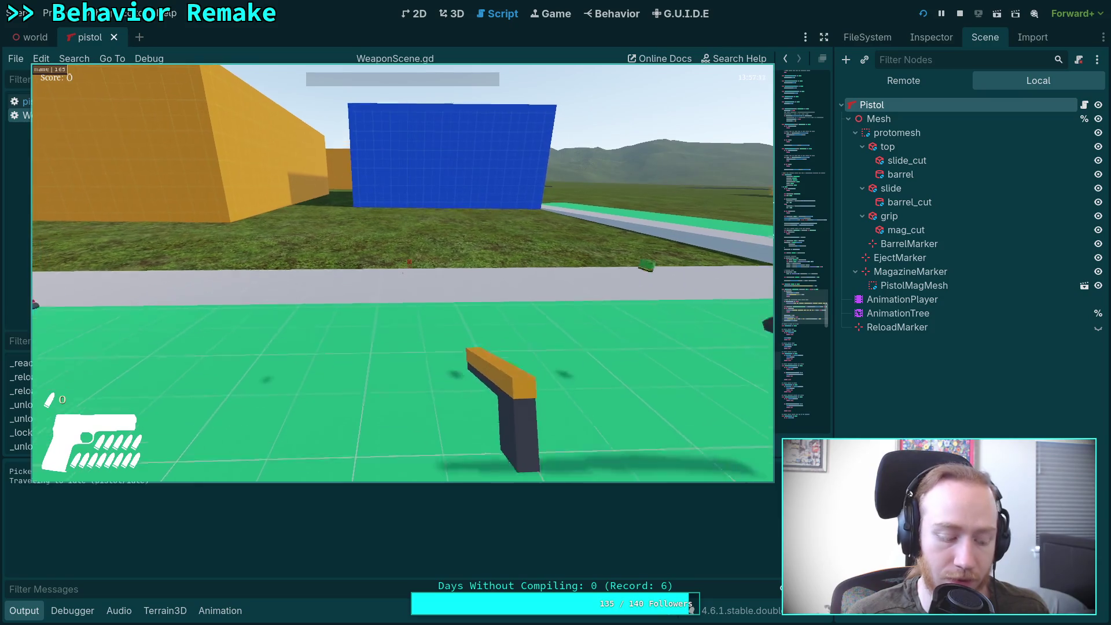
pyautogui.press('s')
pyautogui.press('w')
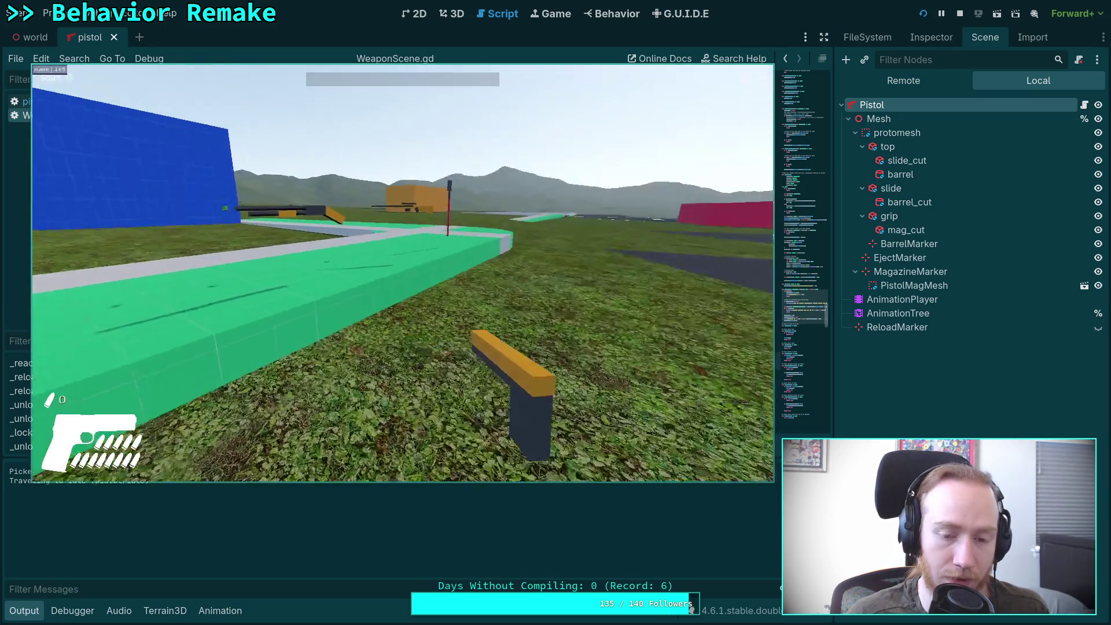
pyautogui.press('w')
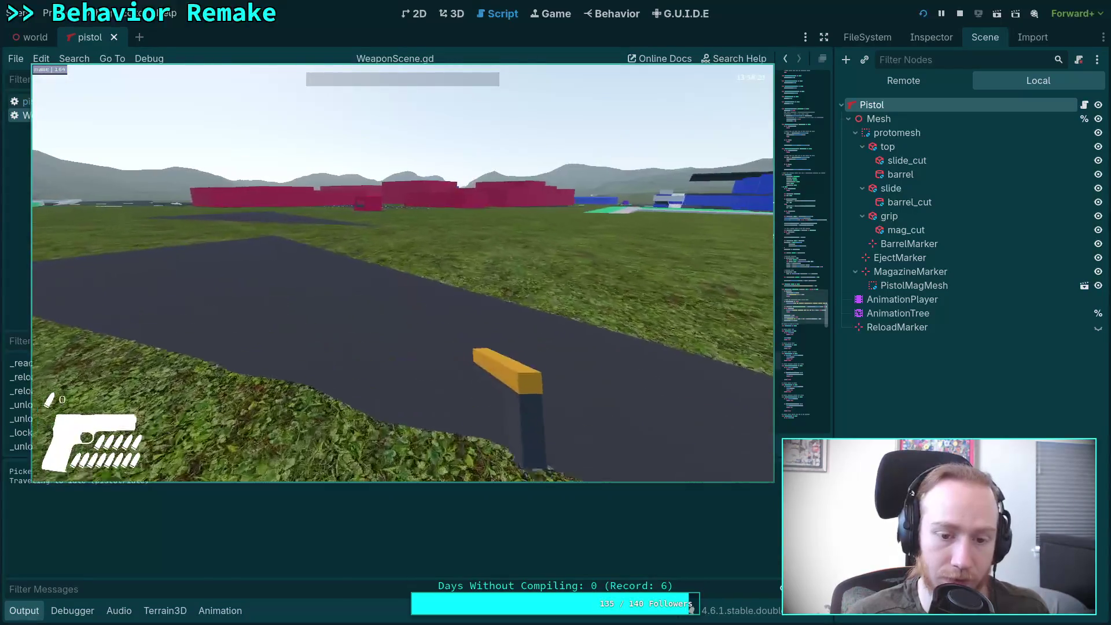
pyautogui.press('r')
pyautogui.press('w')
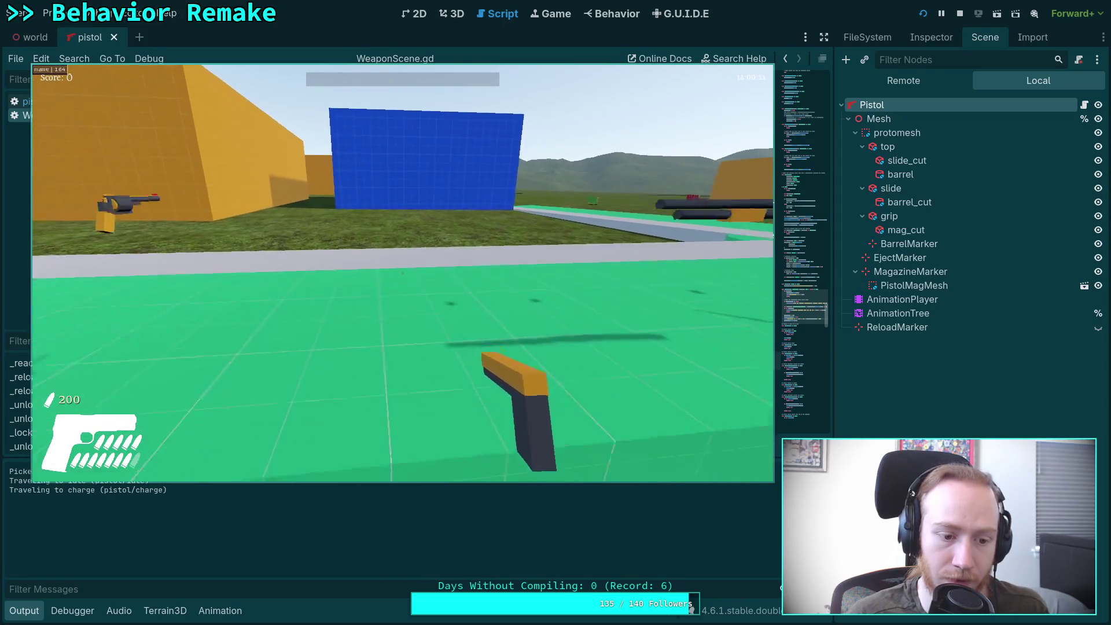
pyautogui.press('r')
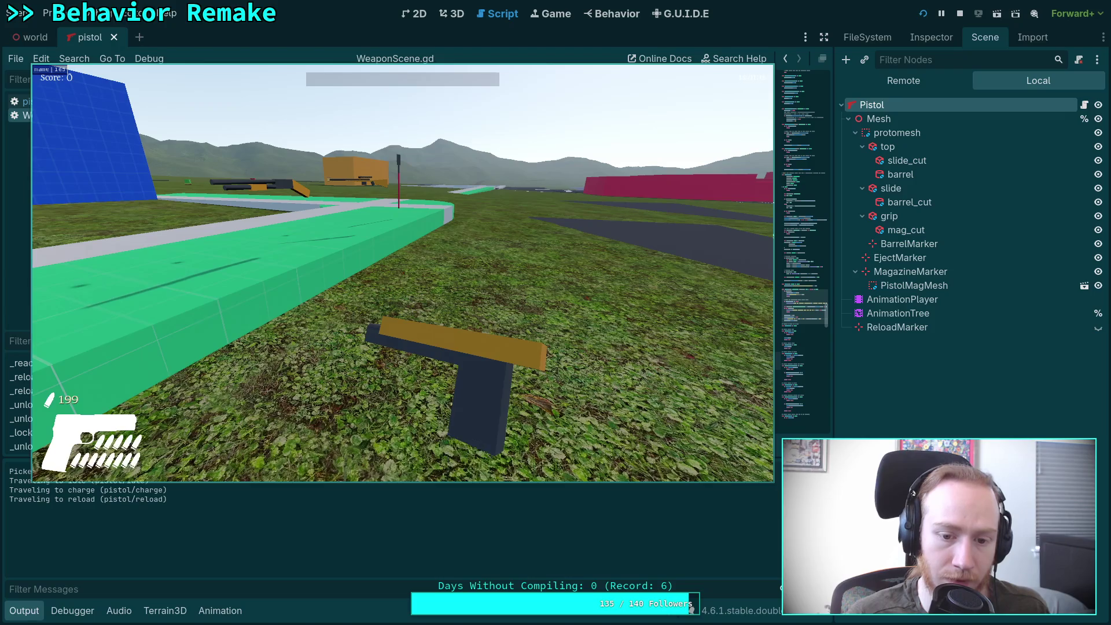
pyautogui.click(402, 273)
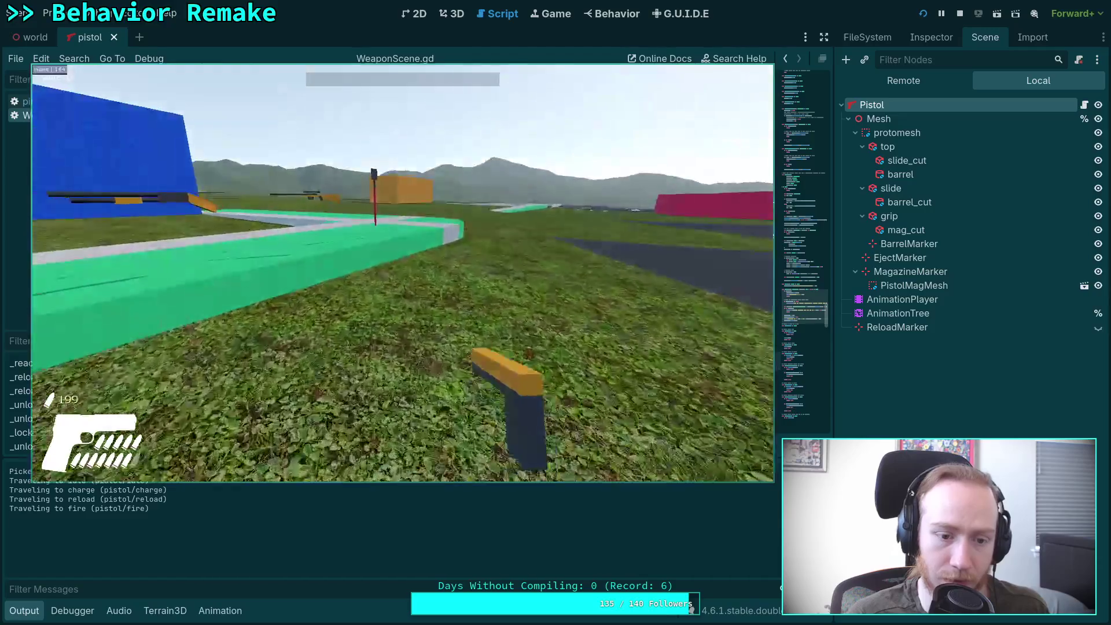
# Exit the game to the editor and return to the travel() code at line 261.
pyautogui.press('Escape')
pyautogui.click(414, 287)
pyautogui.click(409, 326)
pyautogui.click(419, 306)
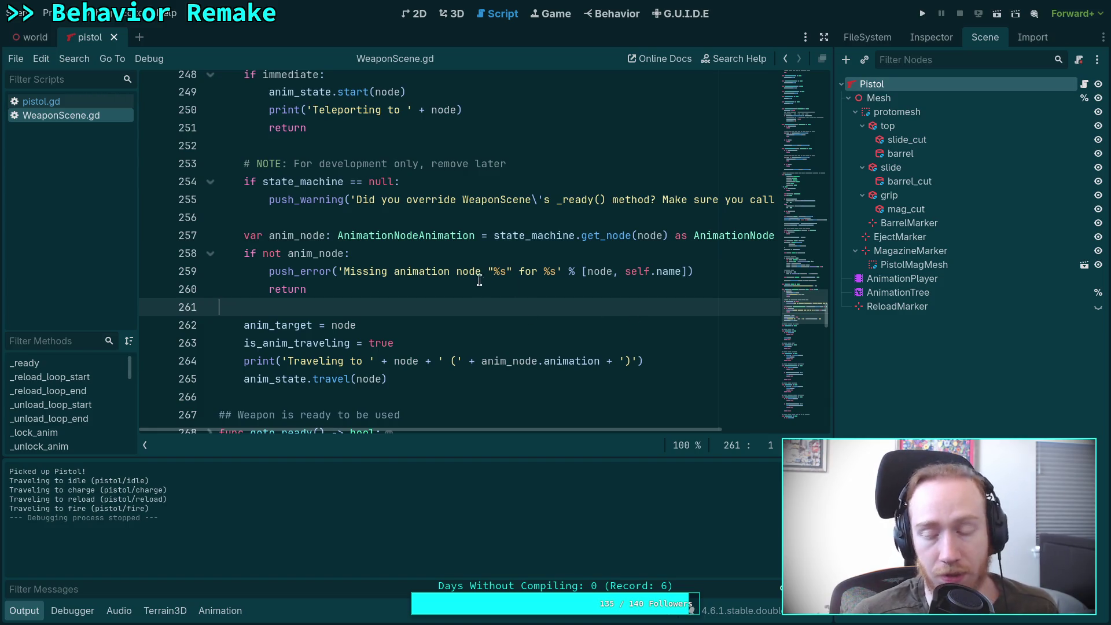
# Switch to tmux window 1 in the terminal and quit Neovim with :qa.
pyautogui.press('super+1')
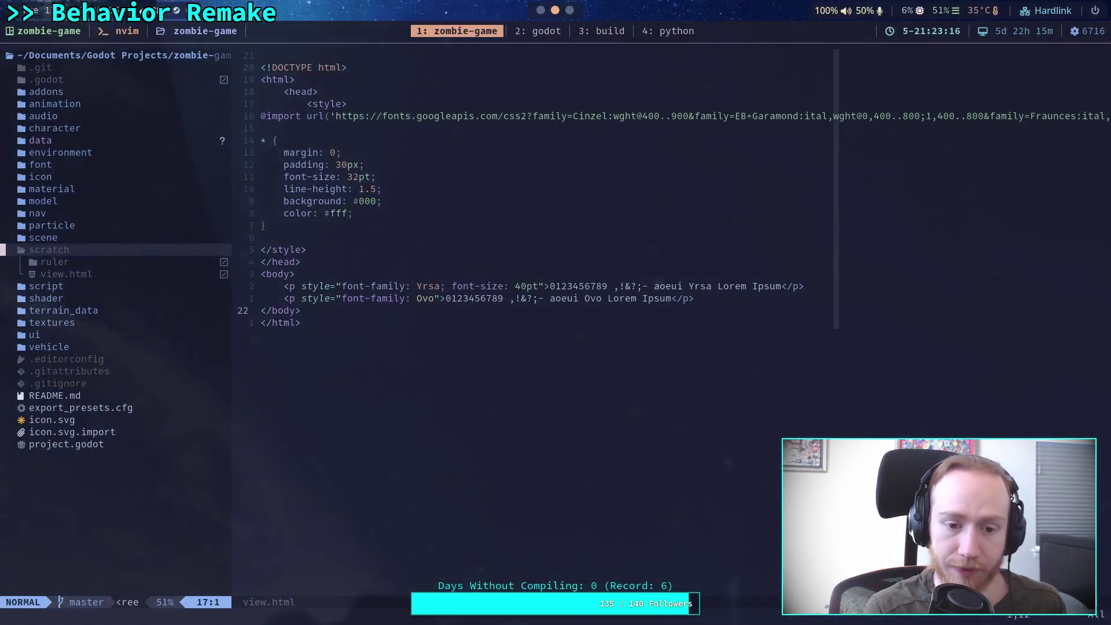
pyautogui.hotkey('ctrl', 'b')
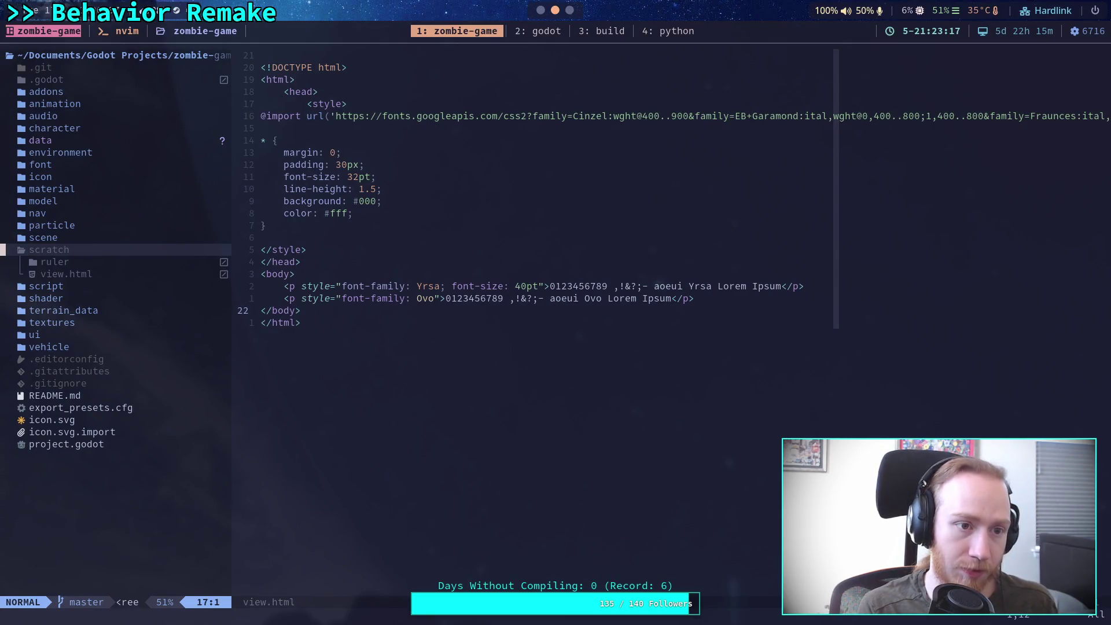
pyautogui.write('1')
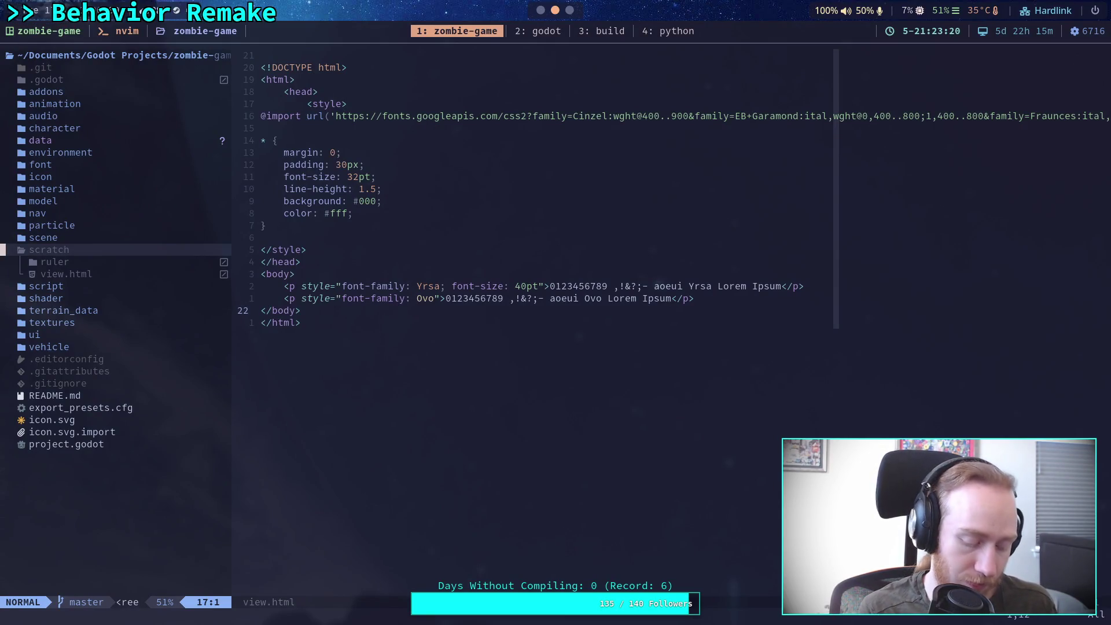
pyautogui.write(':qa')
pyautogui.press('Return')
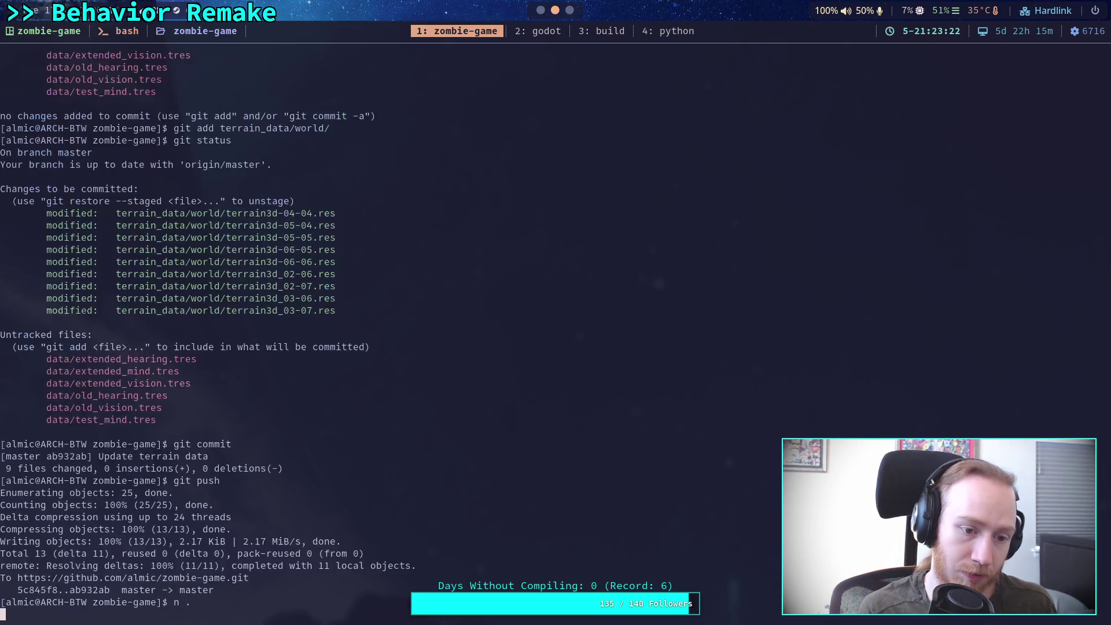
# Run git status and git diff, read through the changes, then return to Godot.
pyautogui.write('git status')
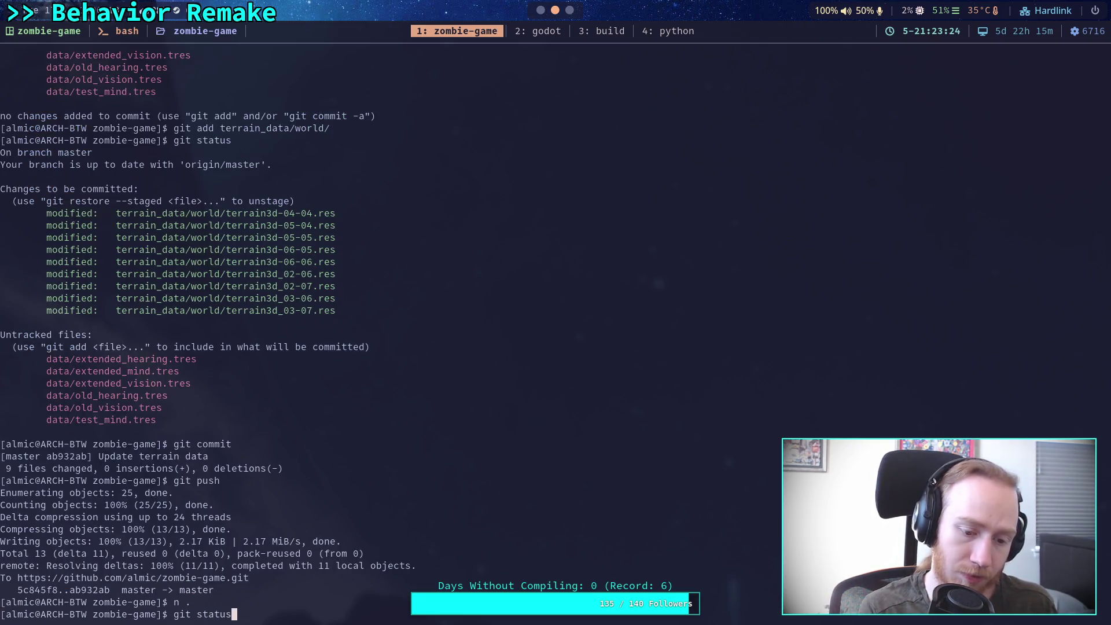
pyautogui.press('Return')
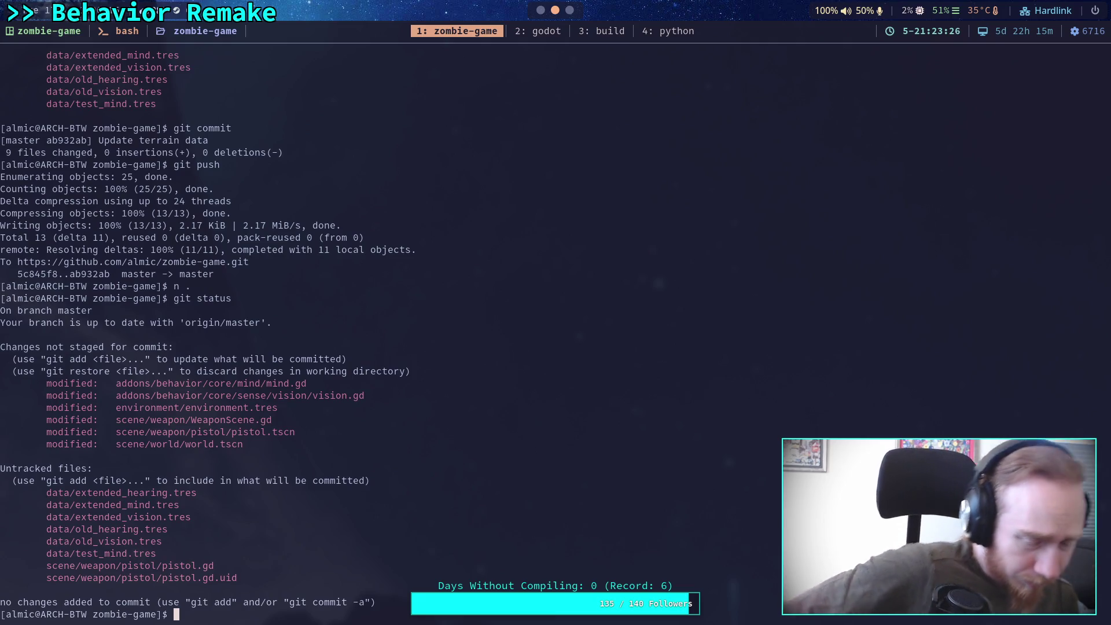
pyautogui.write('git diff')
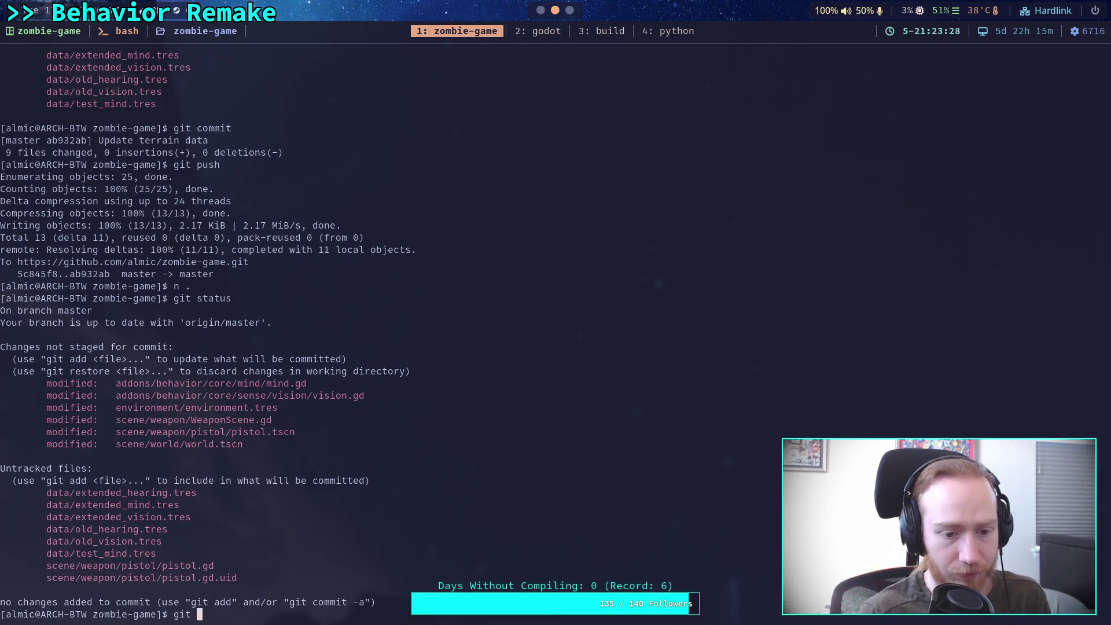
pyautogui.press('Return')
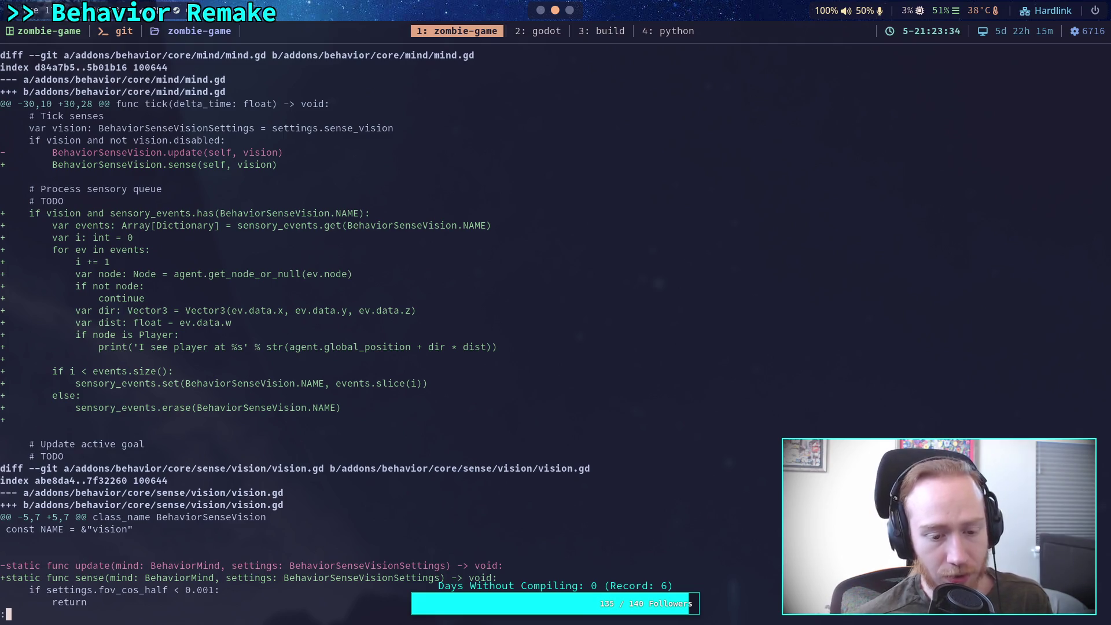
pyautogui.press('Down')
pyautogui.press('Down')
pyautogui.press('Down')
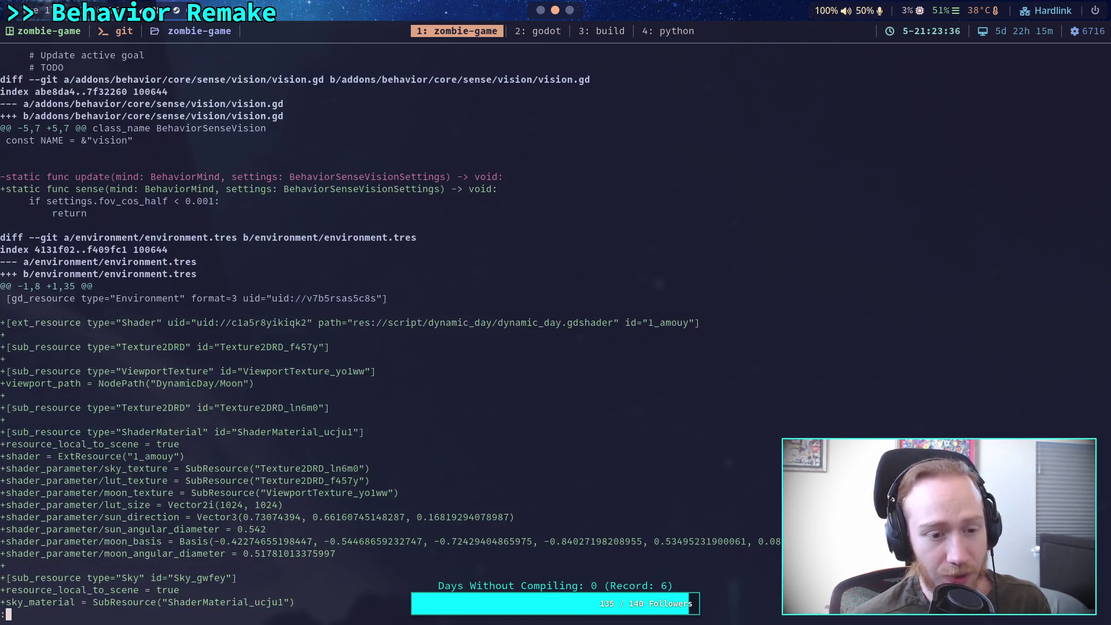
pyautogui.press('Down')
pyautogui.press('Down')
pyautogui.press('Down')
pyautogui.press('Up')
pyautogui.press('Up')
pyautogui.press('Up')
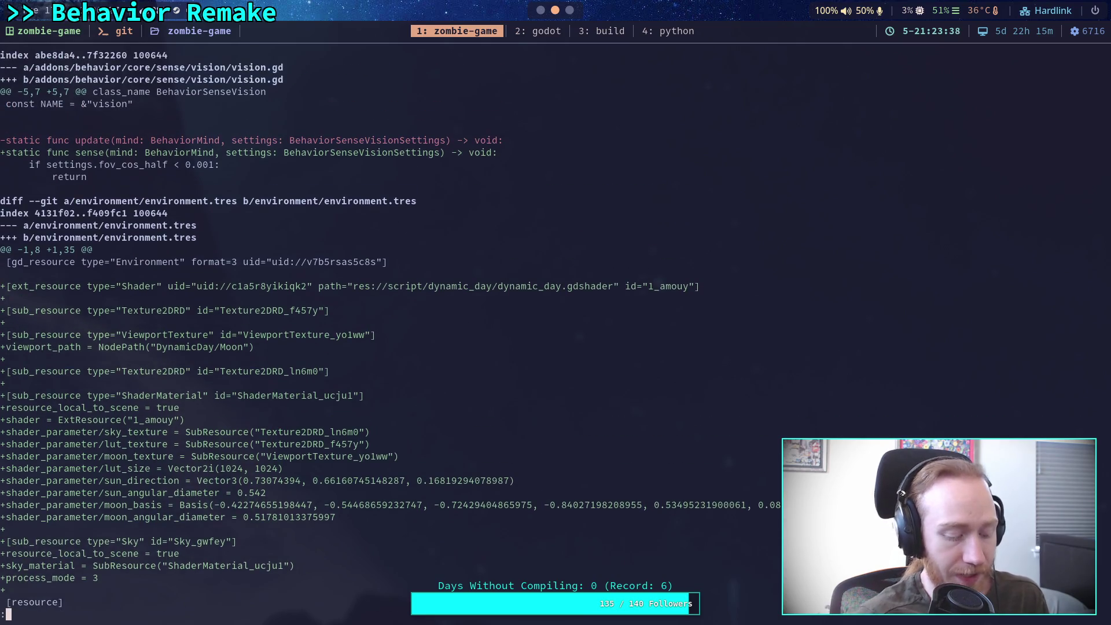
pyautogui.hotkey('alt', 'Tab')
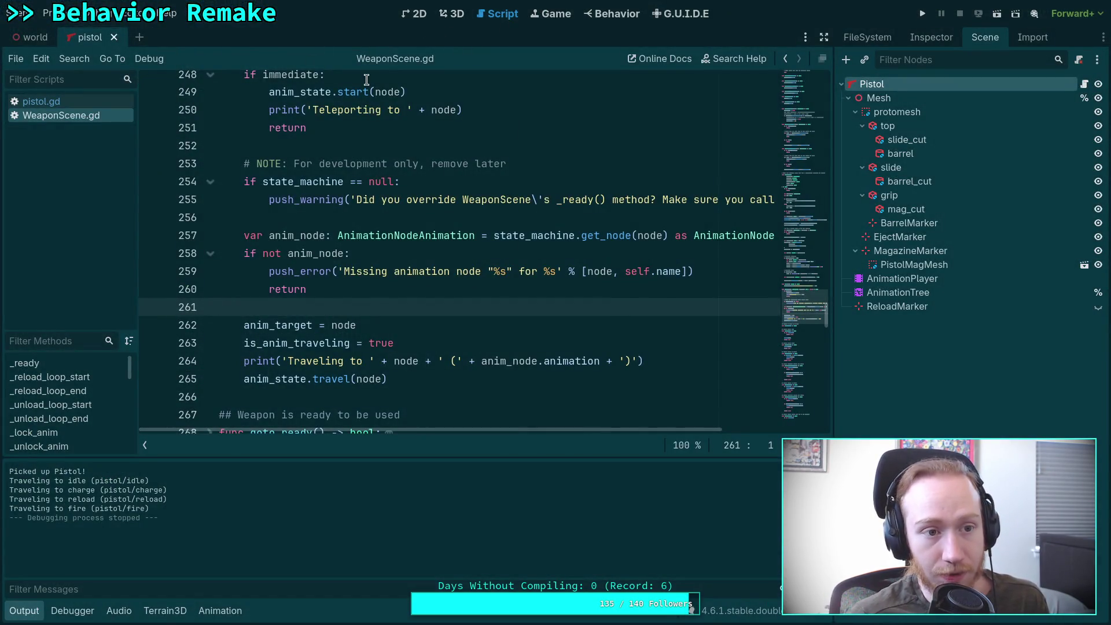
# Close the pistol scene tab, save the world scene, and switch to the terminal workspace.
pyautogui.click(113, 37)
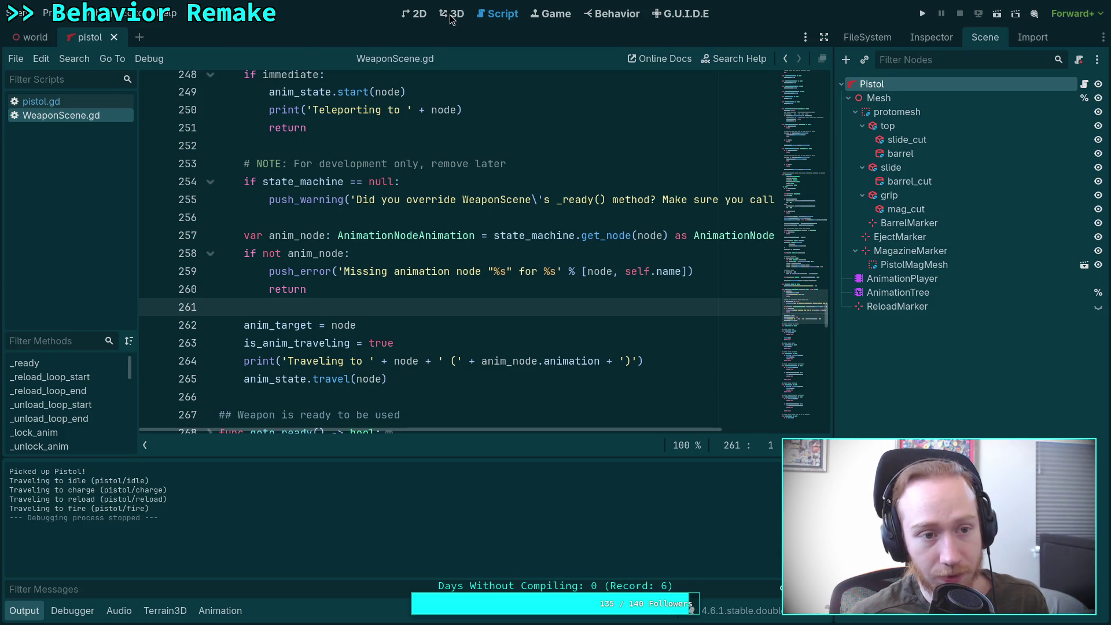
pyautogui.click(451, 16)
pyautogui.hotkey('ctrl', 's')
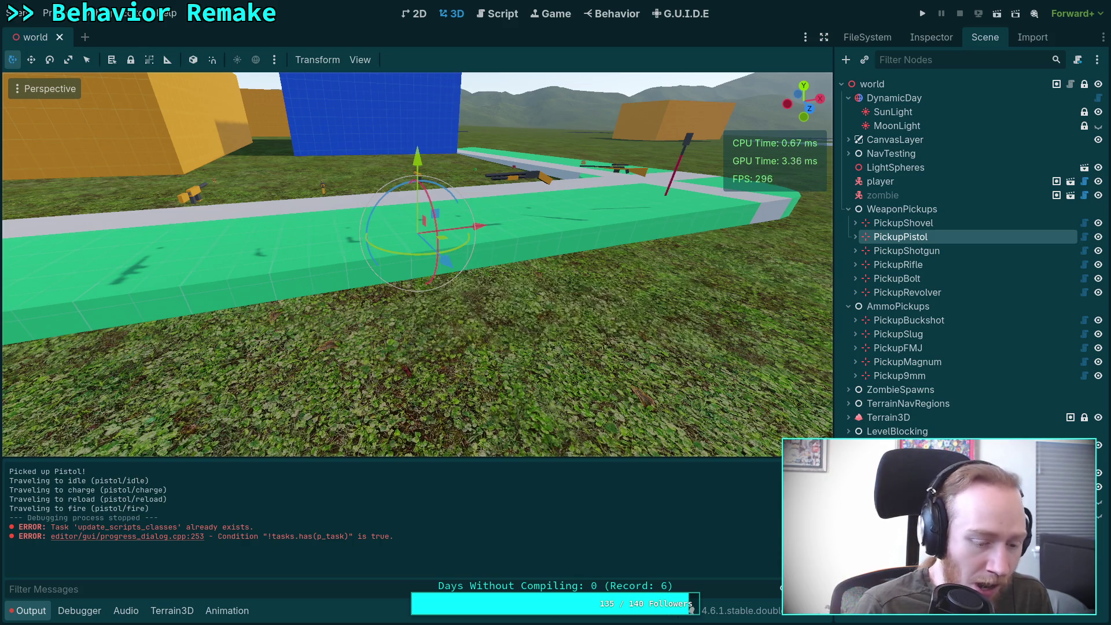
pyautogui.press('super+2')
# Run git diff, scroll through the mind.gd, vision.gd, WeaponScene.gd and scene changes, then quit the pager.
pyautogui.write('git diff')
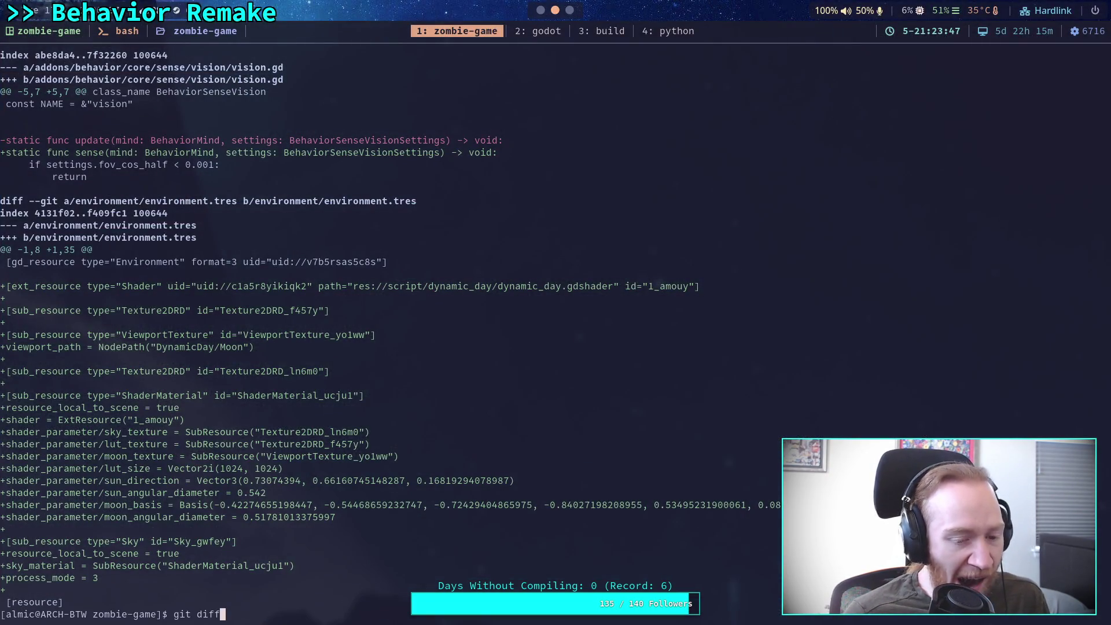
pyautogui.press('Return')
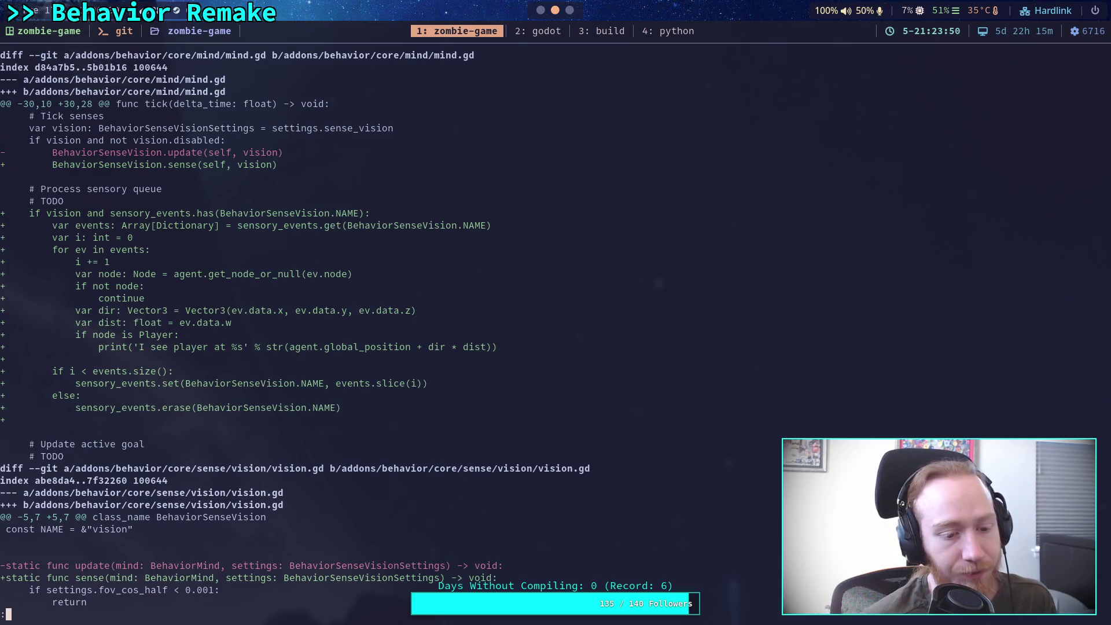
pyautogui.scroll(-11, 295, 328)
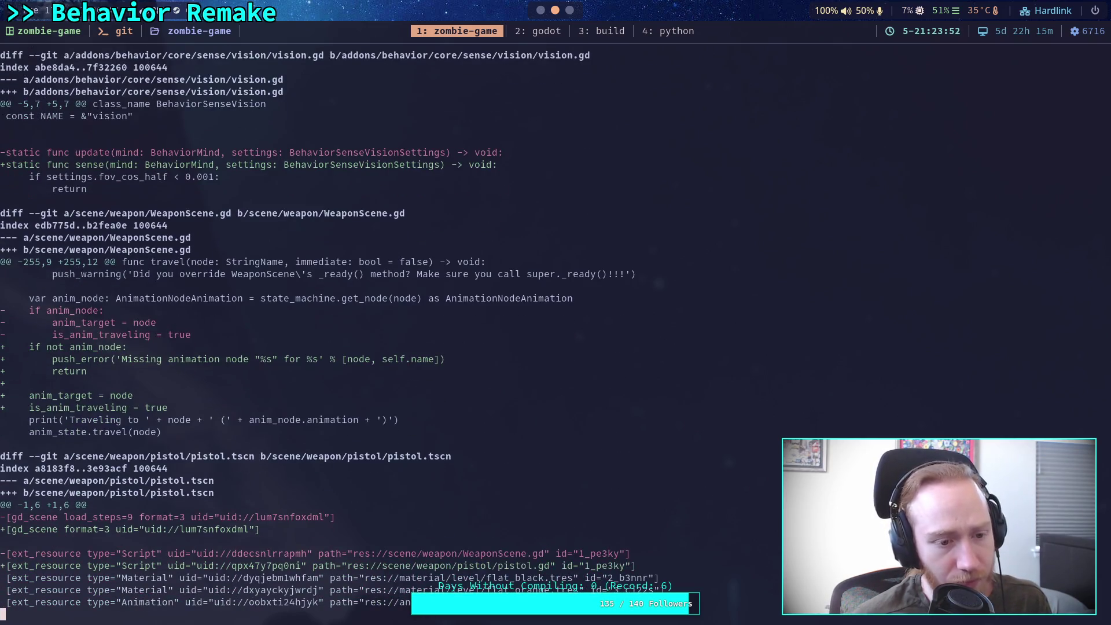
pyautogui.scroll(-4, 385, 336)
pyautogui.scroll(-6, 385, 336)
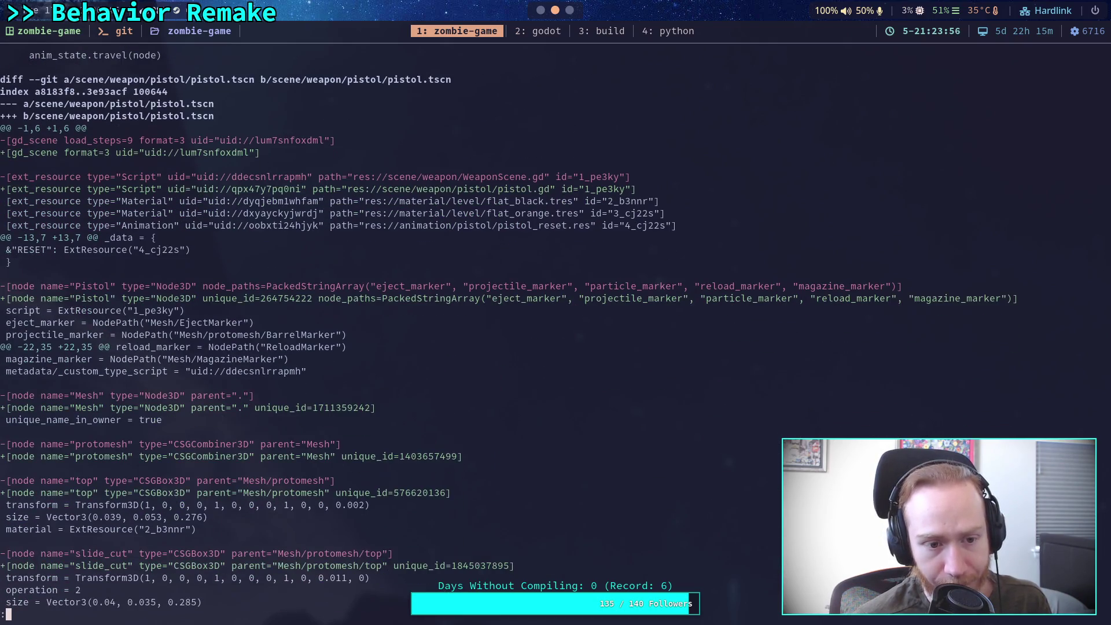
pyautogui.scroll(-1, 385, 335)
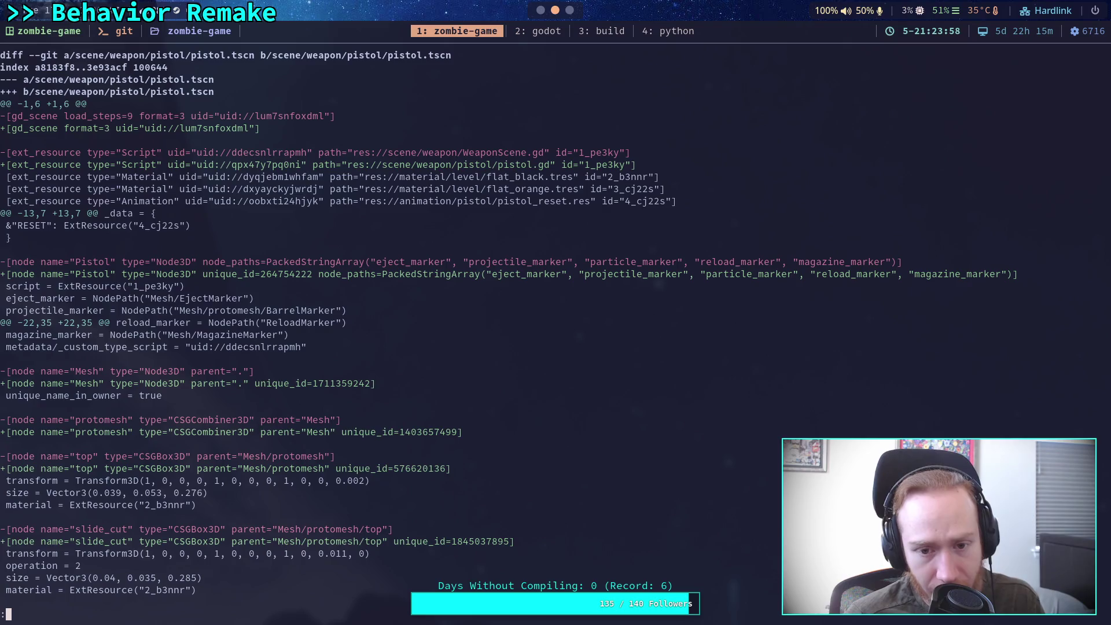
pyautogui.scroll(-7, 384, 336)
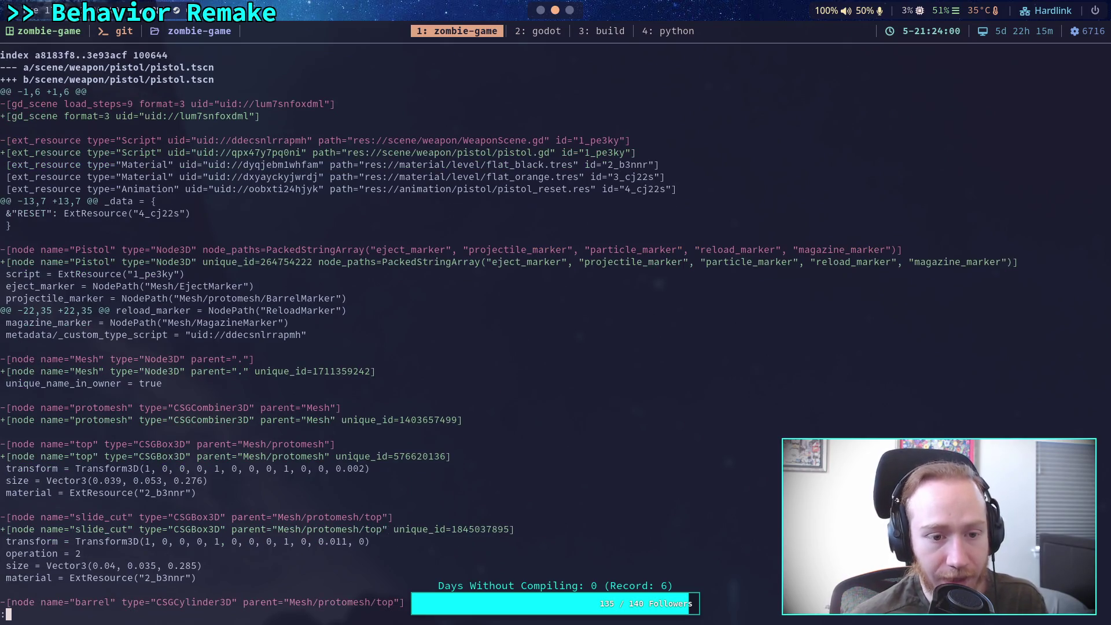
pyautogui.scroll(-5, 384, 335)
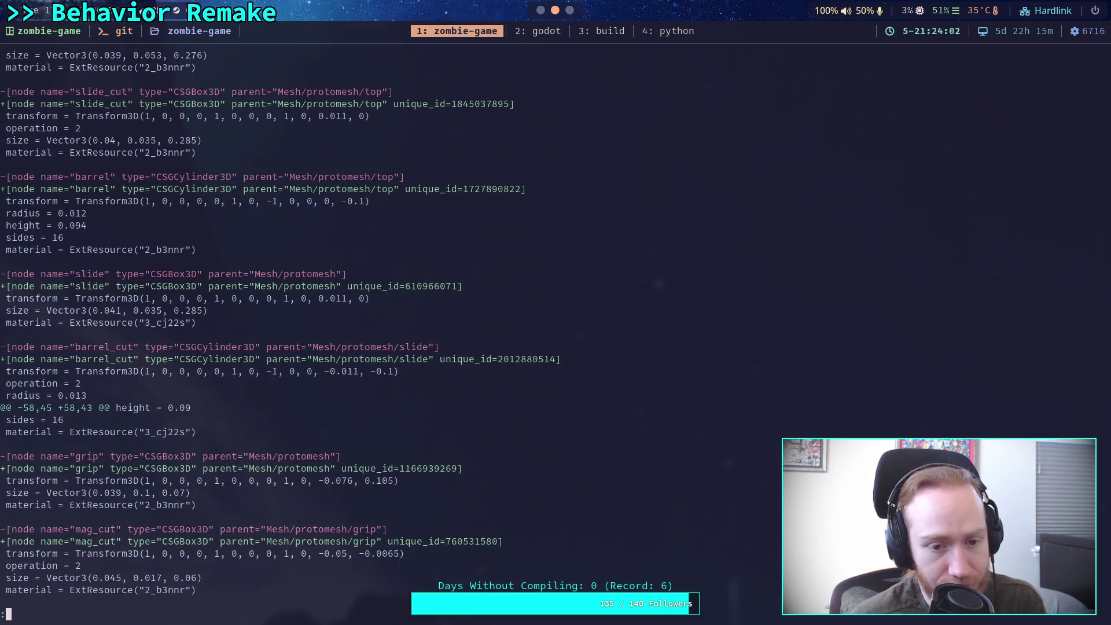
pyautogui.scroll(-15, 385, 335)
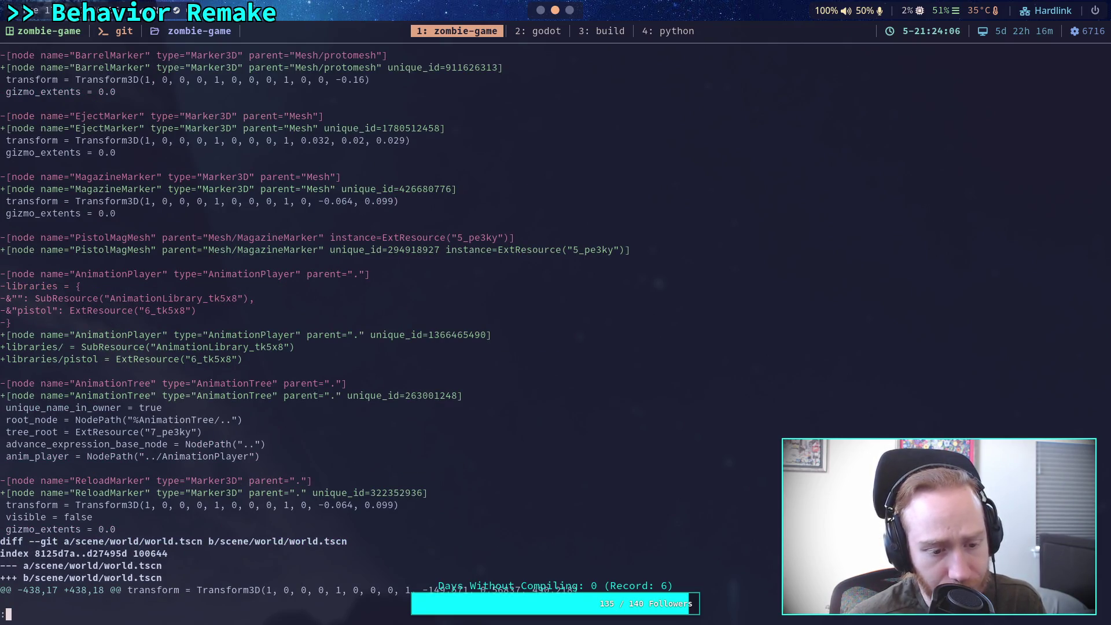
pyautogui.scroll(20, 385, 336)
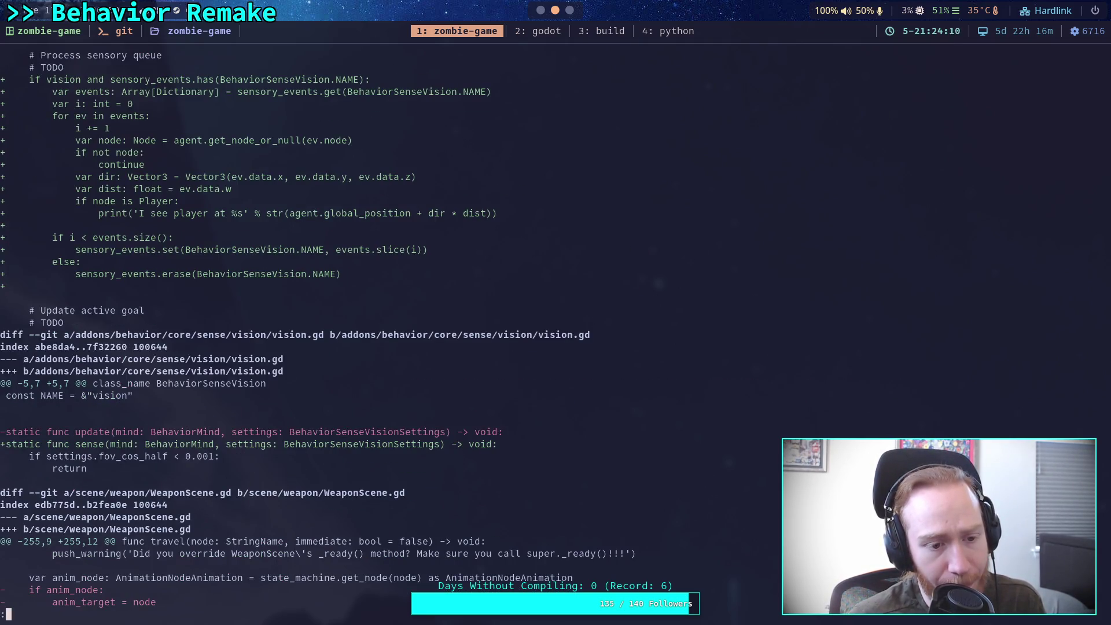
pyautogui.scroll(4, 382, 324)
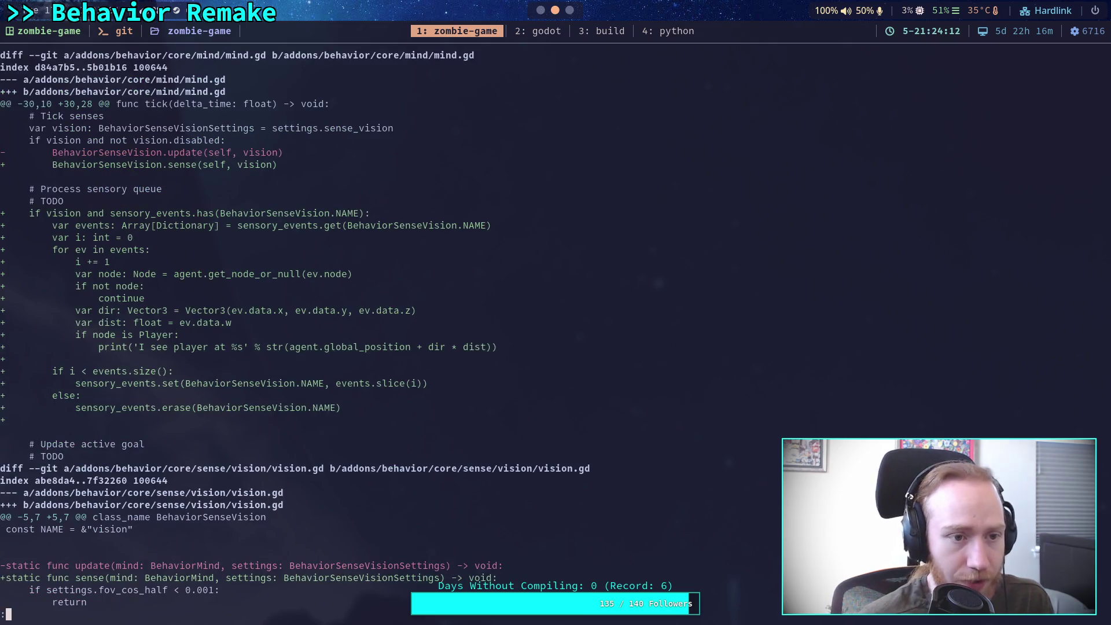
pyautogui.write('q')
pyautogui.write('git ')
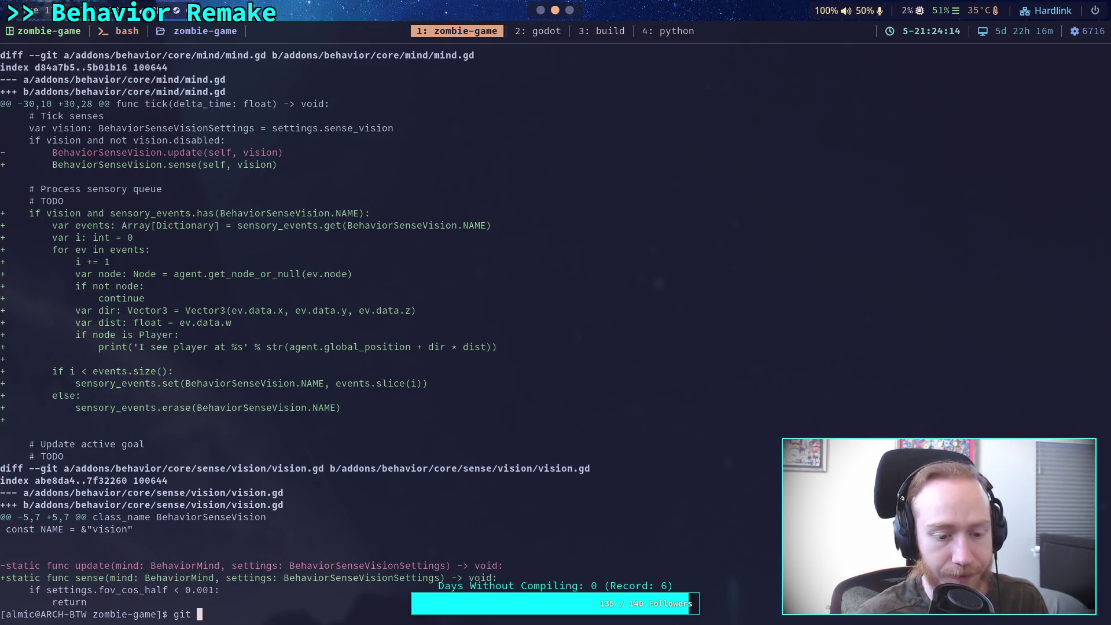
pyautogui.write('status')
# List the changed files and review the diff under addons/.
pyautogui.press('Return')
pyautogui.write('git diff addons/')
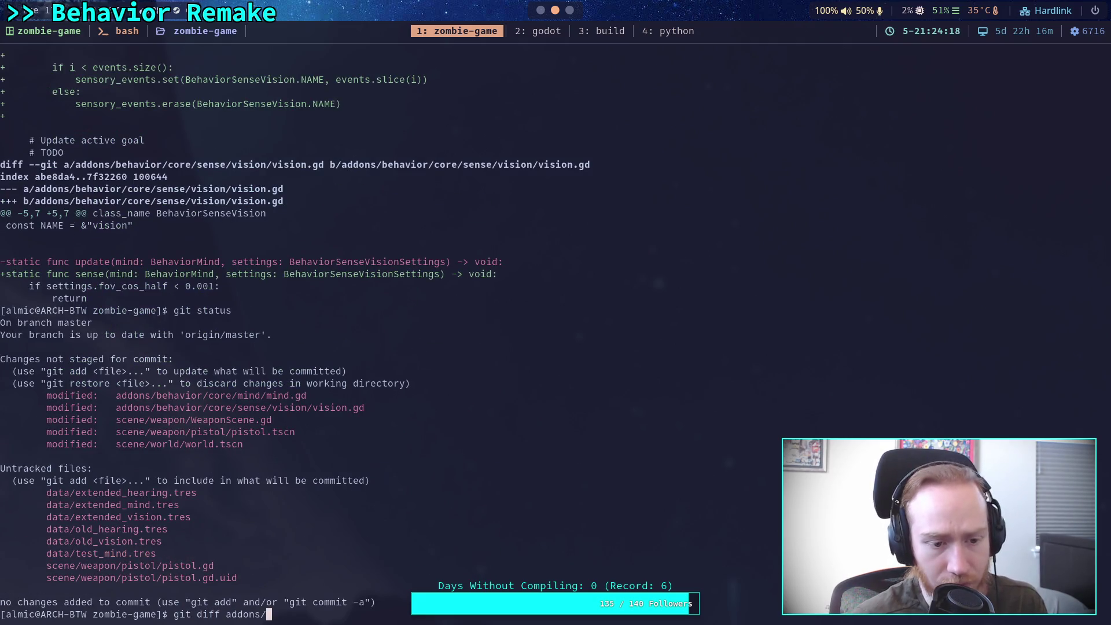
pyautogui.press('Return')
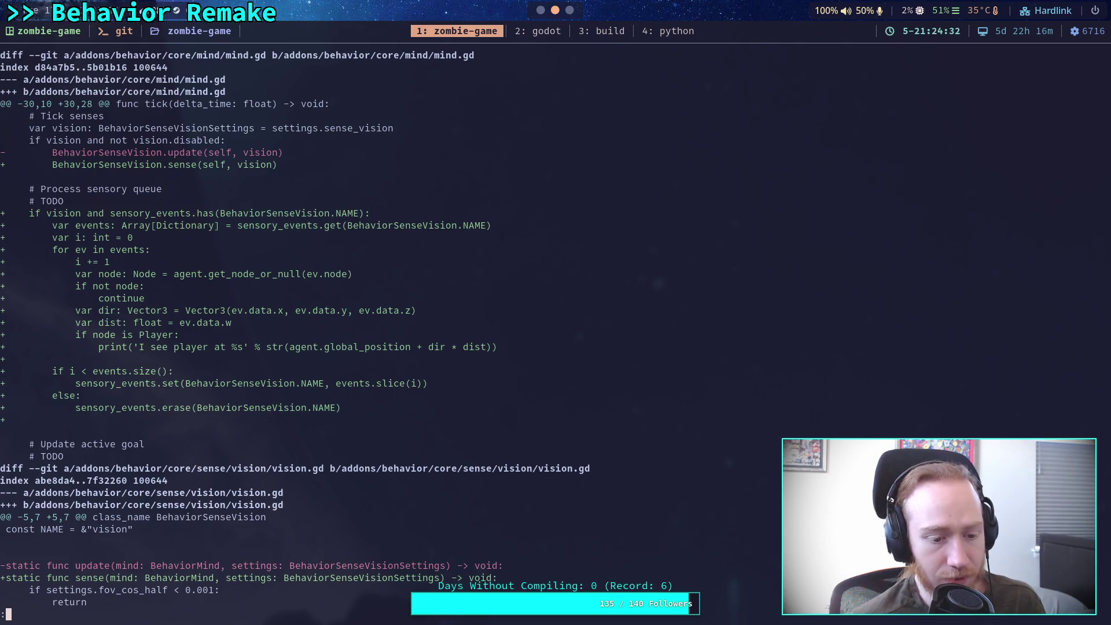
# Use git restore to discard the edits to addons/behavior/core mind/mind.gd and sense/vision/vision.gd.
pyautogui.write('q')
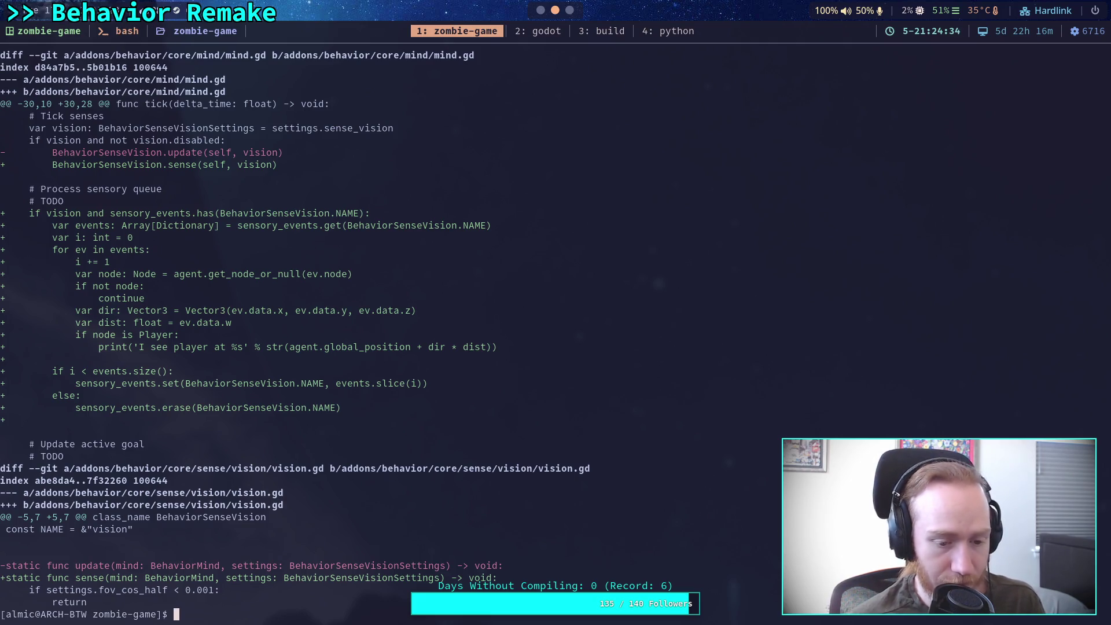
pyautogui.write('git')
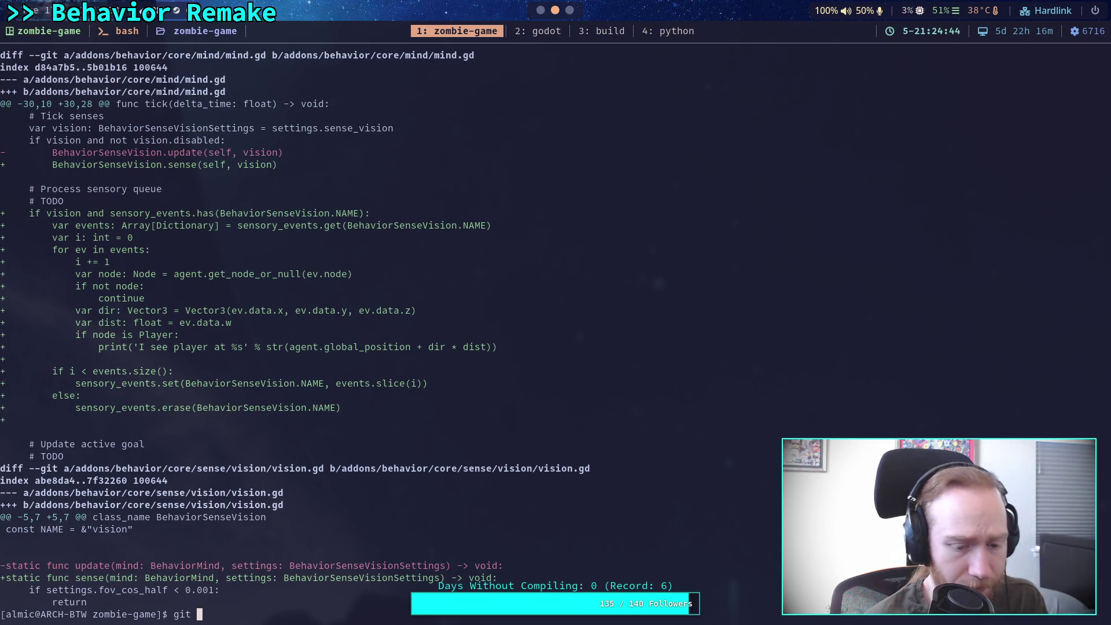
pyautogui.write('restore addons/behavior/')
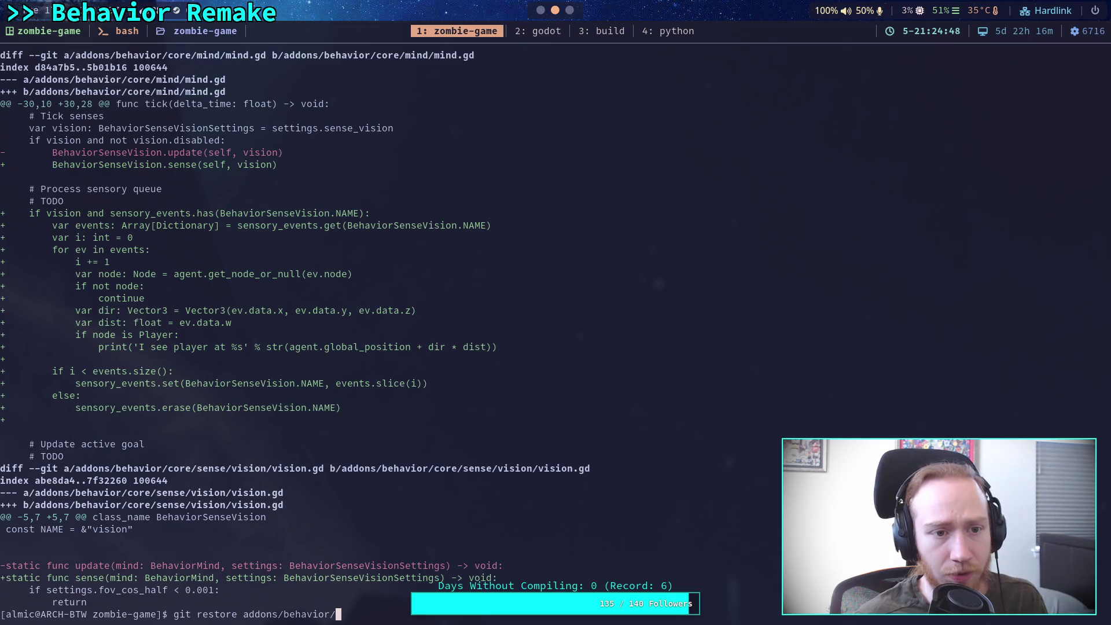
pyautogui.write('core/mind/mind.gd')
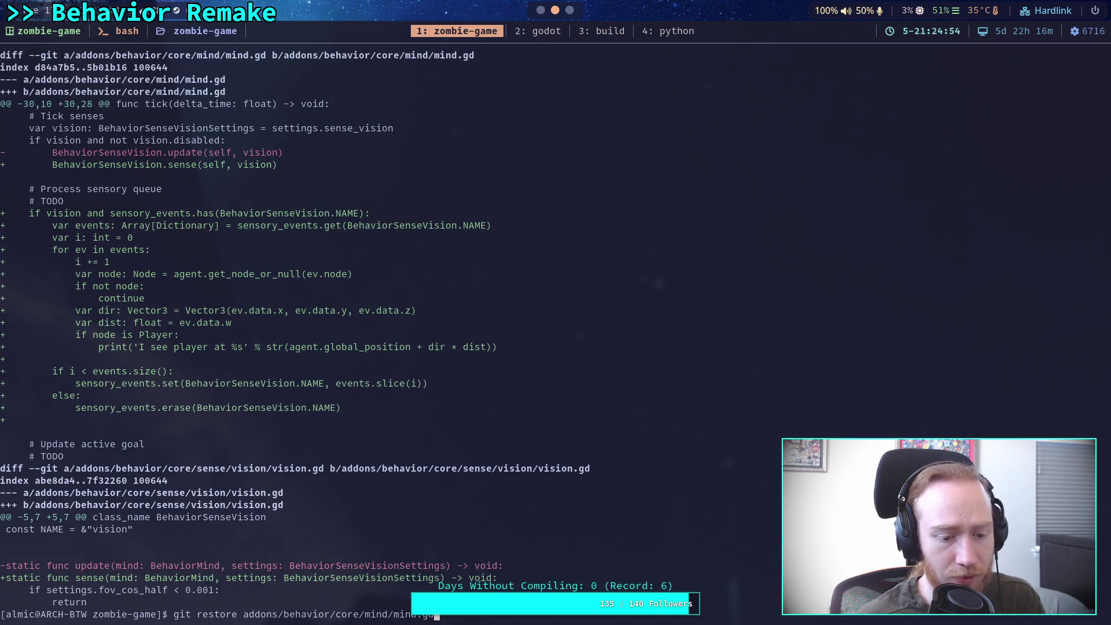
pyautogui.press('Return')
pyautogui.press('Up')
pyautogui.press('BackSpace')
pyautogui.press('BackSpace')
pyautogui.press('BackSpace')
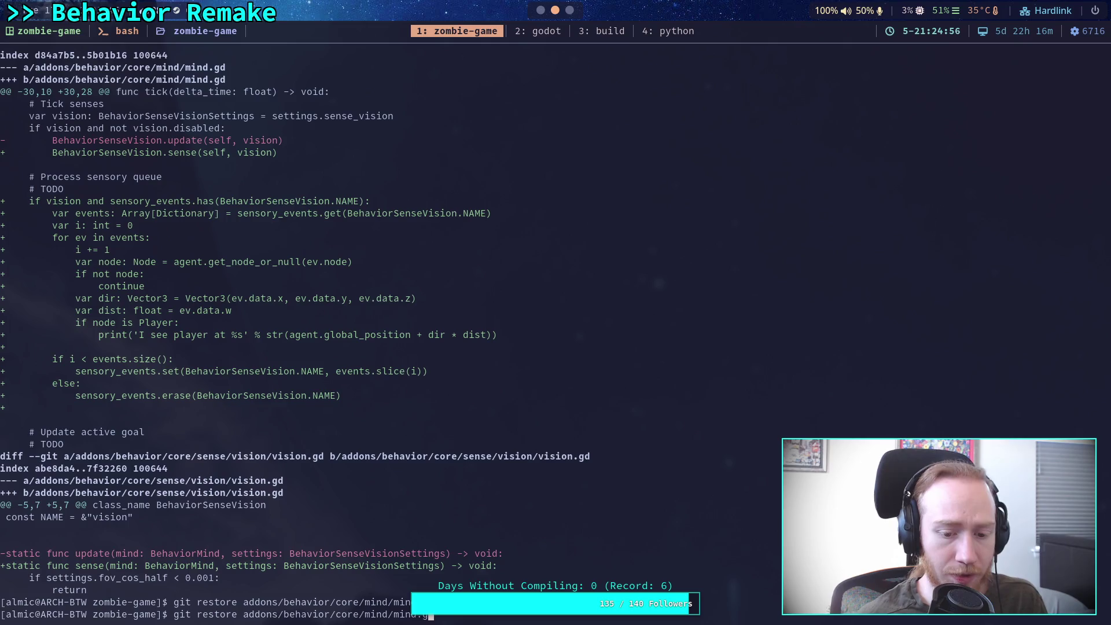
pyautogui.press('BackSpace')
pyautogui.press('BackSpace')
pyautogui.press('BackSpace')
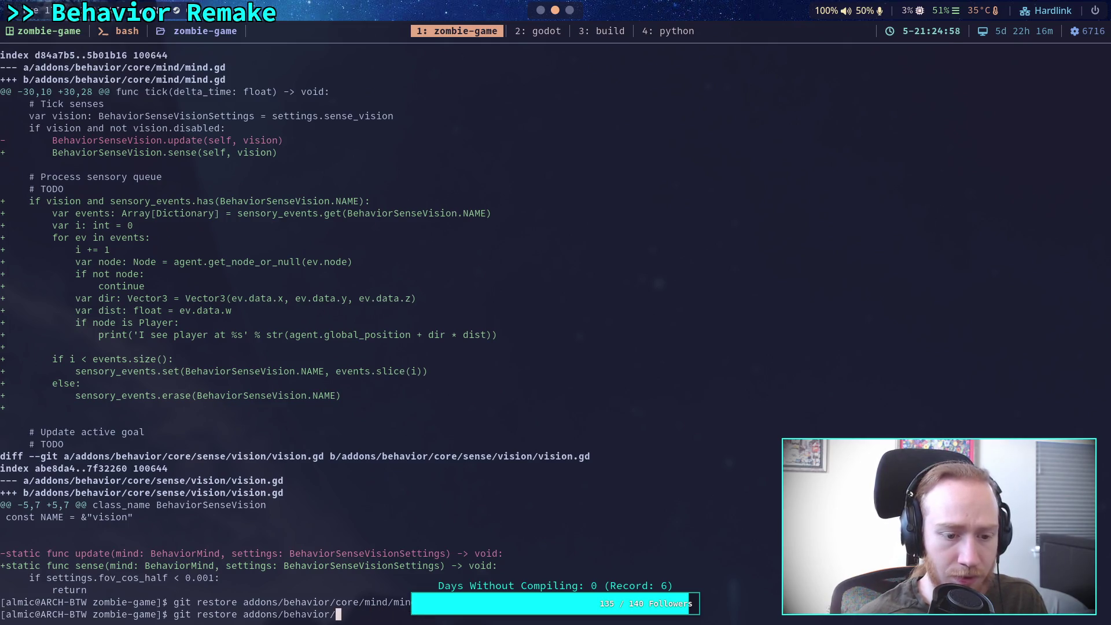
pyautogui.write('core/se')
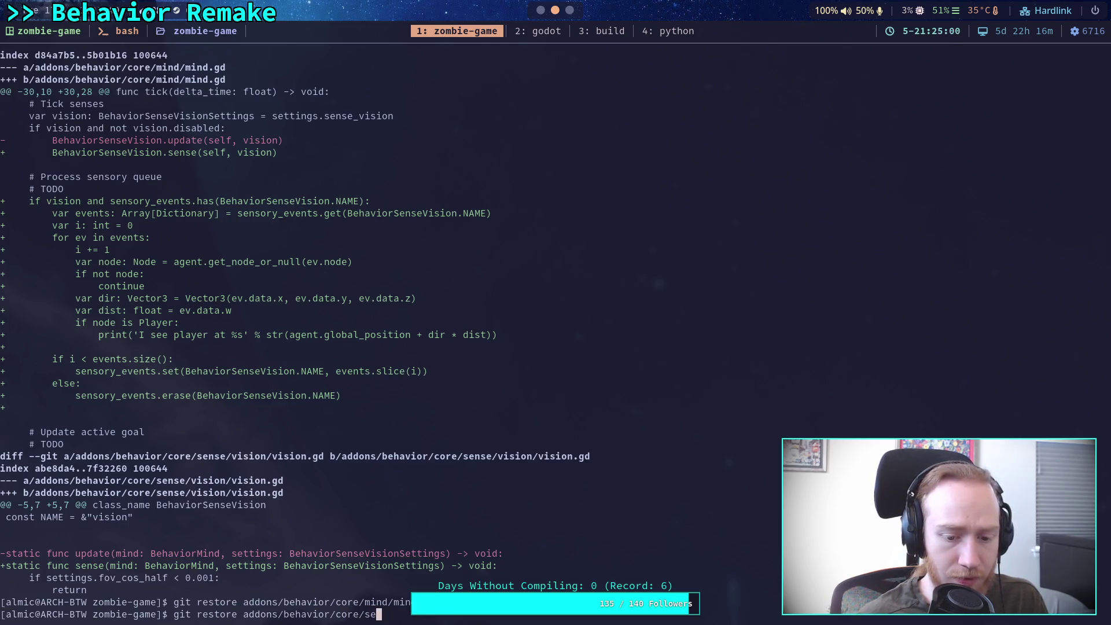
pyautogui.press('Tab')
pyautogui.write('vi')
pyautogui.press('Tab')
pyautogui.write('vision.gd')
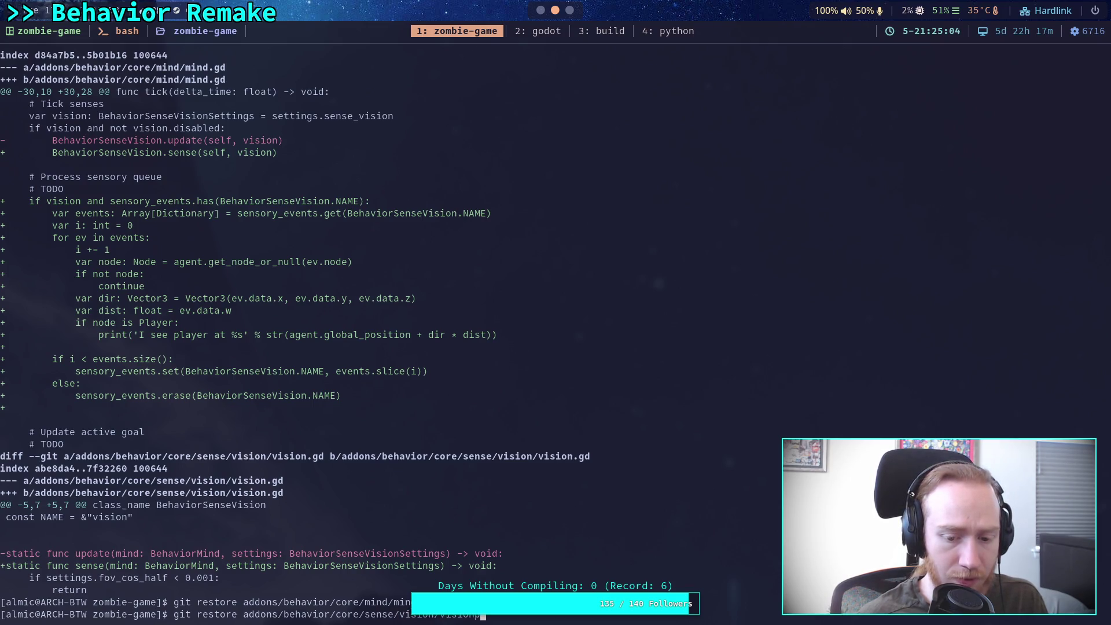
pyautogui.press('Return')
# Run git status to confirm only WeaponScene.gd, pistol.tscn and world.tscn remain modified.
pyautogui.write('git status')
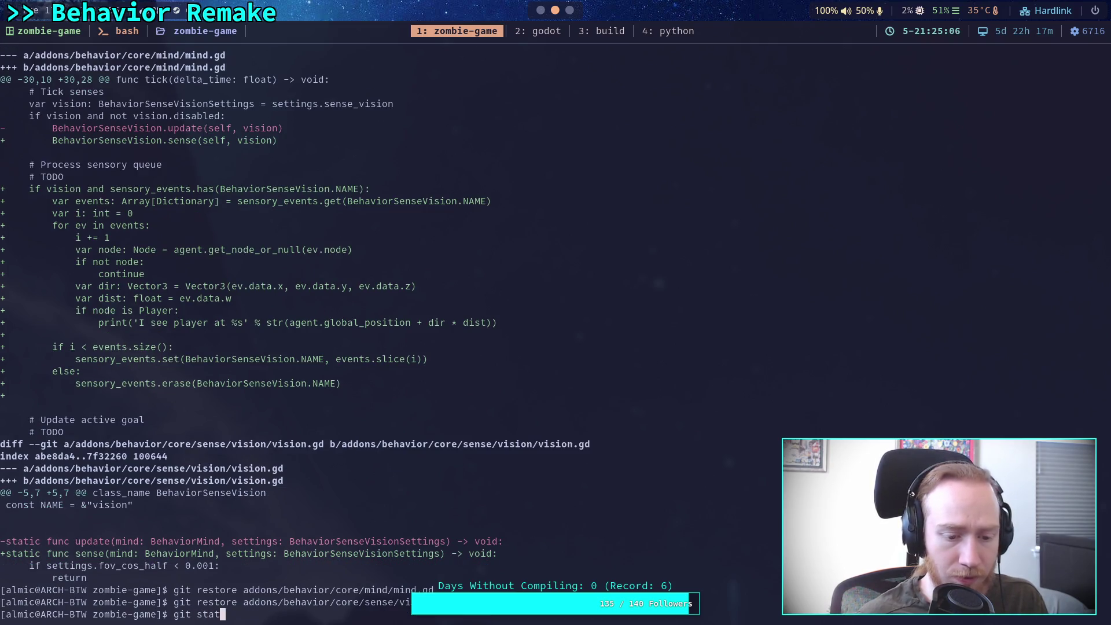
pyautogui.press('Return')
pyautogui.write('git diff')
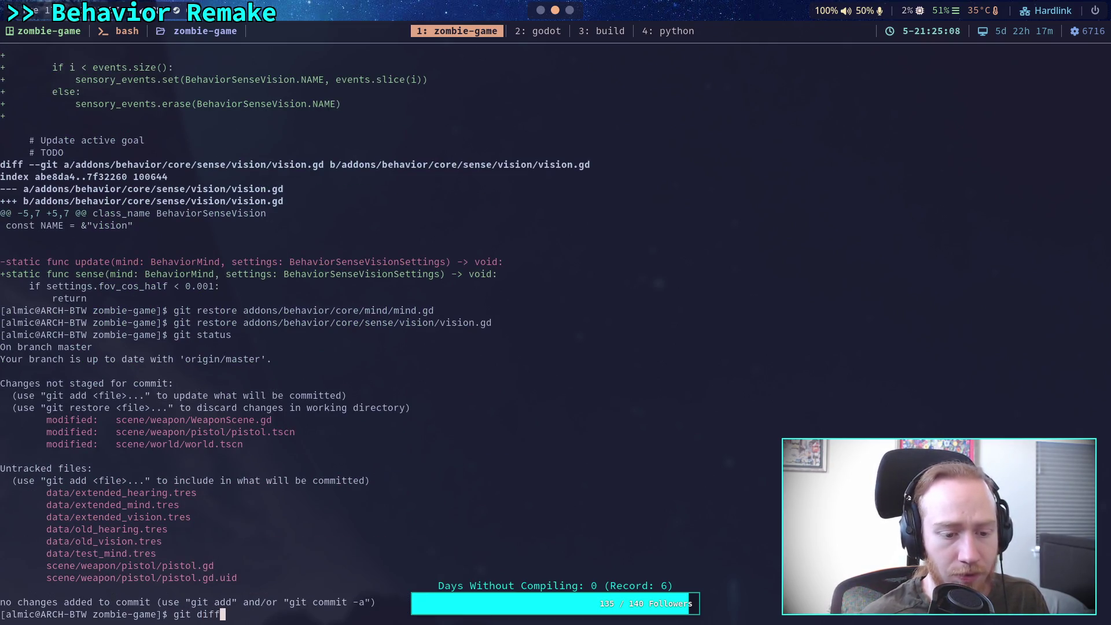
# Review the remaining diff, then stage scene/weapon/WeaponScene.gd with git add.
pyautogui.press('Return')
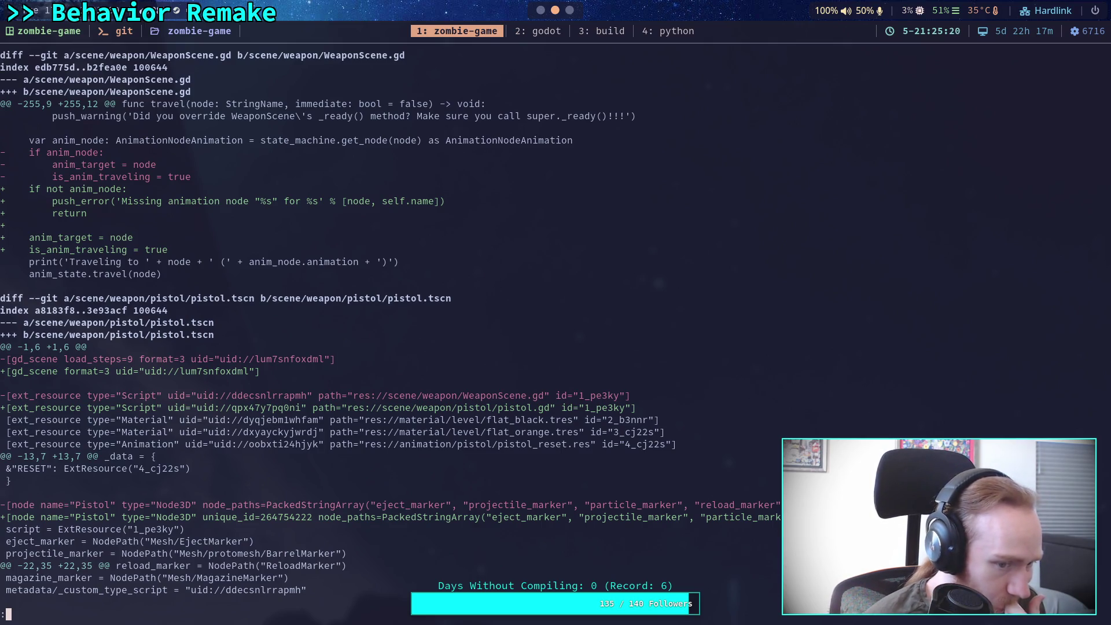
pyautogui.write('qgit status')
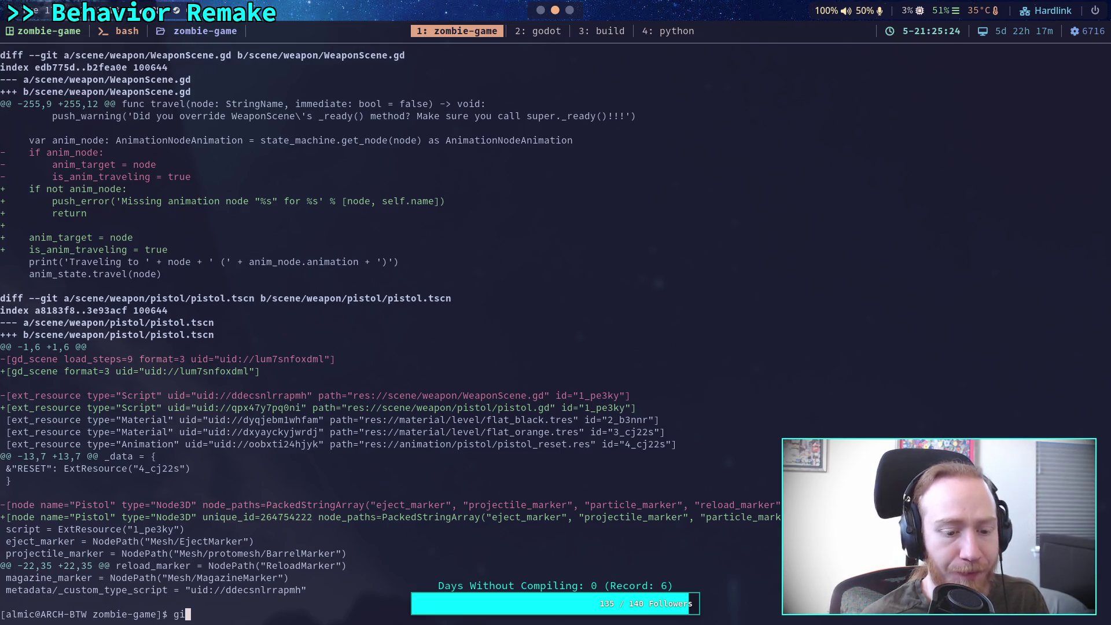
pyautogui.press('Return')
pyautogui.write('git add s')
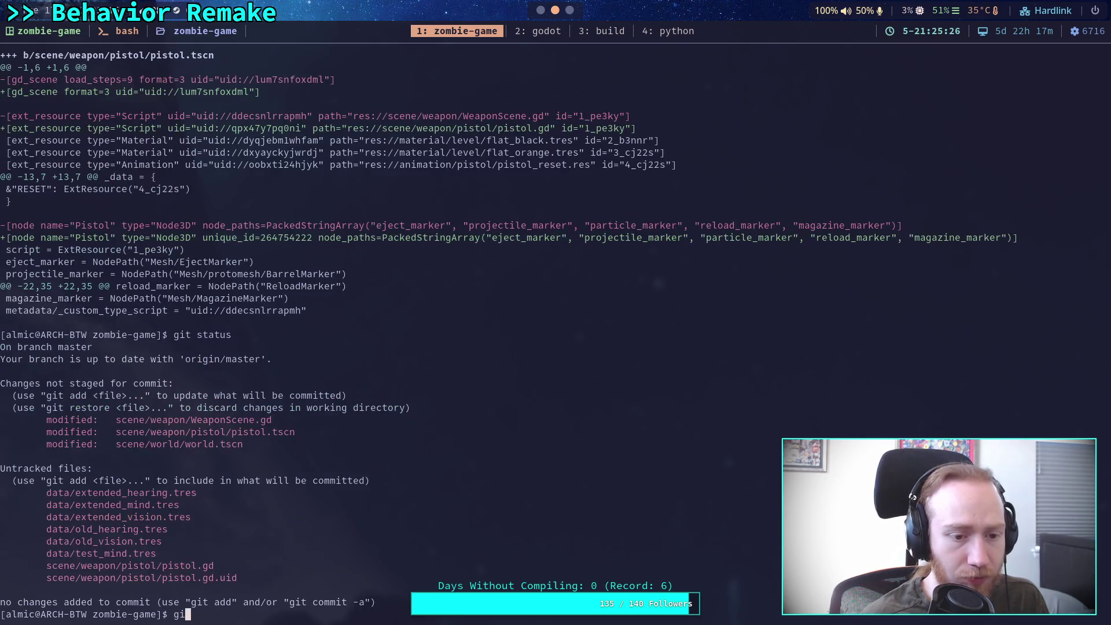
pyautogui.write('cene/')
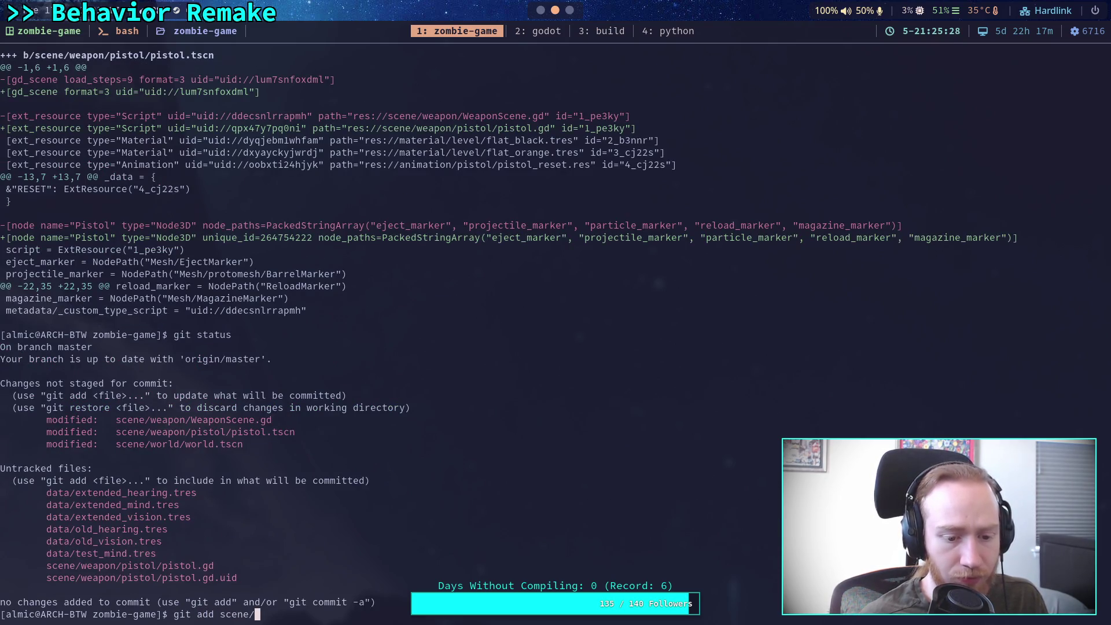
pyautogui.write('world/Wo')
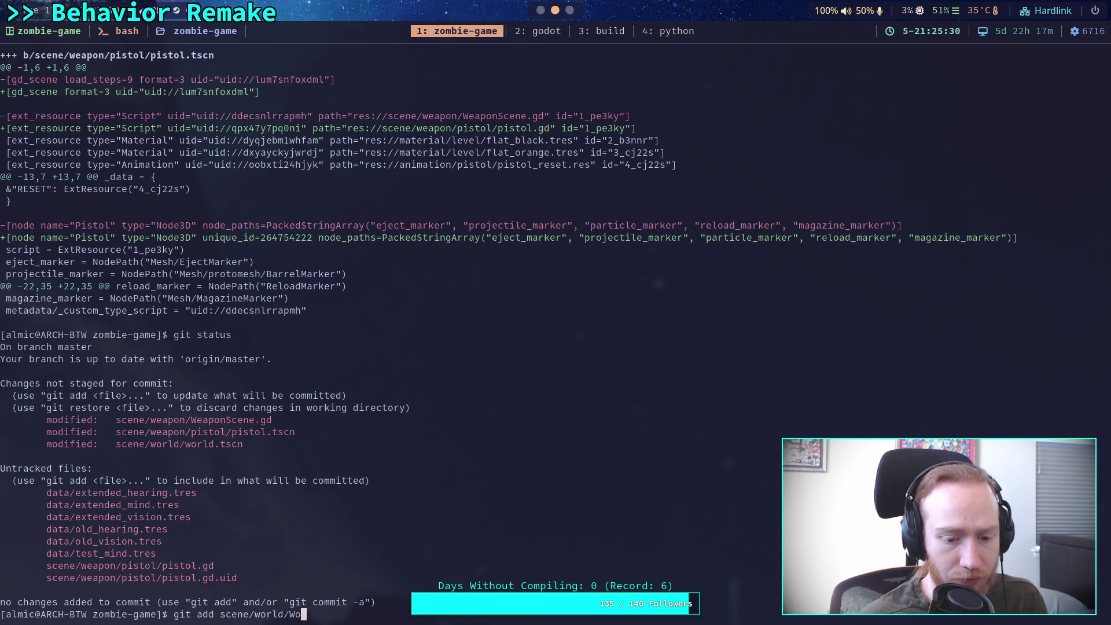
pyautogui.write('a')
pyautogui.press('BackSpace')
pyautogui.press('BackSpace')
pyautogui.press('BackSpace')
pyautogui.write('eapon/')
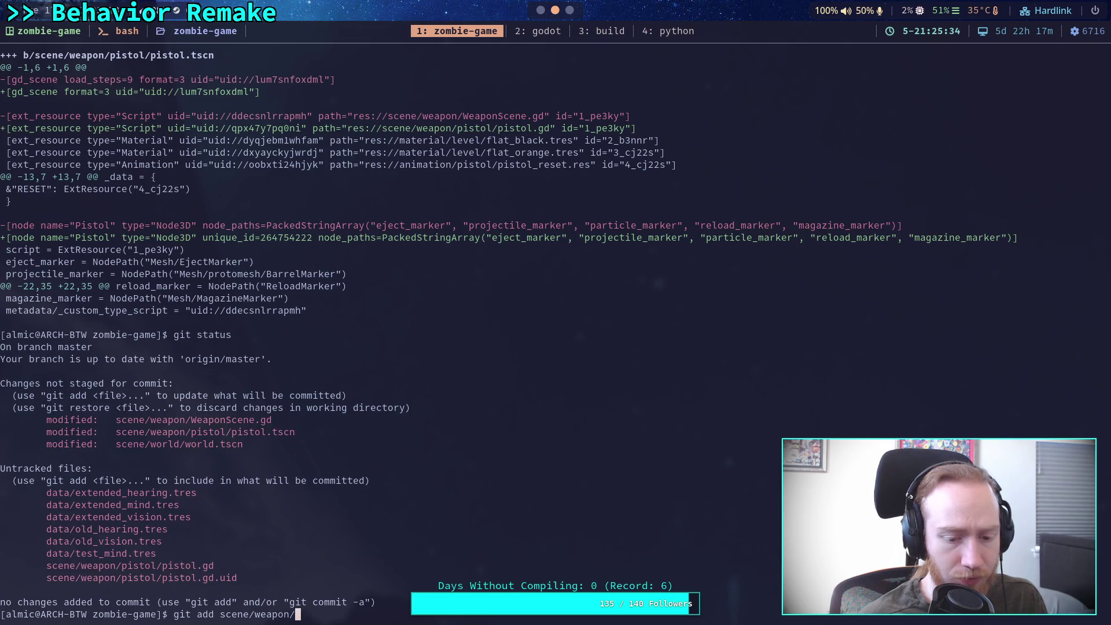
pyautogui.write('W')
pyautogui.press('Tab')
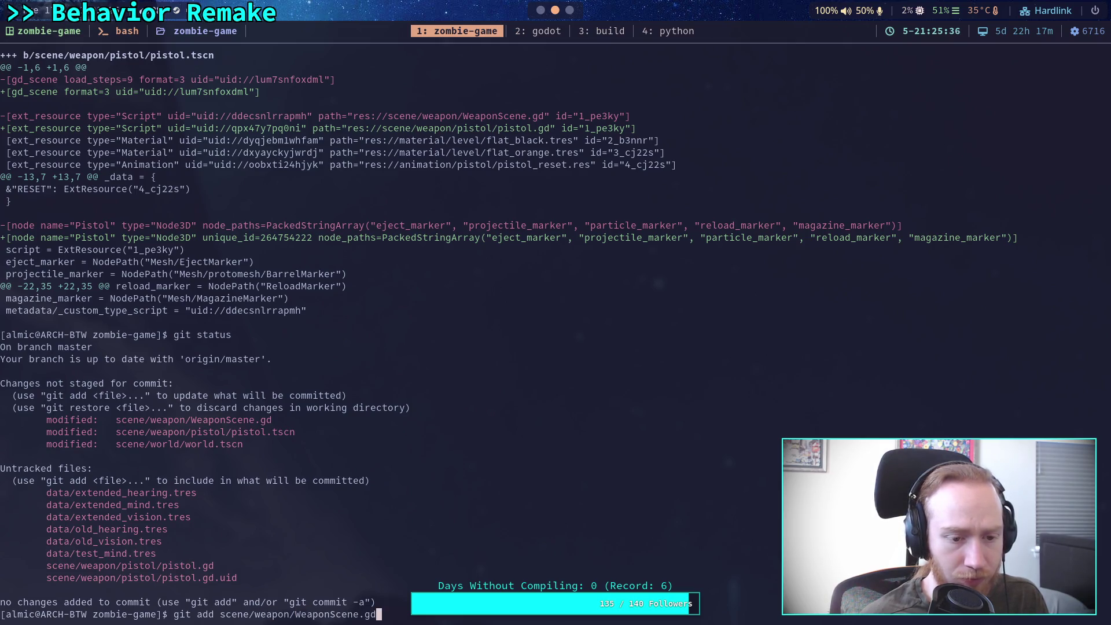
pyautogui.press('Return')
# Stage the whole scene/weapon/pistol/ folder with git add.
pyautogui.write('git add scene/we')
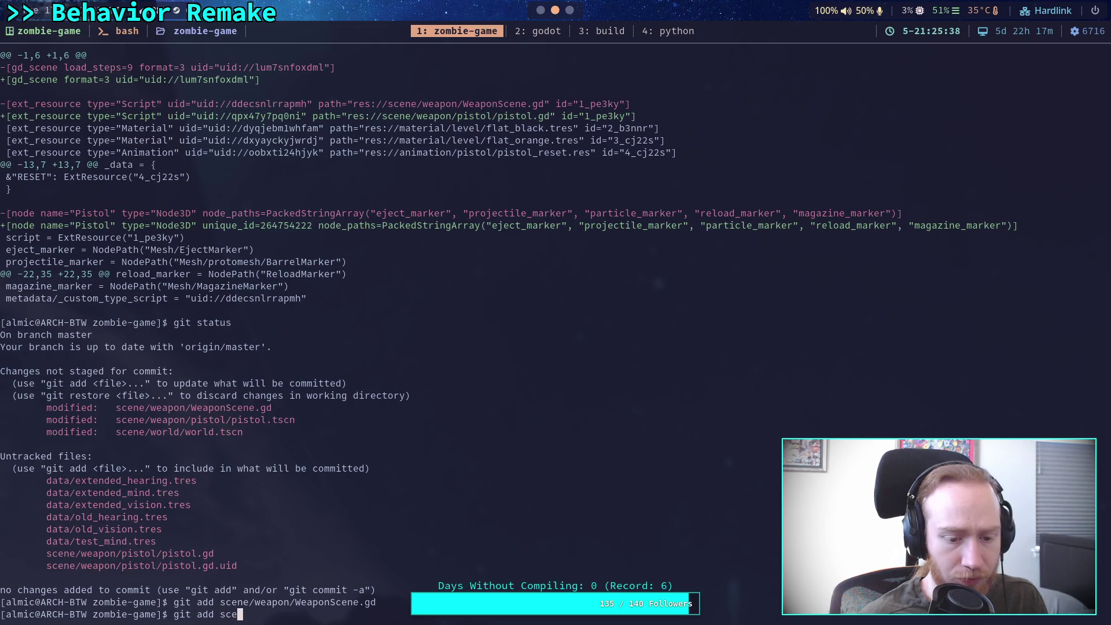
pyautogui.press('Tab')
pyautogui.write('pi')
pyautogui.press('Tab')
pyautogui.write('pi')
pyautogui.press('Tab')
pyautogui.press('BackSpace')
pyautogui.press('BackSpace')
pyautogui.press('BackSpace')
pyautogui.press('Return')
# Run git status and git diff to show the still-unstaged world.tscn changes.
pyautogui.write('git status')
pyautogui.press('Return')
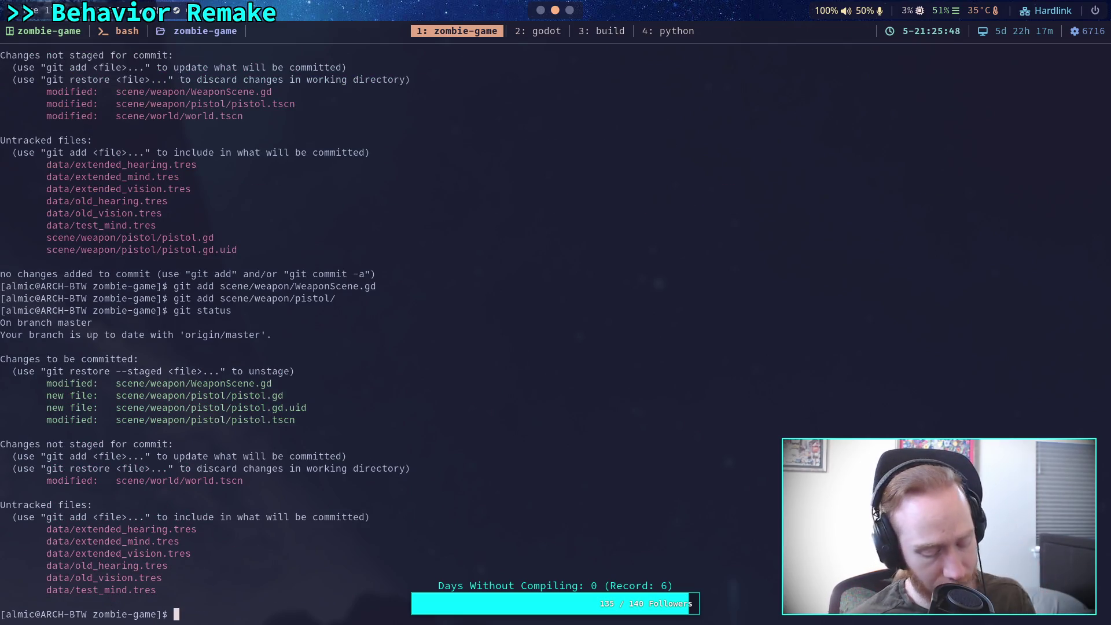
pyautogui.write('git diff')
pyautogui.press('Return')
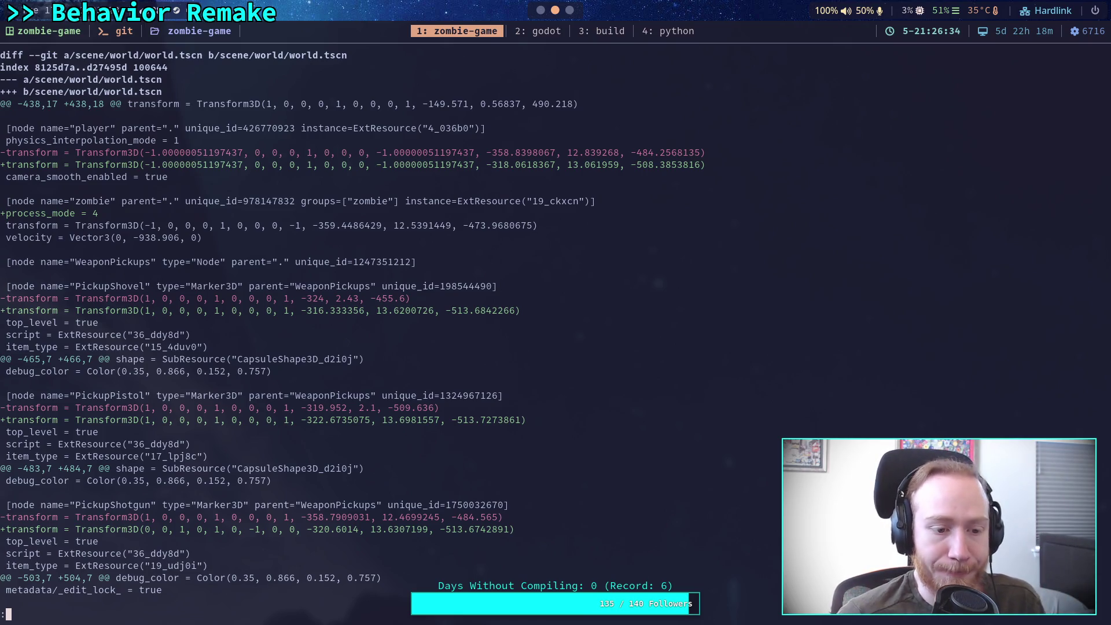
pyautogui.scroll(-10, 347, 330)
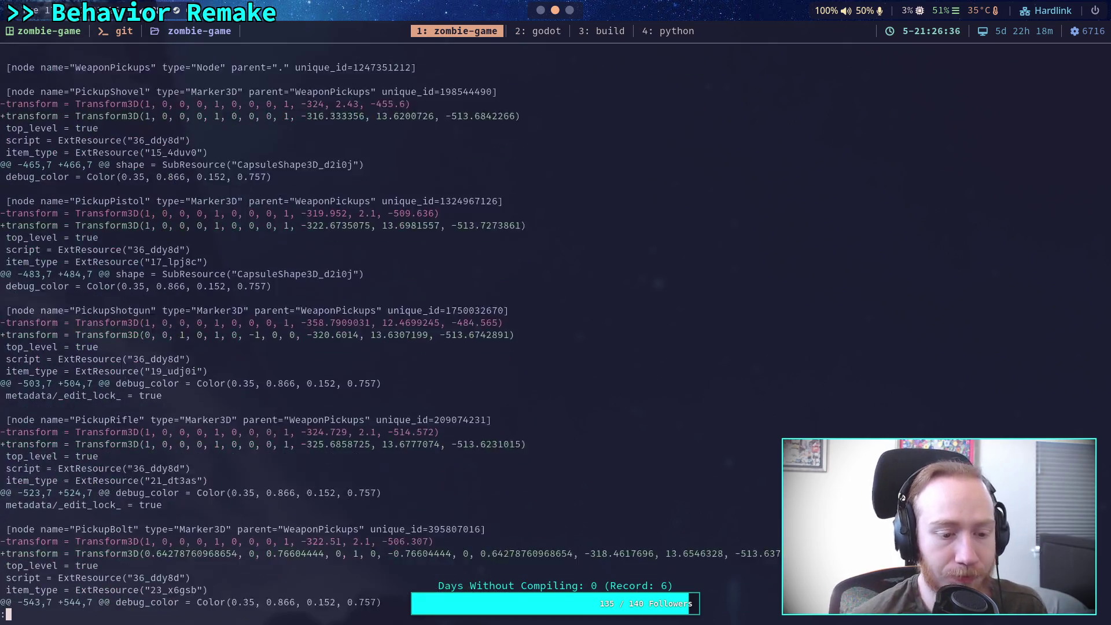
pyautogui.scroll(-3, 347, 329)
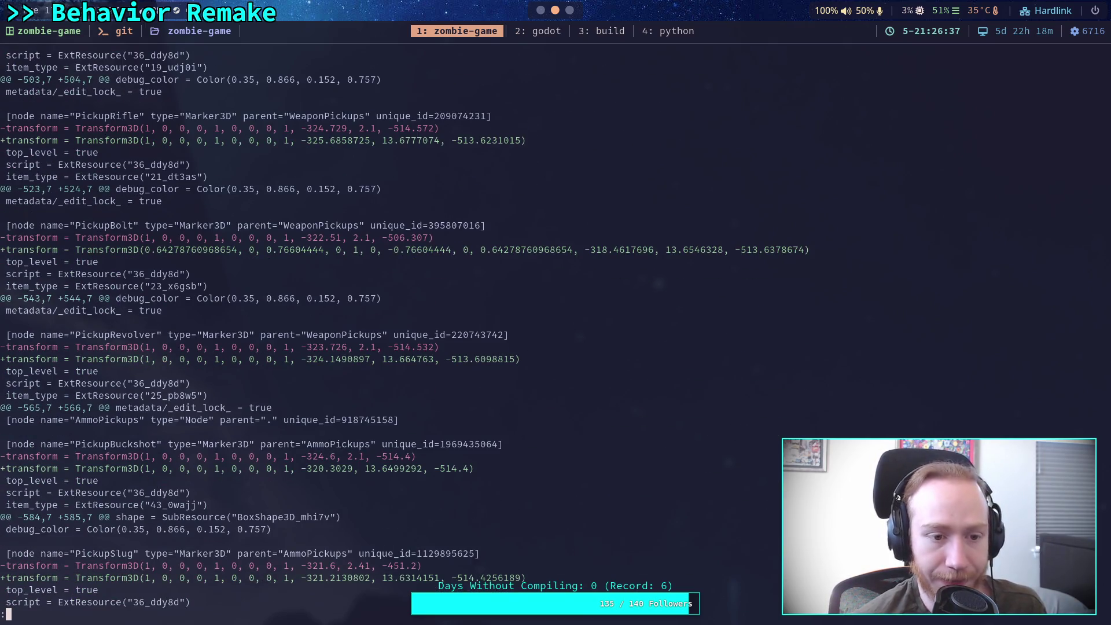
pyautogui.scroll(-2, 348, 330)
pyautogui.scroll(-2, 347, 329)
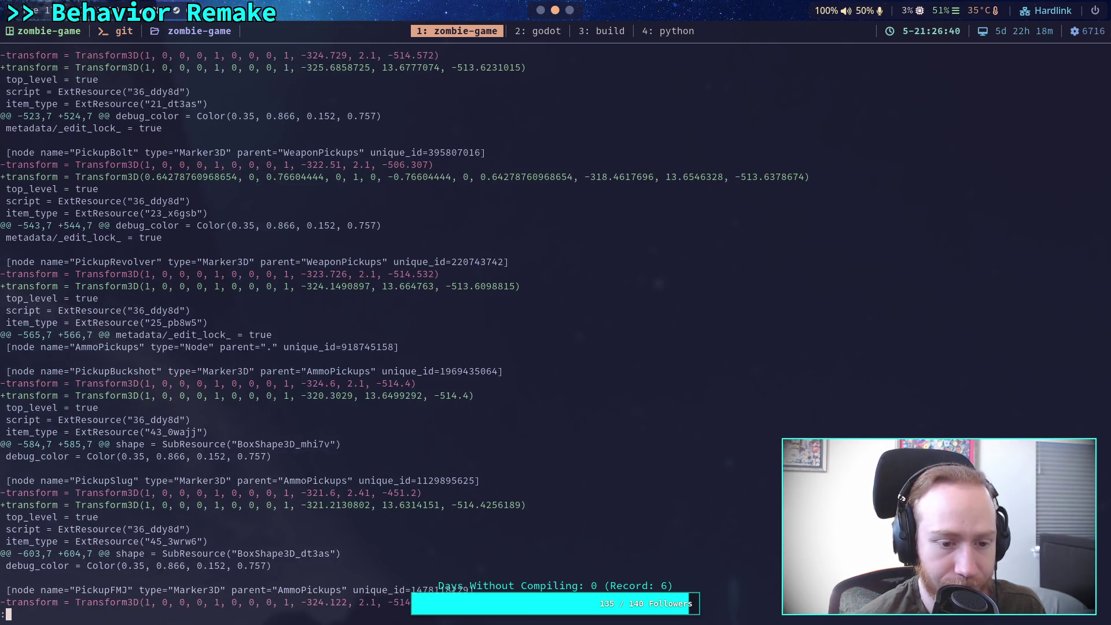
pyautogui.scroll(4, 405, 330)
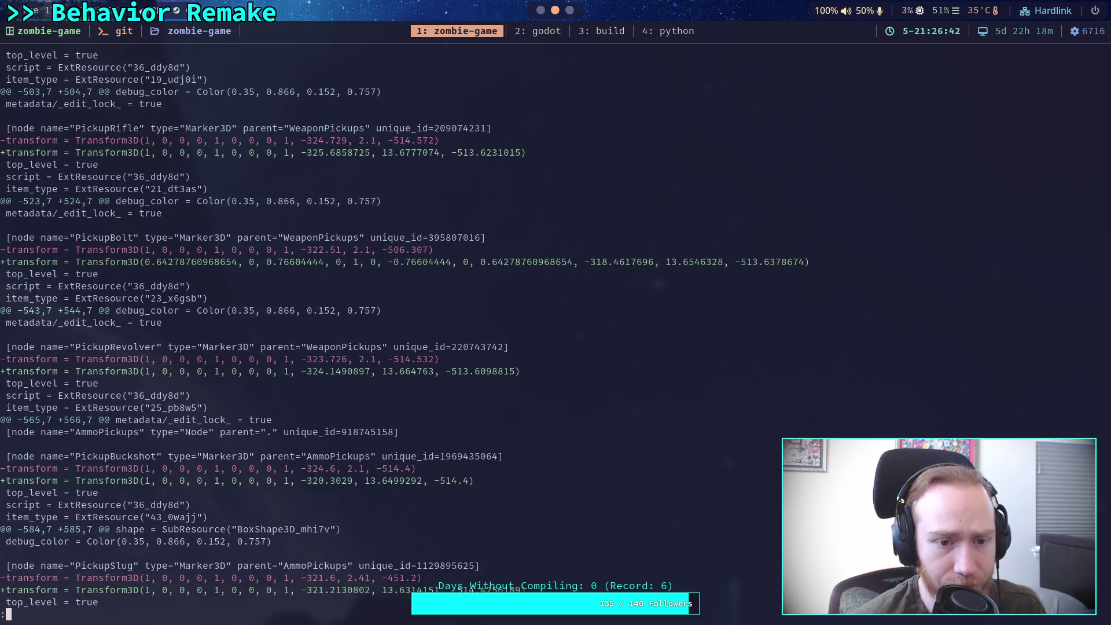
pyautogui.scroll(-5, 405, 330)
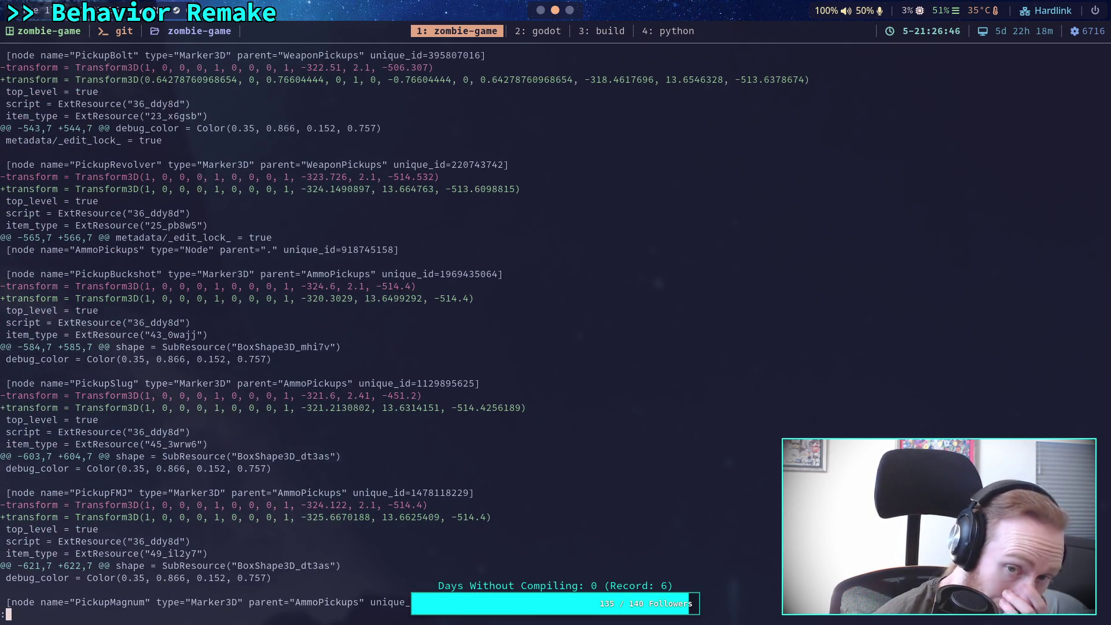
pyautogui.scroll(-5, 404, 330)
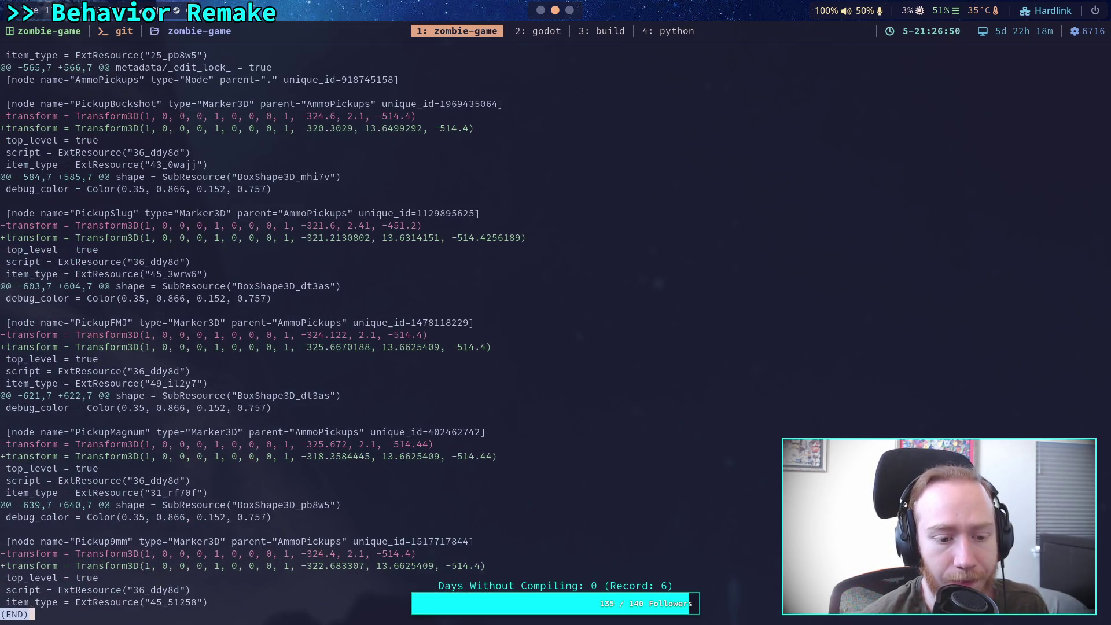
pyautogui.scroll(9, 405, 330)
pyautogui.scroll(12, 405, 330)
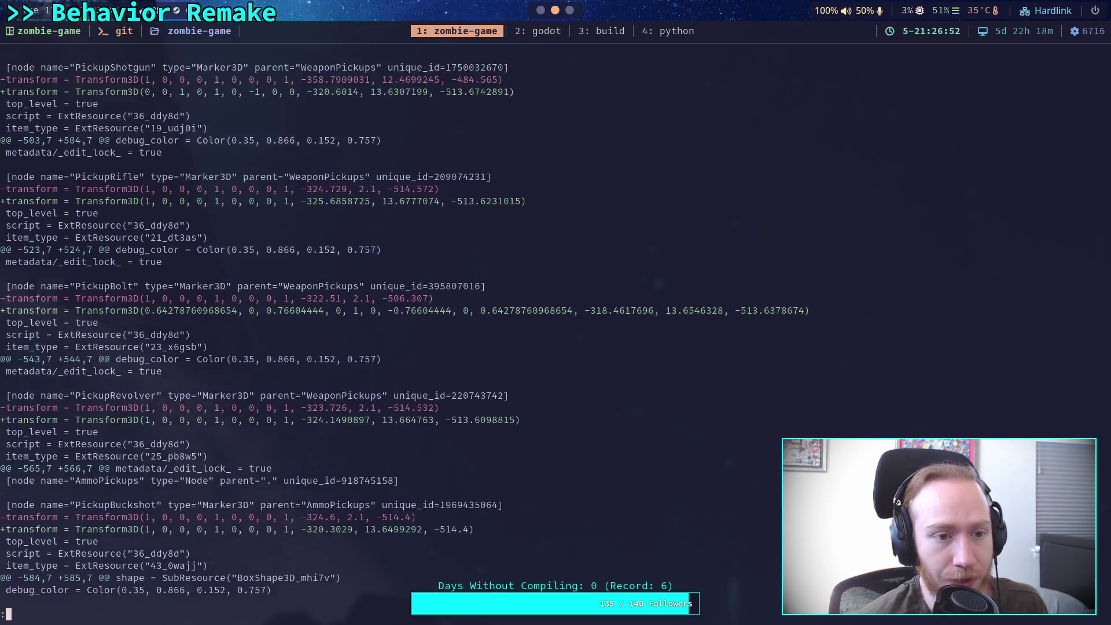
pyautogui.scroll(2, 404, 330)
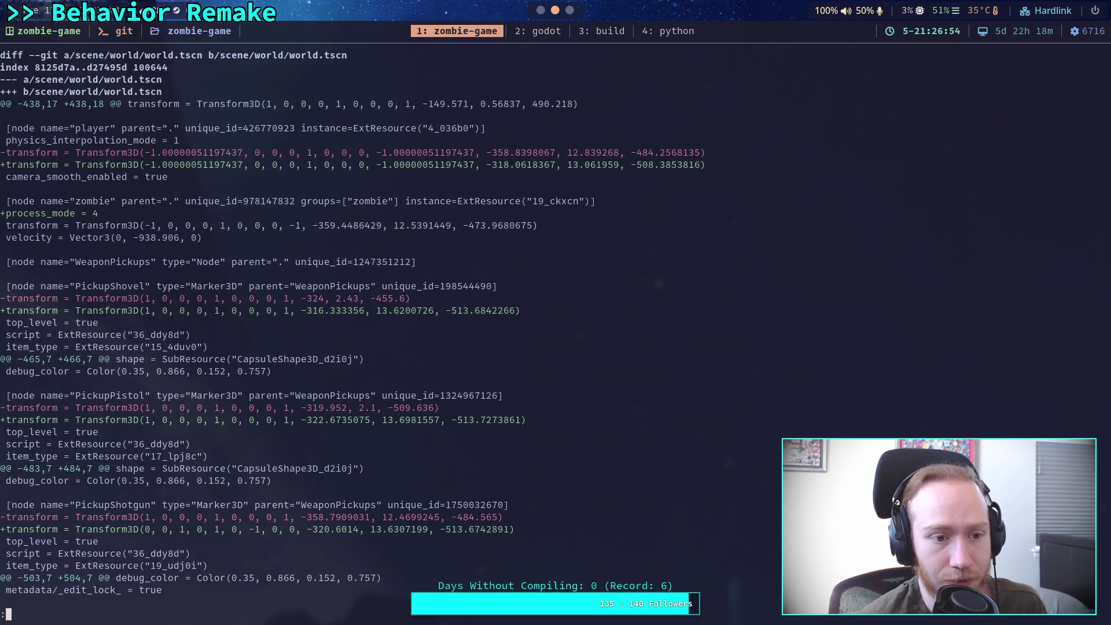
pyautogui.write('qgit add scene/world/world.tscn')
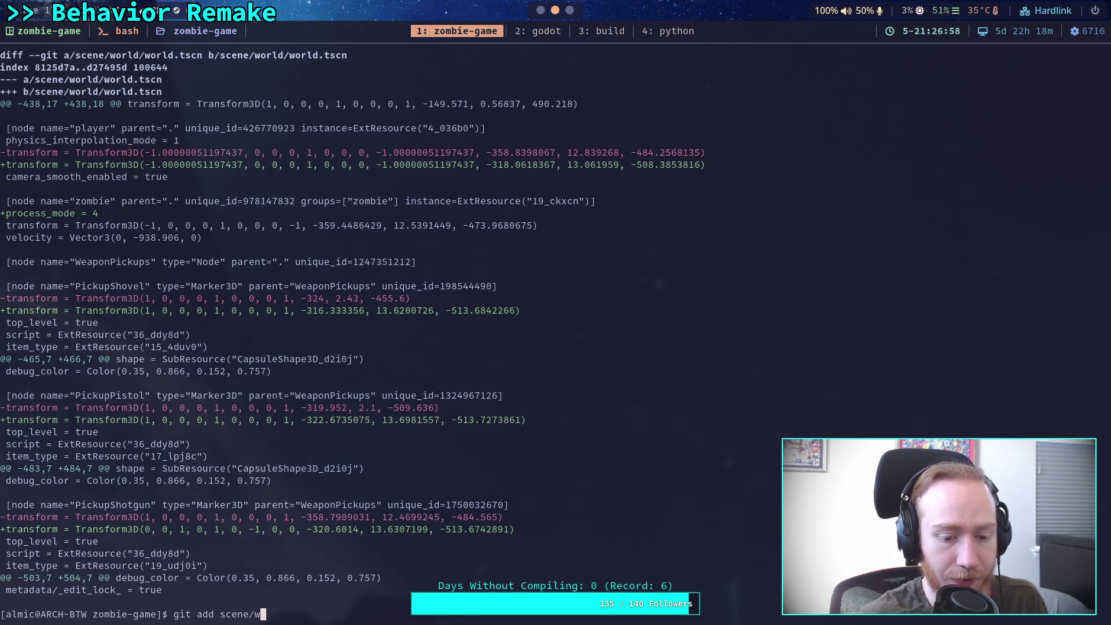
# Stage world.tscn and confirm with git status that all five changes are staged.
pyautogui.press('Return')
pyautogui.write('git status')
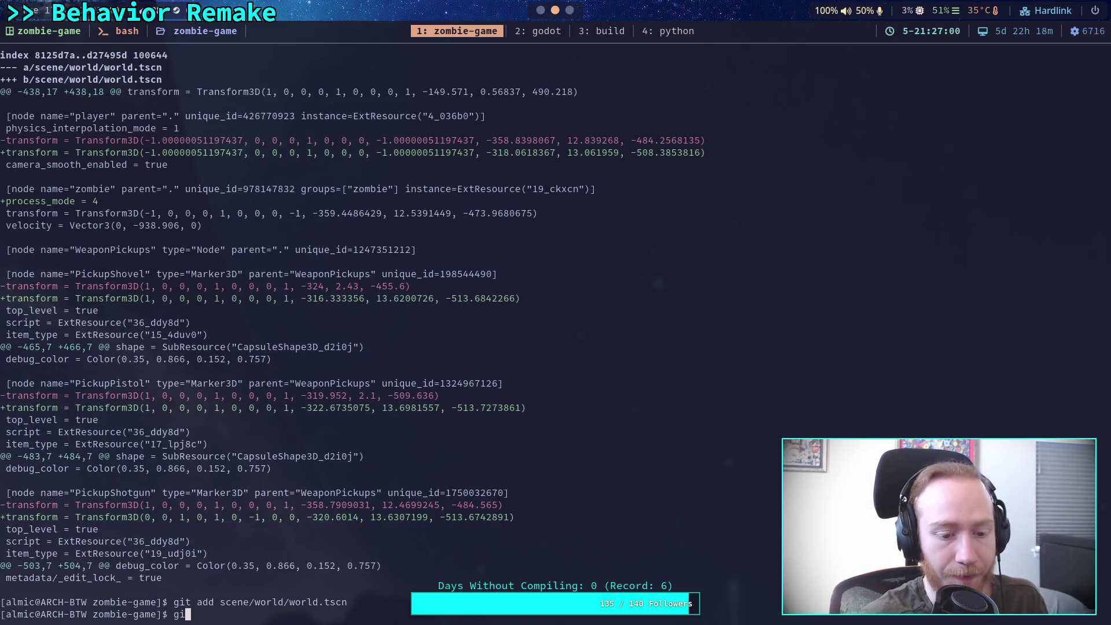
pyautogui.press('Return')
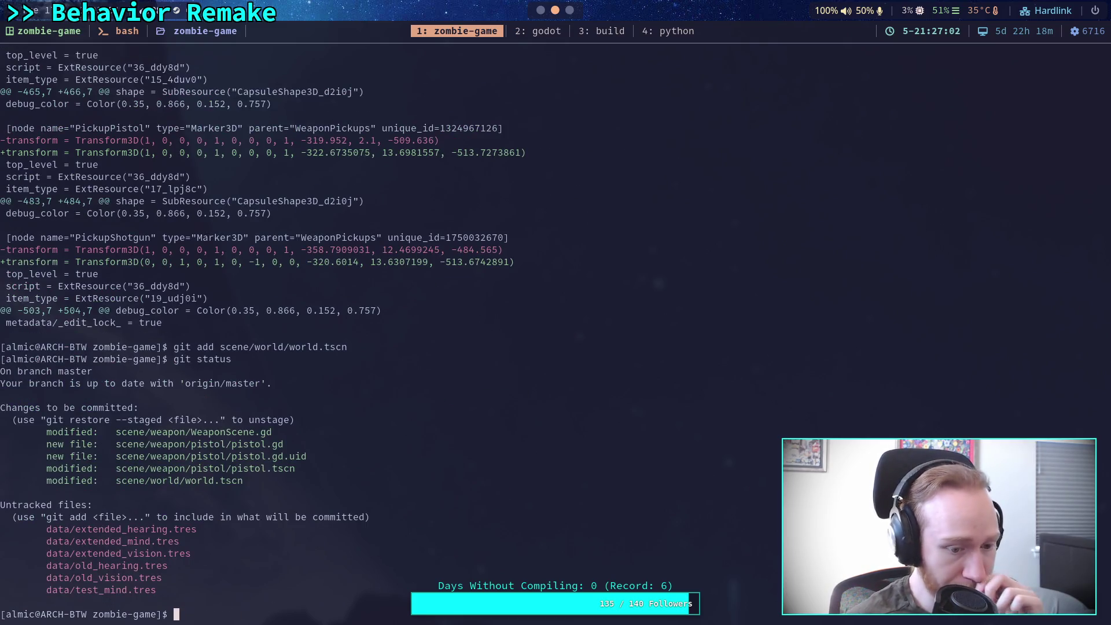
# Run git commit and begin the commit message with 'Fix crash'.
pyautogui.write('git commit')
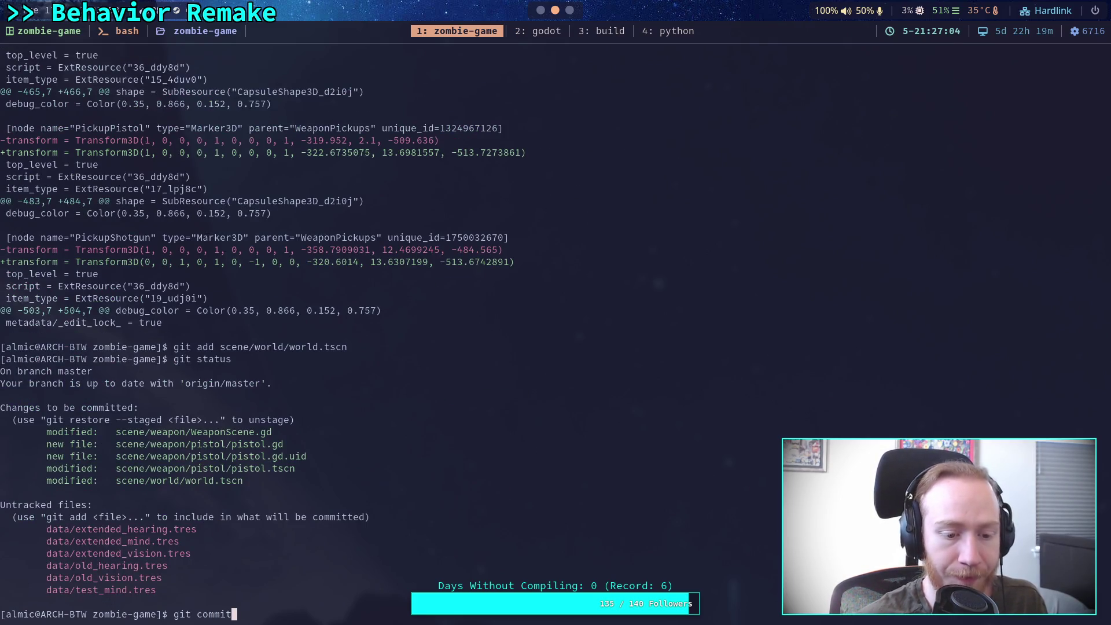
pyautogui.press('Return')
pyautogui.write('OFix ')
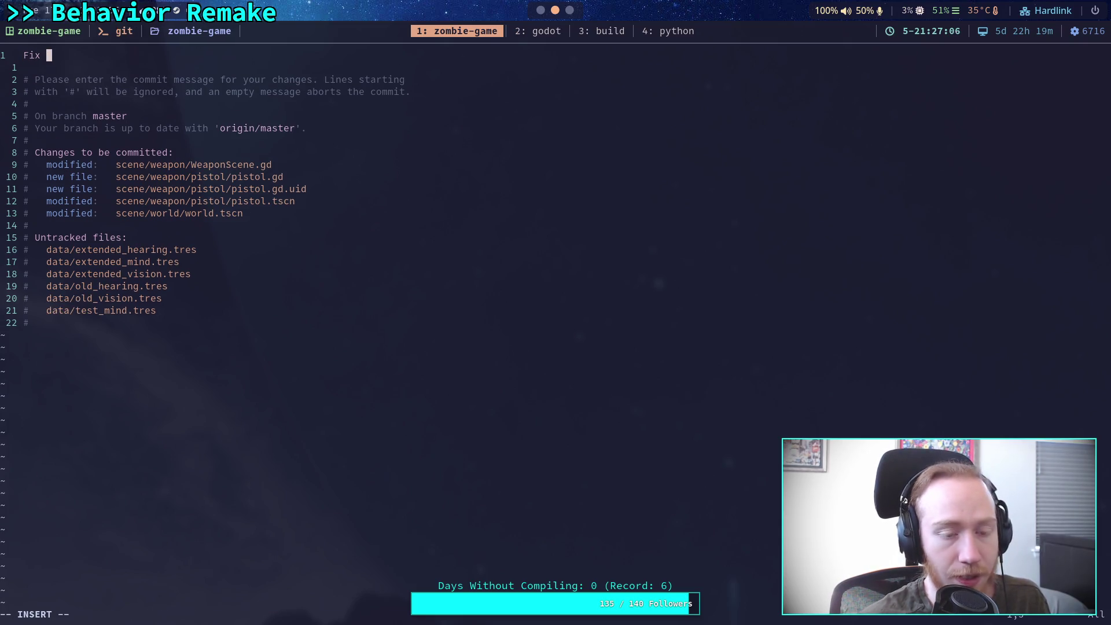
pyautogui.write('crash')
# Complete the commit message 'Fix crash when pressing unload with pistol', correcting typos.
pyautogui.press('BackSpace')
pyautogui.press('BackSpace')
pyautogui.press('BackSpace')
pyautogui.write('ash when pre')
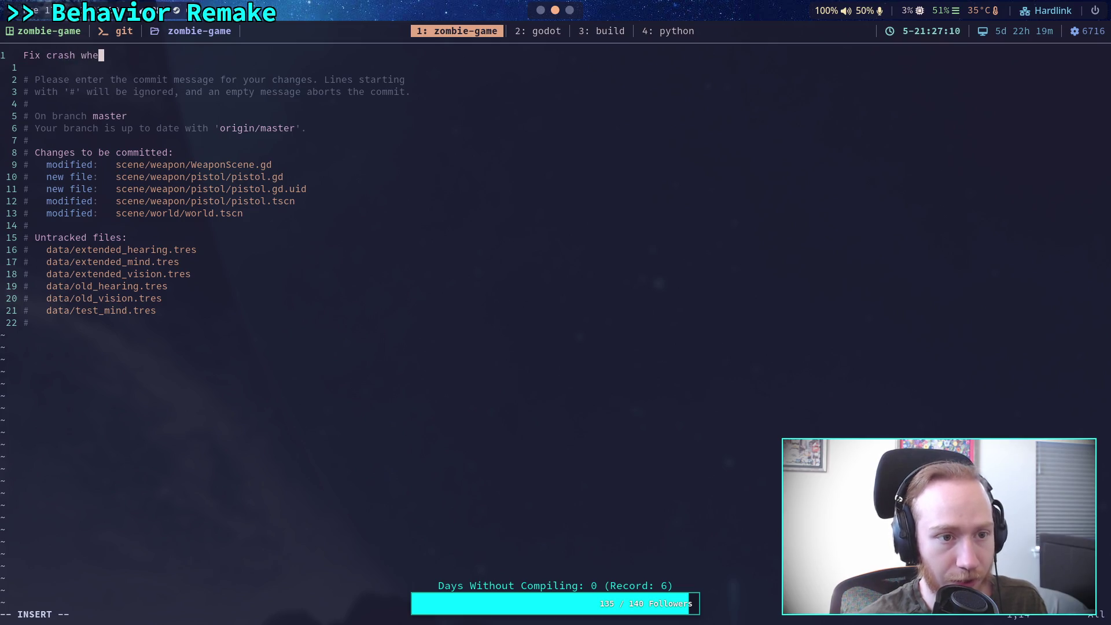
pyautogui.write('ssing unlea')
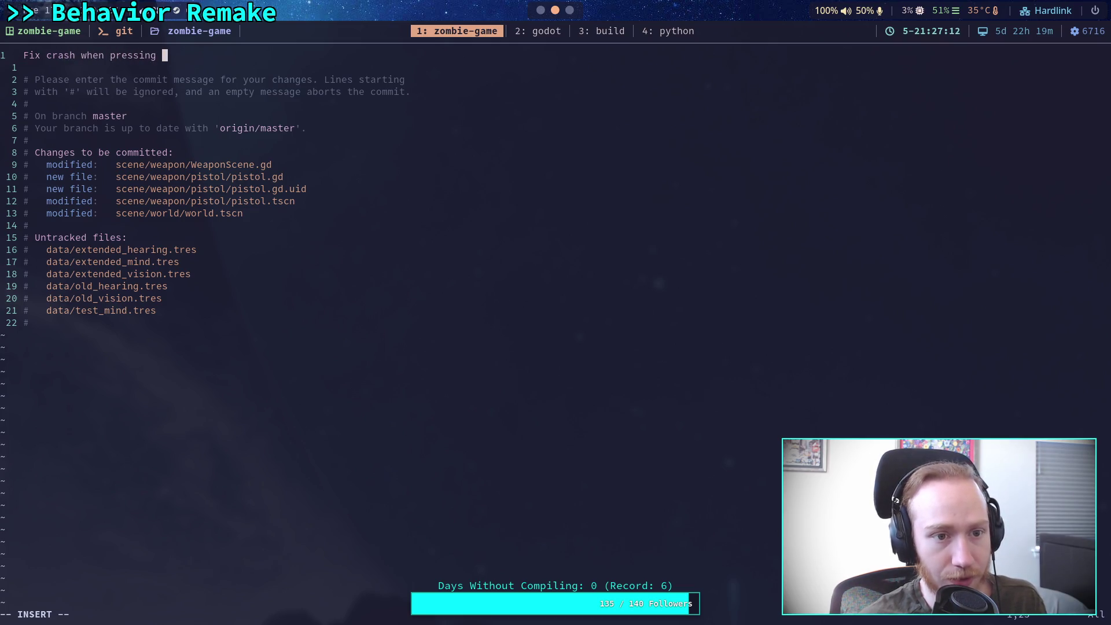
pyautogui.write('d')
pyautogui.press('BackSpace')
pyautogui.press('BackSpace')
pyautogui.press('BackSpace')
pyautogui.write('oad with pistol')
pyautogui.press('Escape')
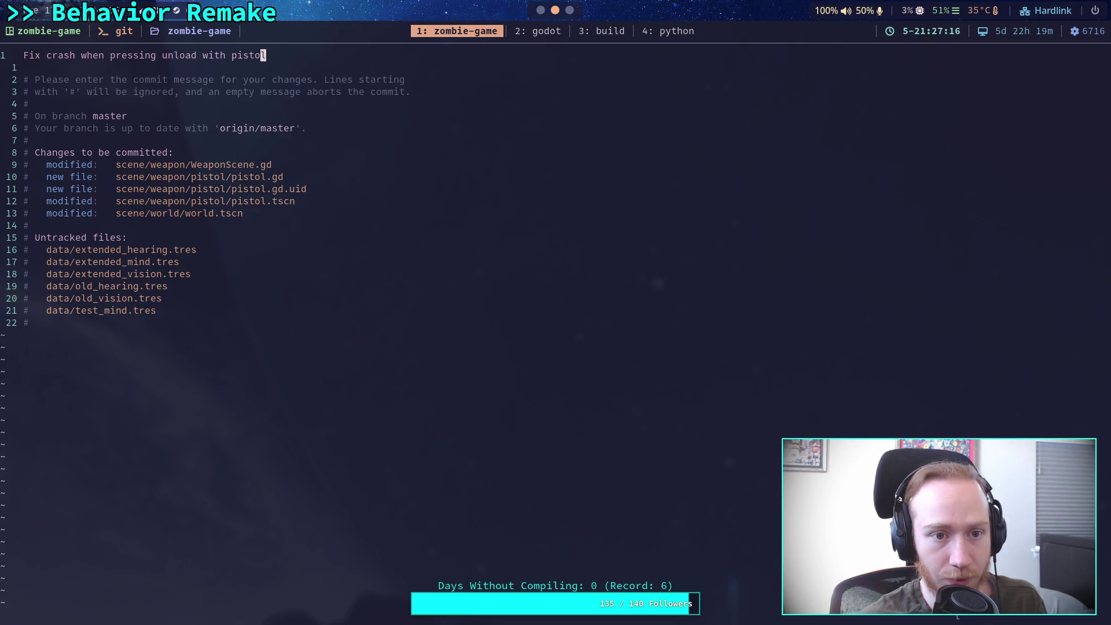
# Quit vim to create the commit, then start pushing it to the remote.
pyautogui.write(':q')
pyautogui.press('Return')
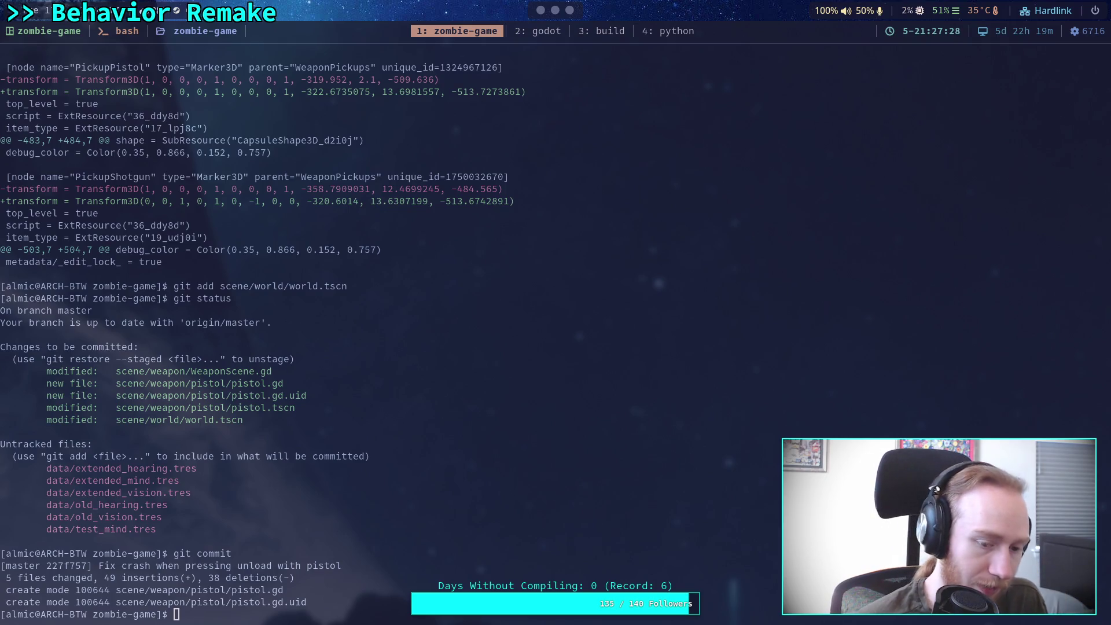
pyautogui.write('git push')
pyautogui.press('Return')
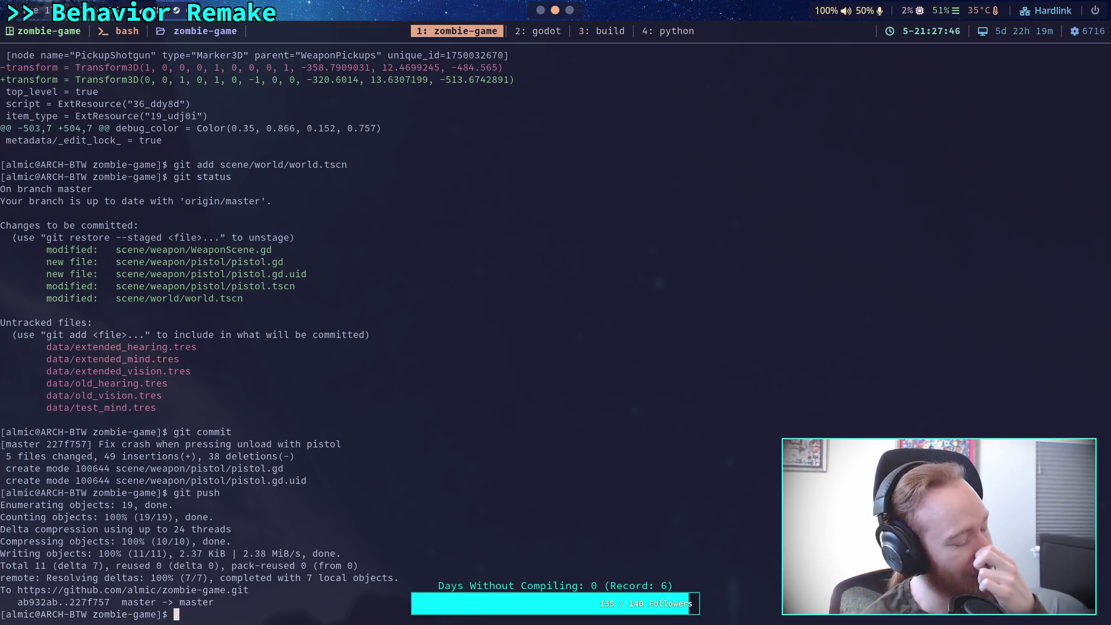
# Switch to the Godot editor workspace with Super+2.
pyautogui.press('super+2')
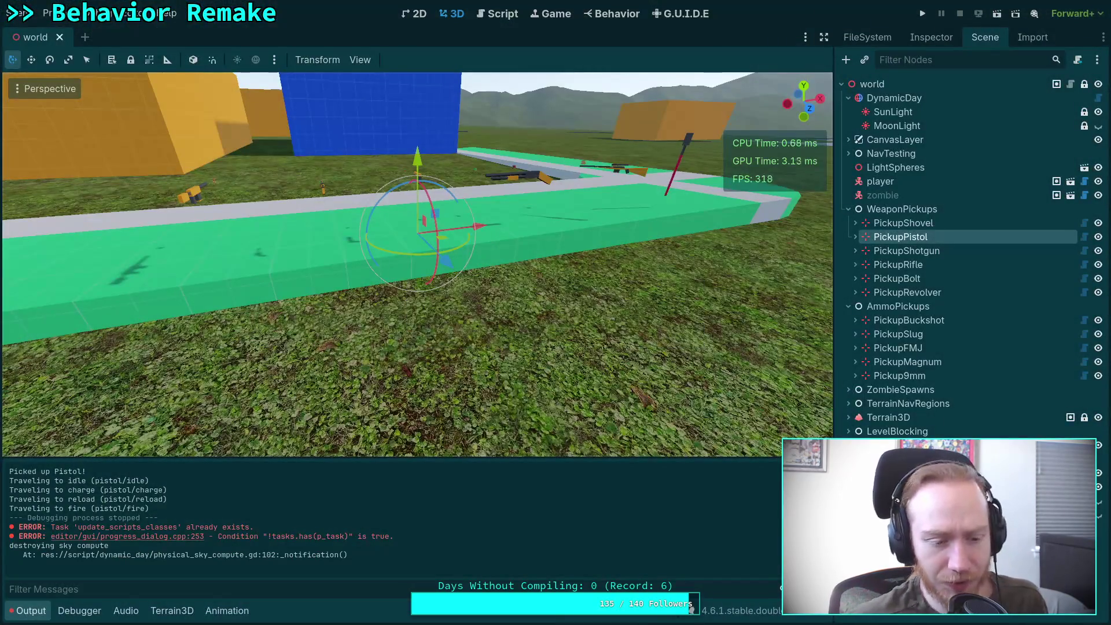
# Hide the Output panel, fly the camera over the weapon pickups, and run the game.
pyautogui.click(40, 612)
pyautogui.hotkey('shift', 'f')
pyautogui.press('w')
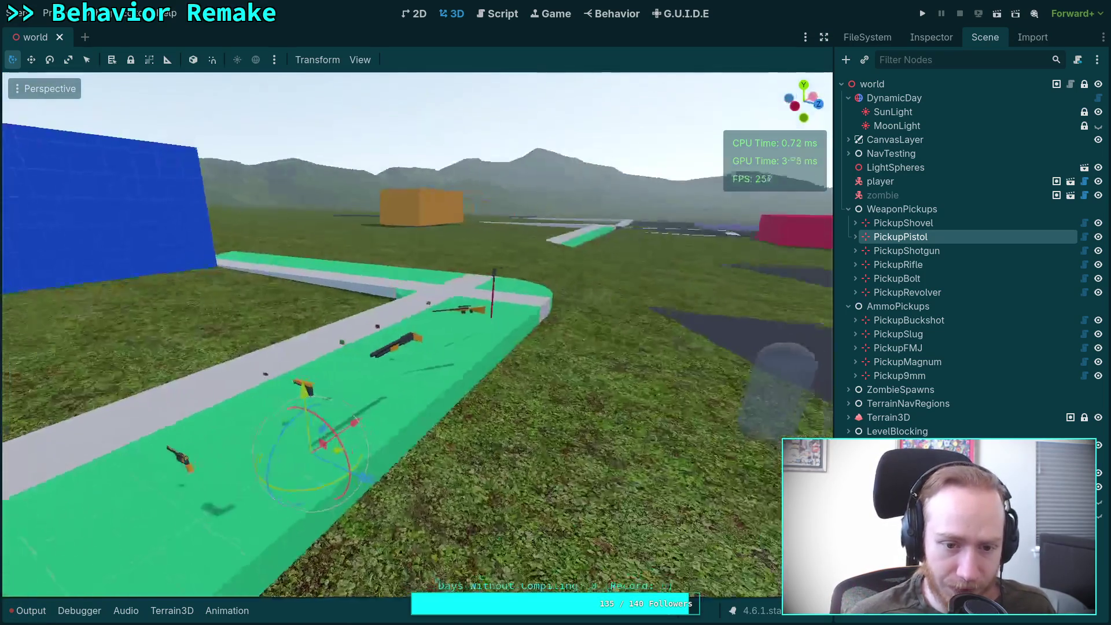
pyautogui.press('s')
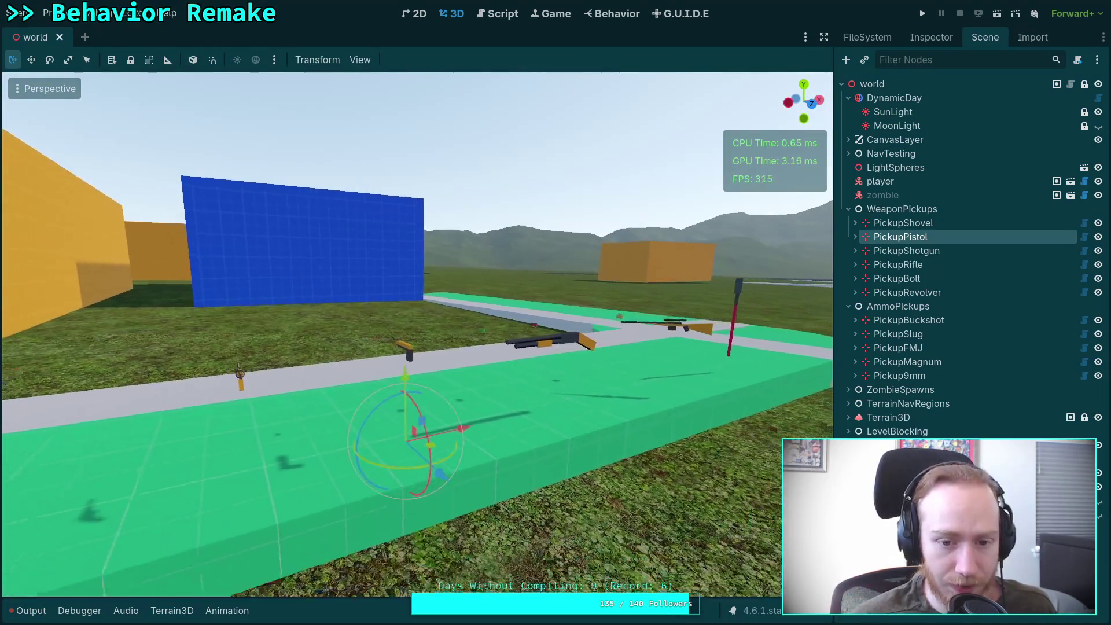
pyautogui.hotkey('shift', 'f')
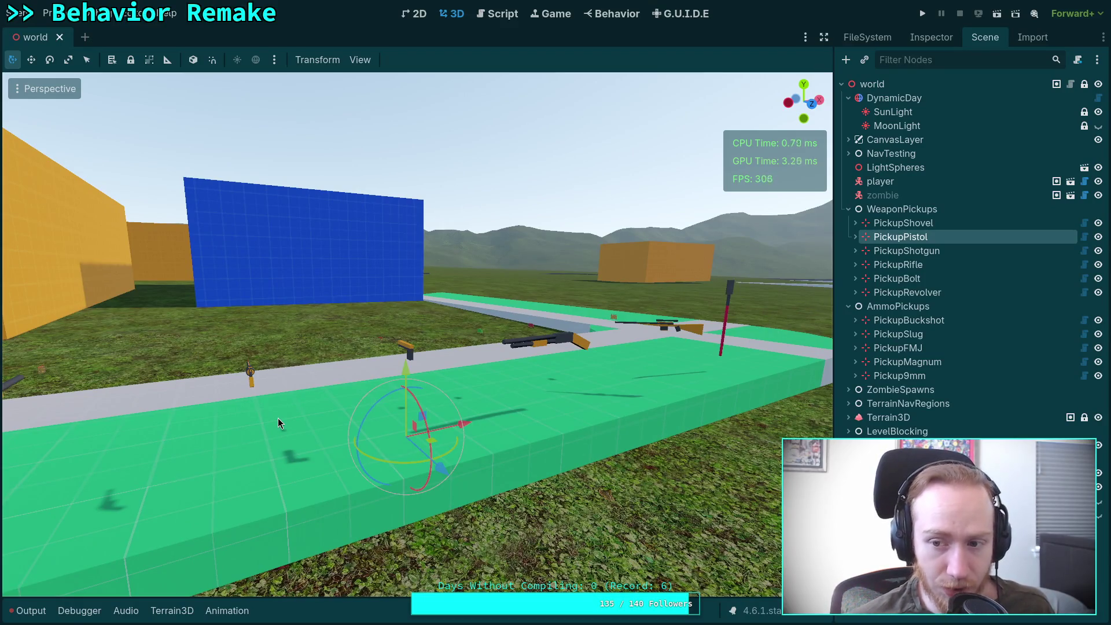
pyautogui.hotkey('shift', 'f')
pyautogui.press('s')
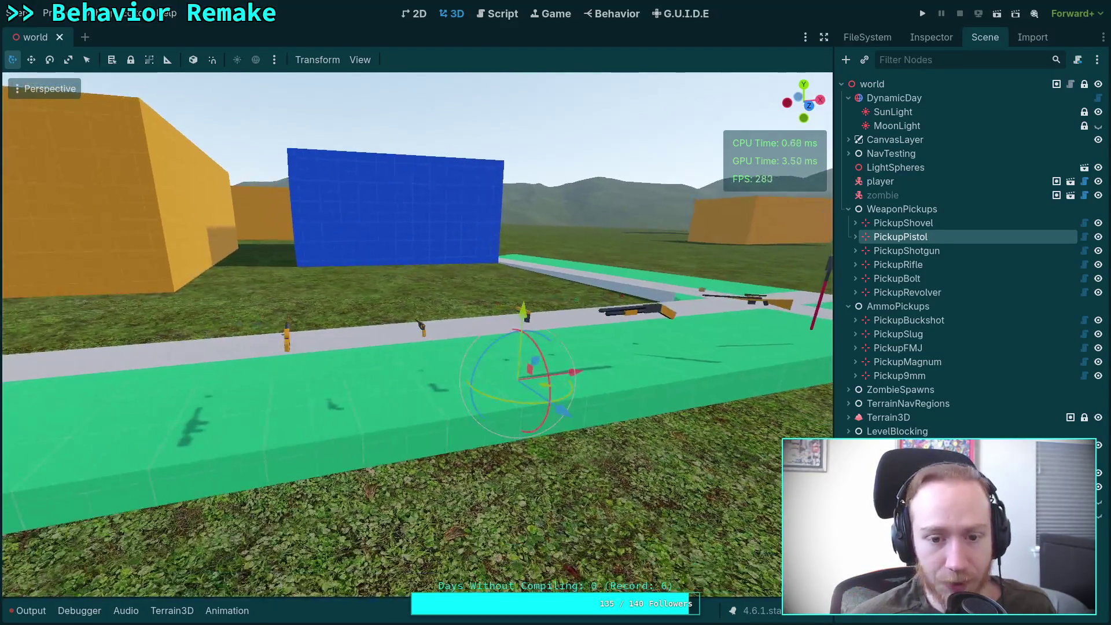
pyautogui.hotkey('shift', 'f')
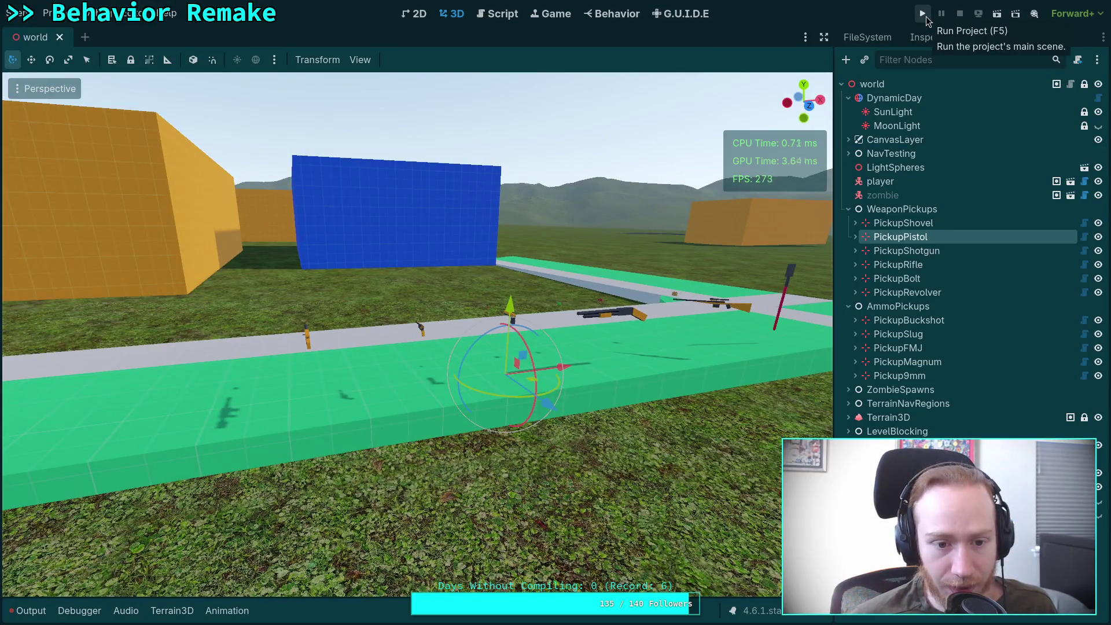
pyautogui.click(926, 16)
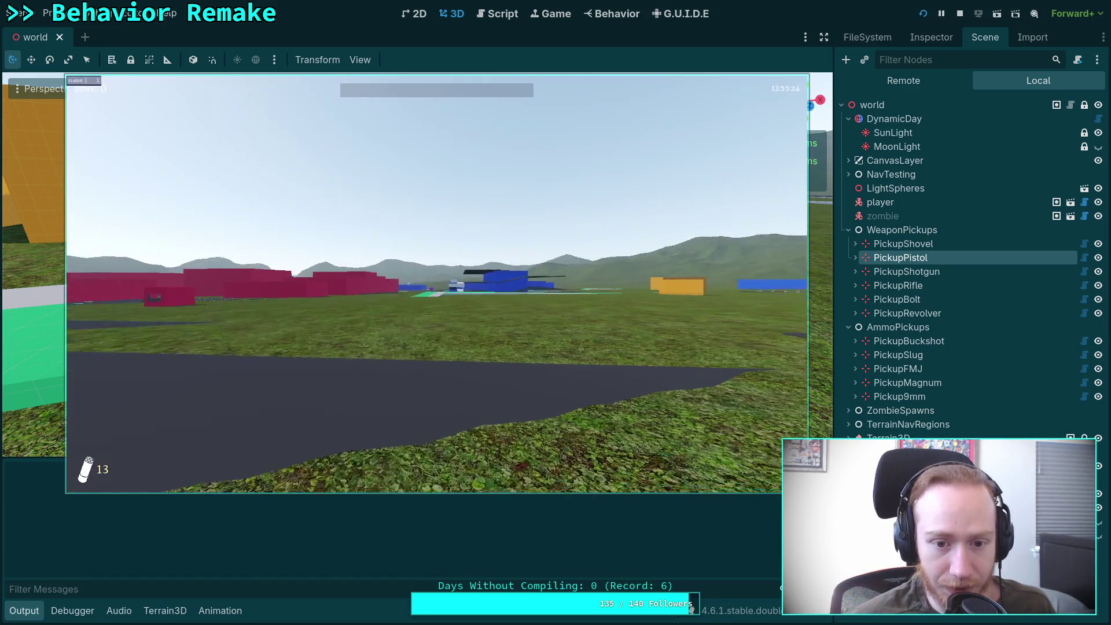
# Walk onto the green platform, pick up the rifle, aim down its scope, then exit the game.
pyautogui.press('w')
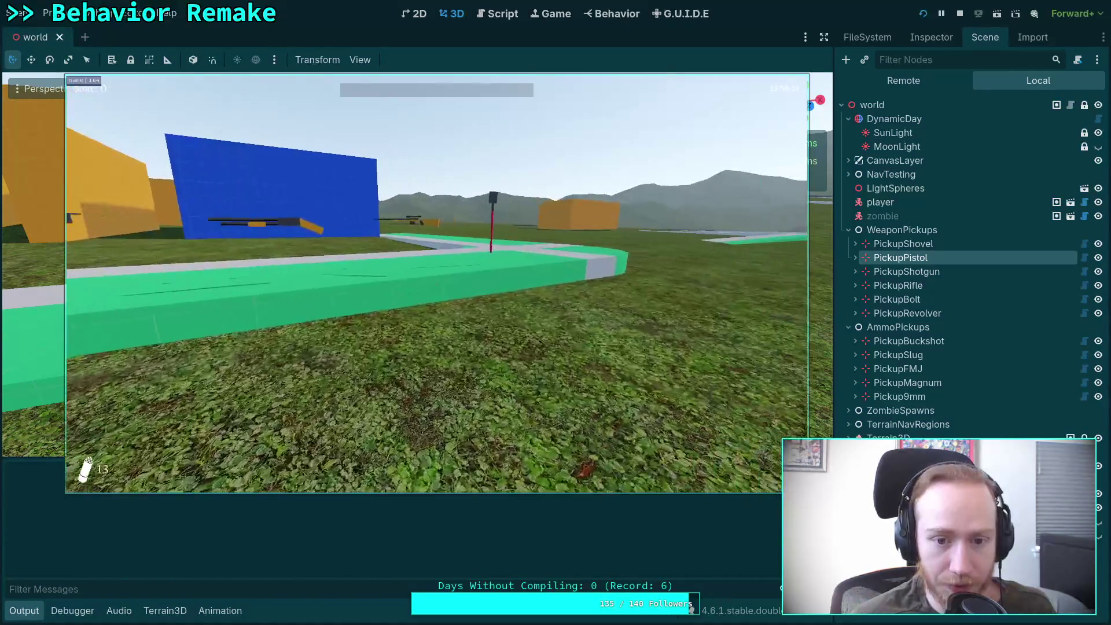
pyautogui.press('w')
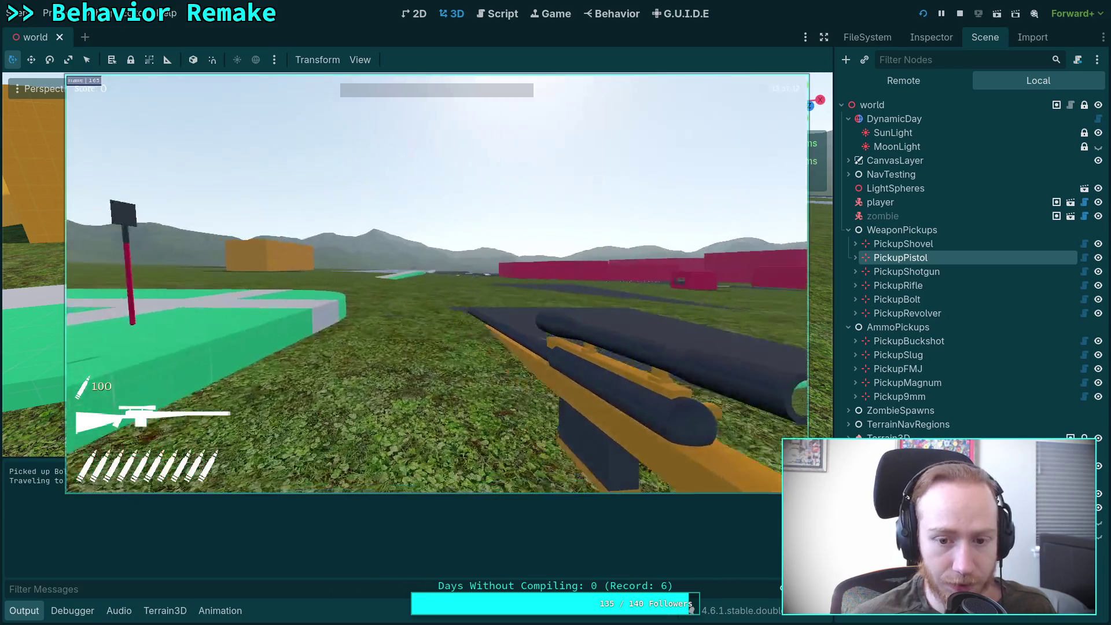
pyautogui.rightClick(437, 284)
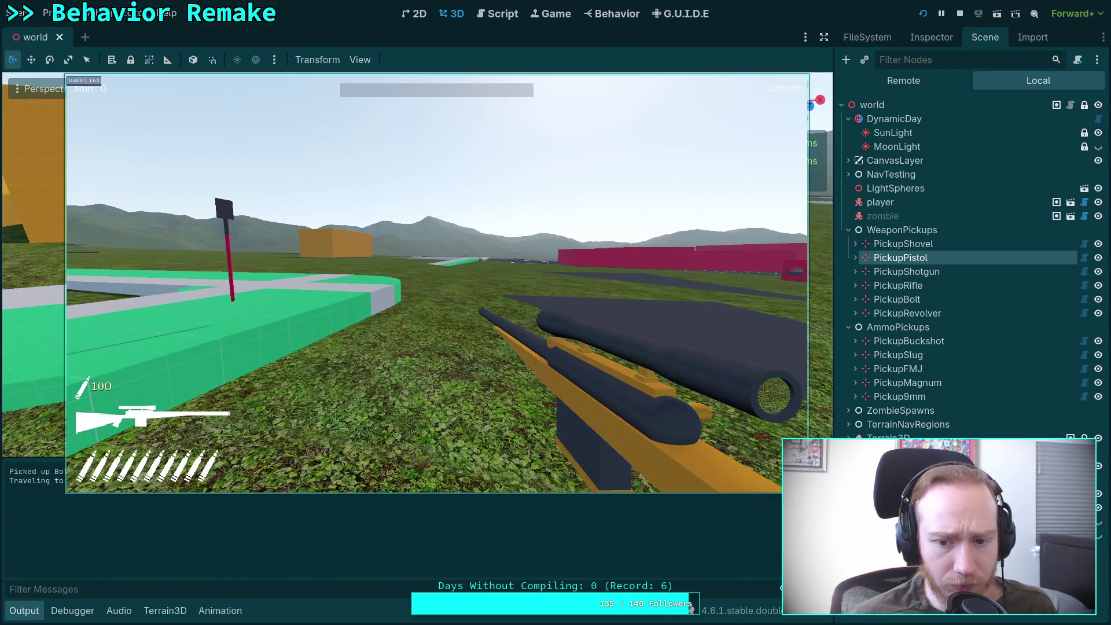
pyautogui.press('w')
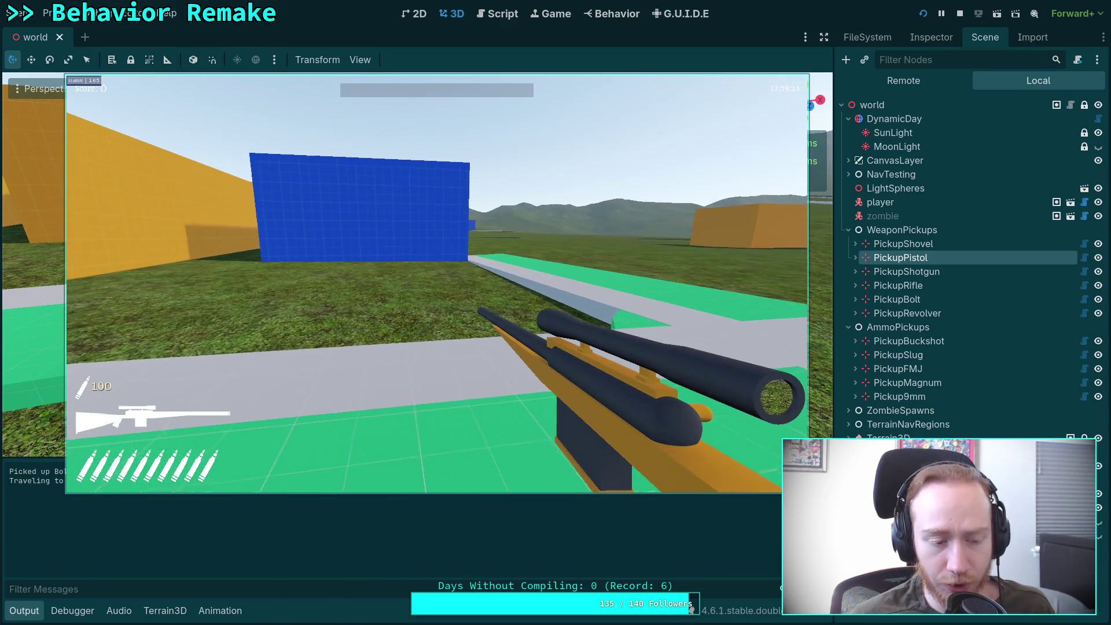
pyautogui.press('s')
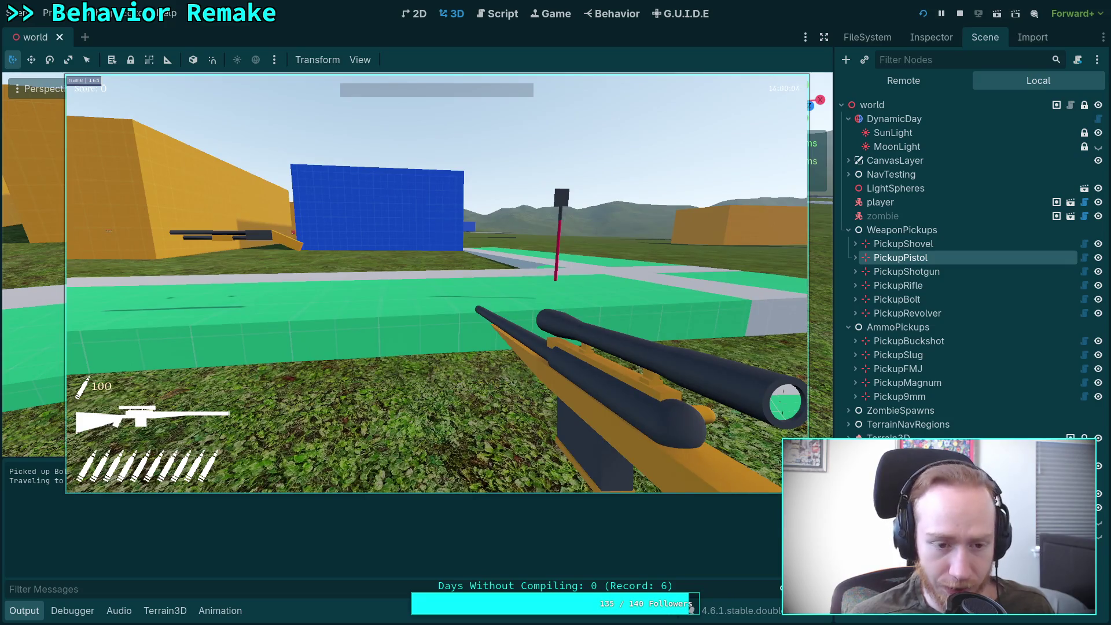
pyautogui.press('Escape')
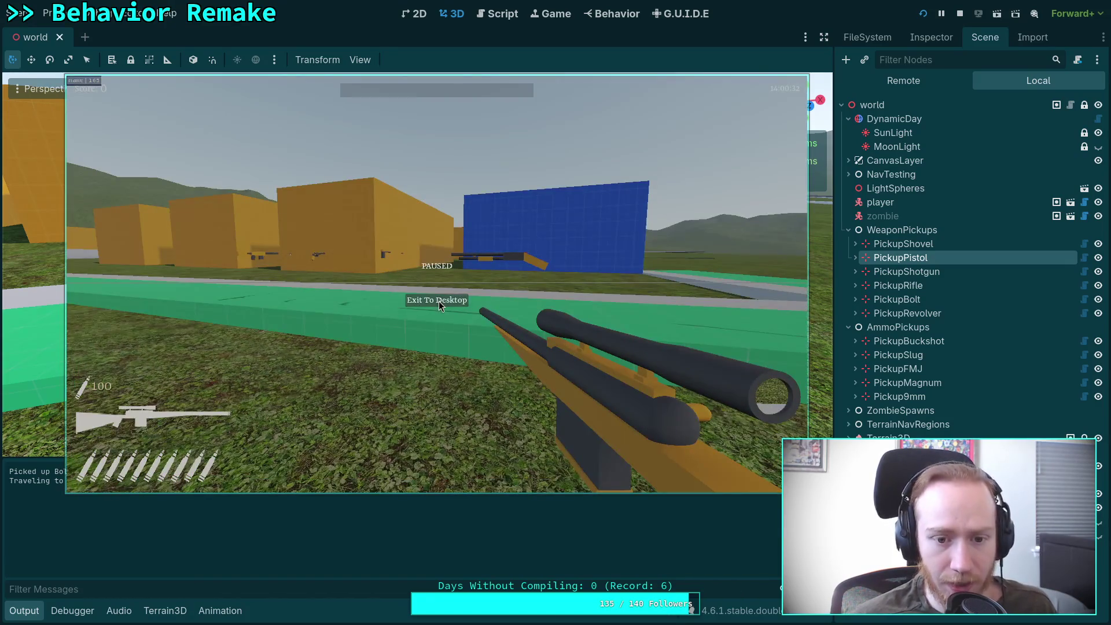
pyautogui.click(439, 305)
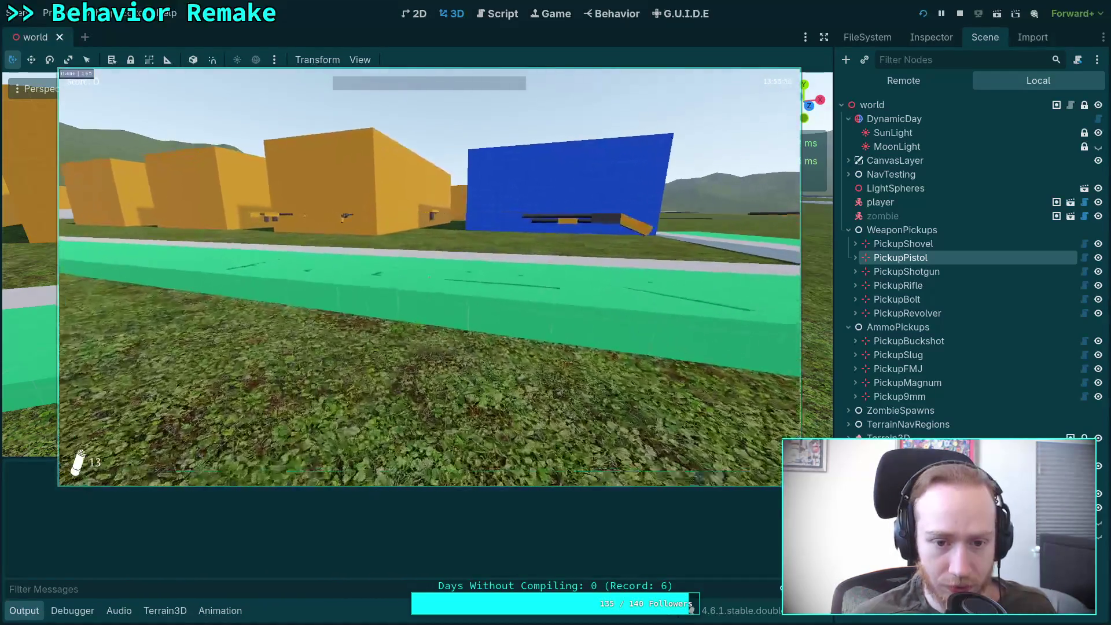
# Walk over the pistol to pick it up, then exit the game to the editor.
pyautogui.press('w')
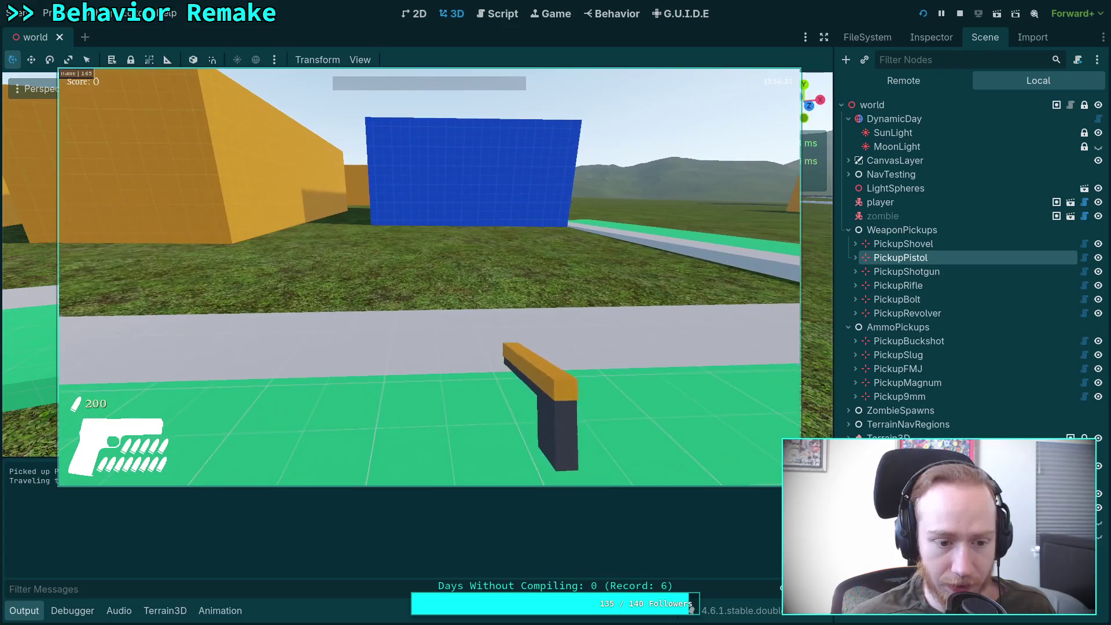
pyautogui.press('Escape')
pyautogui.click(423, 293)
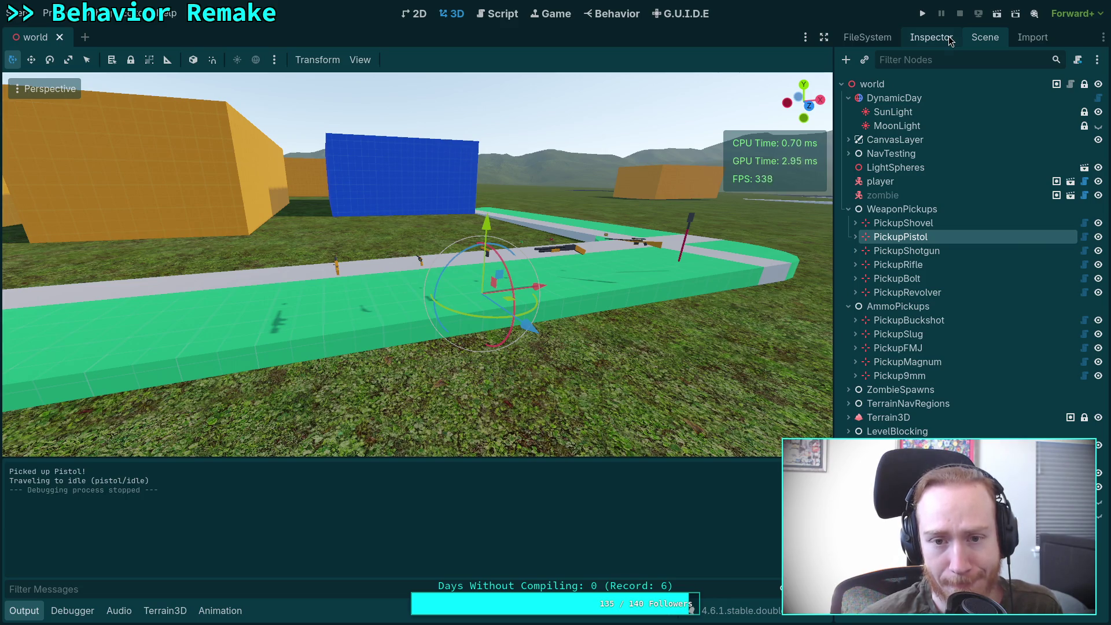
# In the FileSystem dock, collapse weapon, expand script, and open WeaponNode.gd.
pyautogui.click(930, 37)
pyautogui.click(984, 37)
pyautogui.click(867, 37)
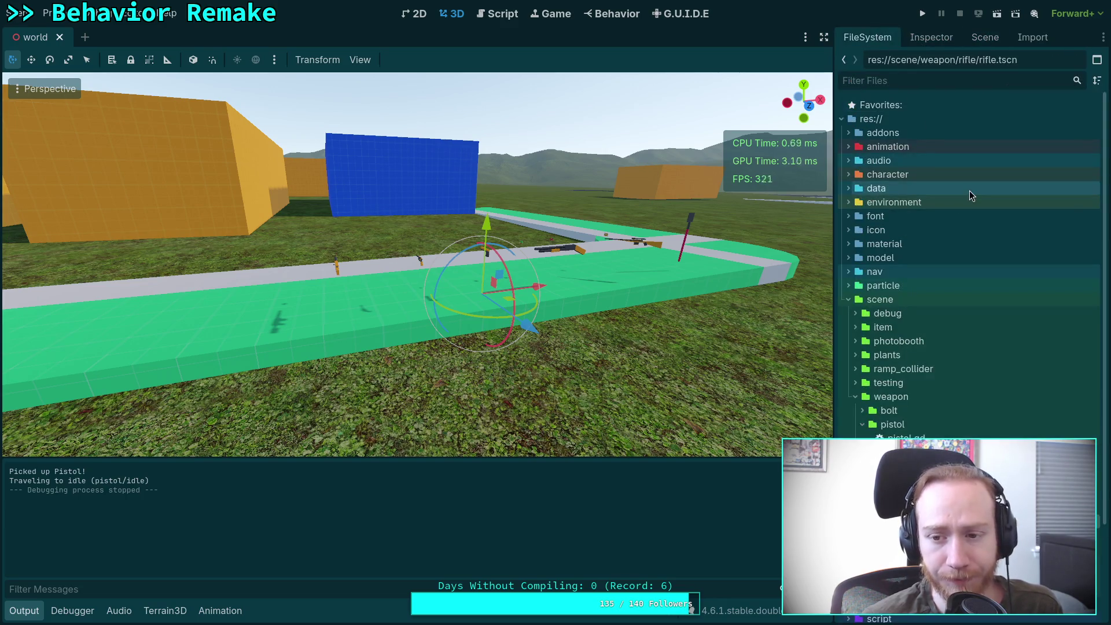
pyautogui.click(968, 40)
pyautogui.click(869, 41)
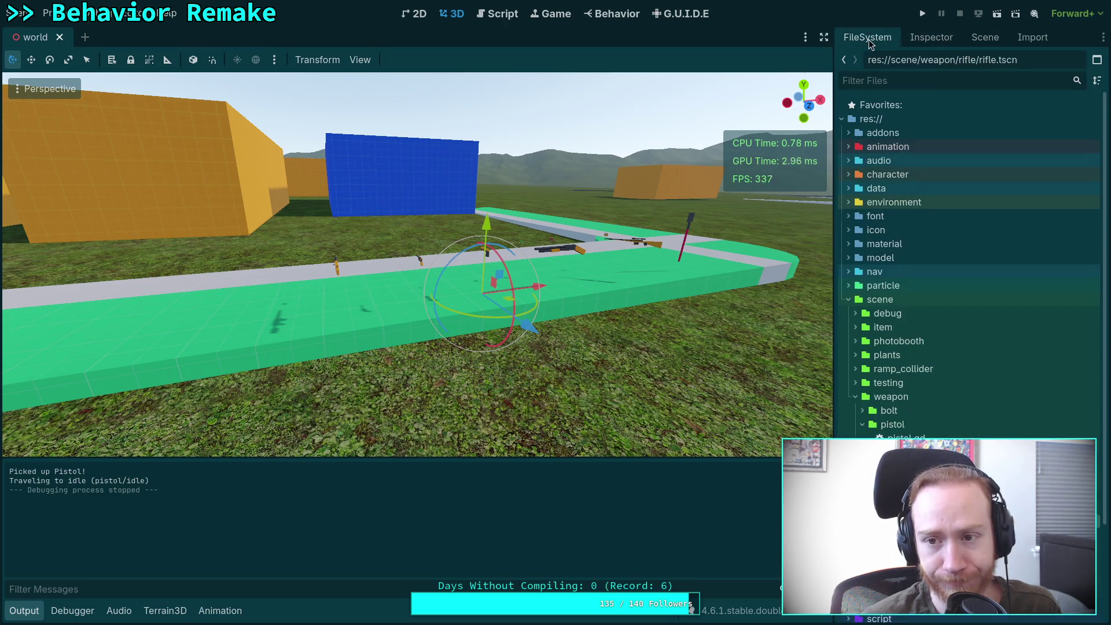
pyautogui.scroll(-5, 932, 250)
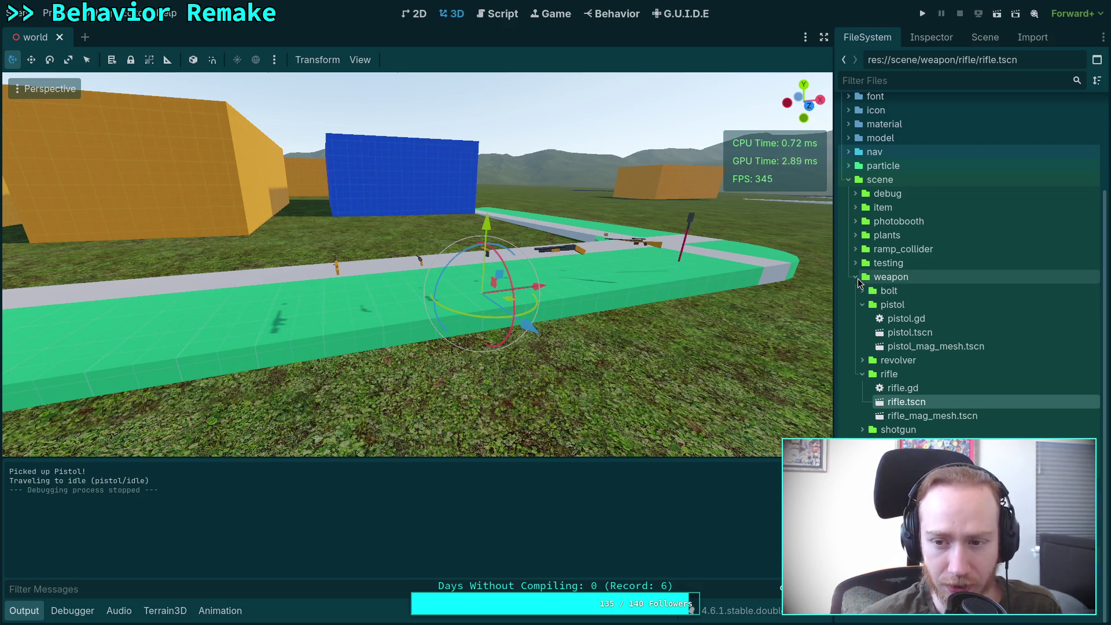
pyautogui.click(857, 277)
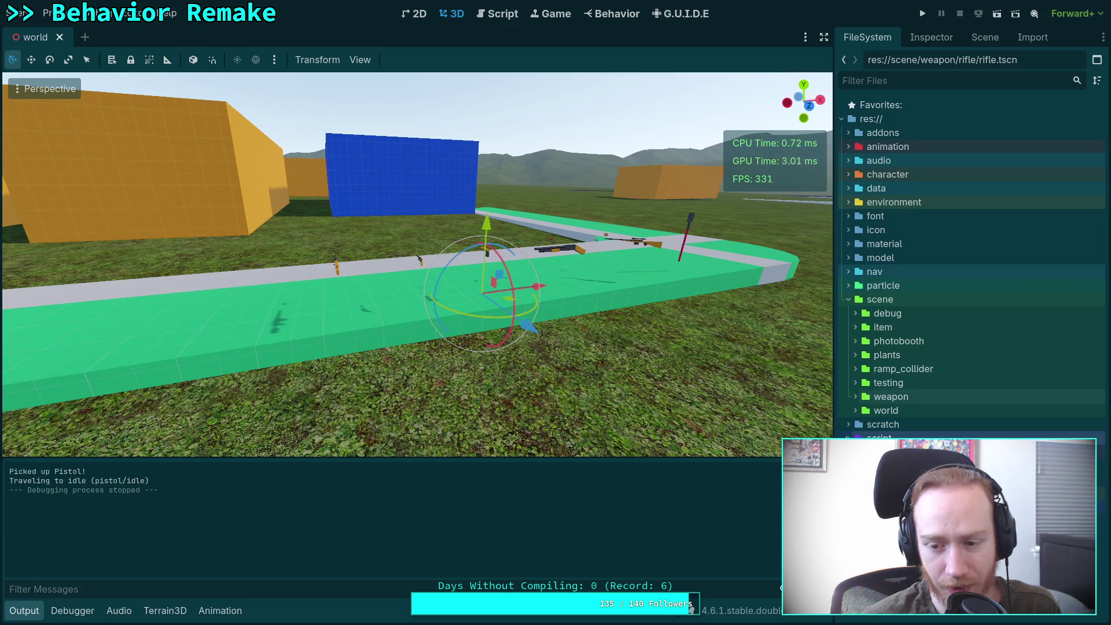
pyautogui.click(850, 438)
pyautogui.scroll(-3, 856, 436)
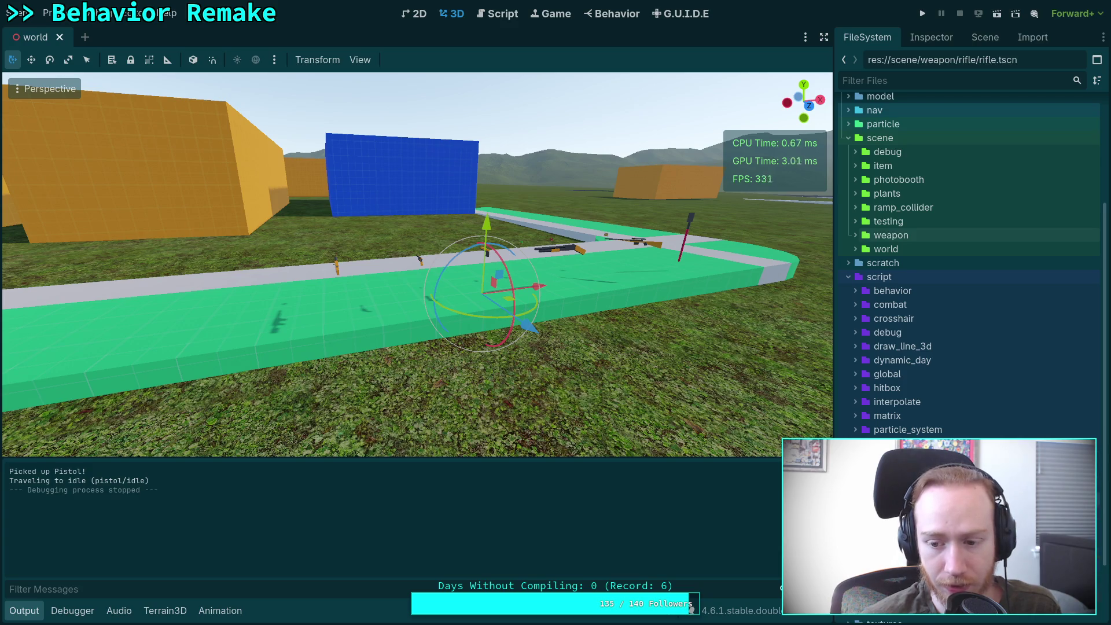
pyautogui.scroll(-3, 857, 437)
pyautogui.doubleClick(908, 457)
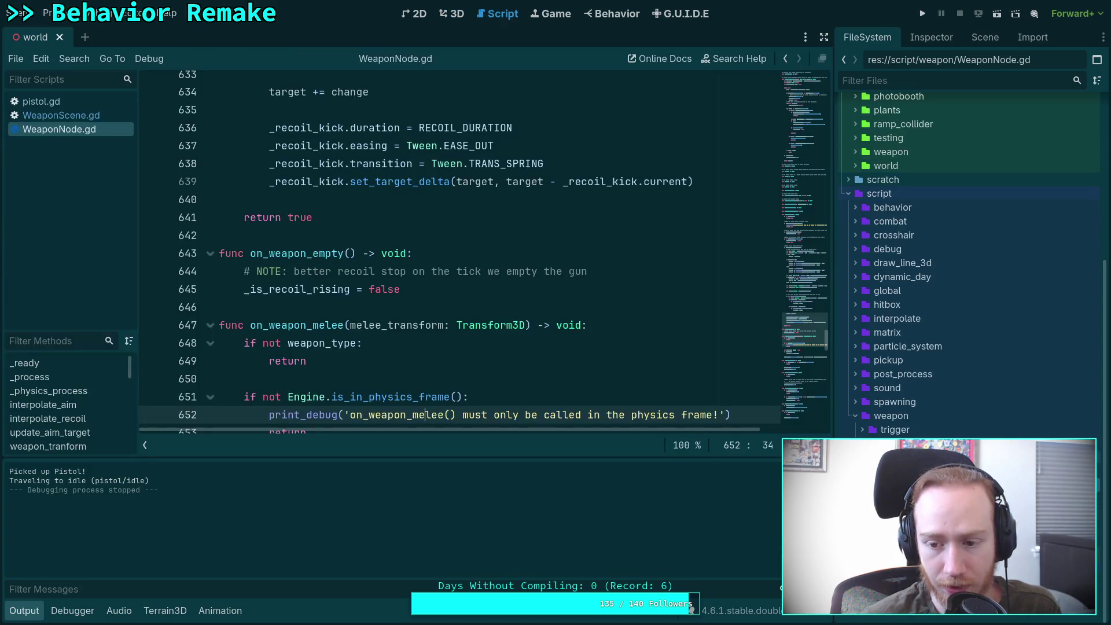
# Hide the Output panel and jump to WeaponNode.gd's variable declarations near line 64.
pyautogui.scroll(10, 463, 357)
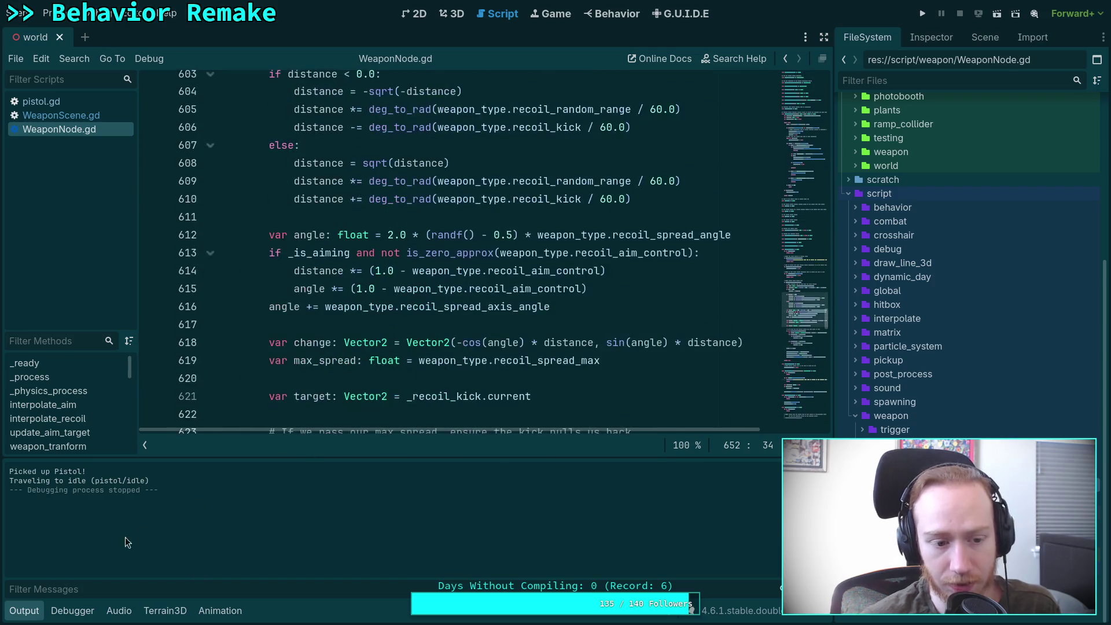
pyautogui.click(19, 618)
pyautogui.moveTo(823, 363)
pyautogui.mouseDown()
pyautogui.moveTo(801, 357)
pyautogui.moveTo(815, 113)
pyautogui.moveTo(804, 175)
pyautogui.moveTo(805, 134)
pyautogui.mouseUp()
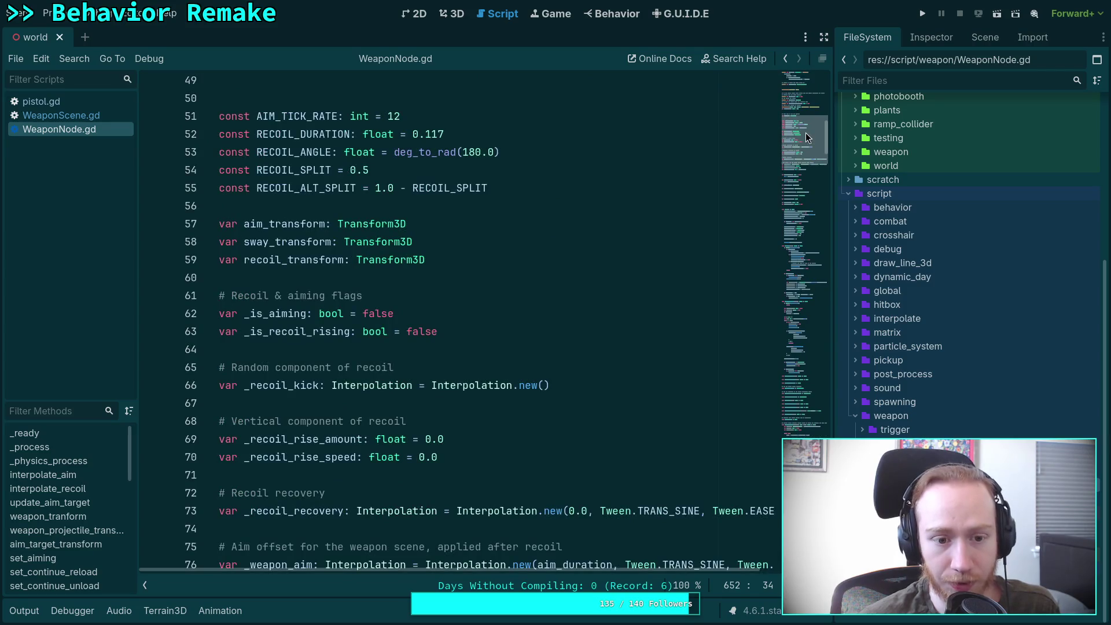
pyautogui.scroll(4, 499, 221)
pyautogui.scroll(-12, 499, 220)
pyautogui.scroll(-17, 499, 220)
# Scroll through the recoil and fire-queue code, then expand the character and player folders.
pyautogui.scroll(-20, 492, 219)
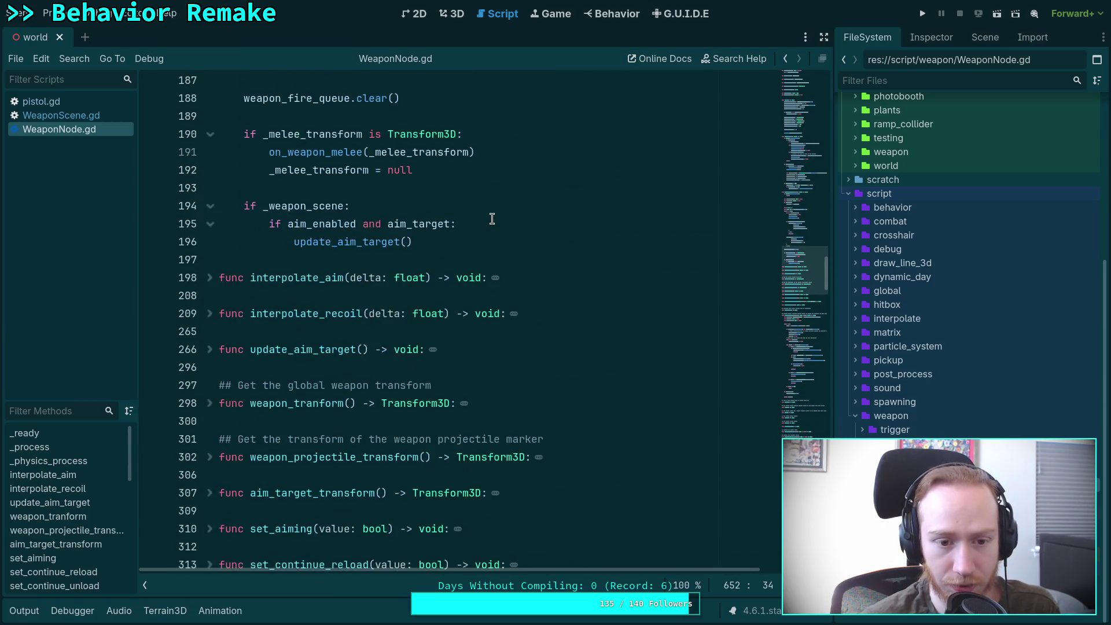
pyautogui.scroll(-2, 492, 218)
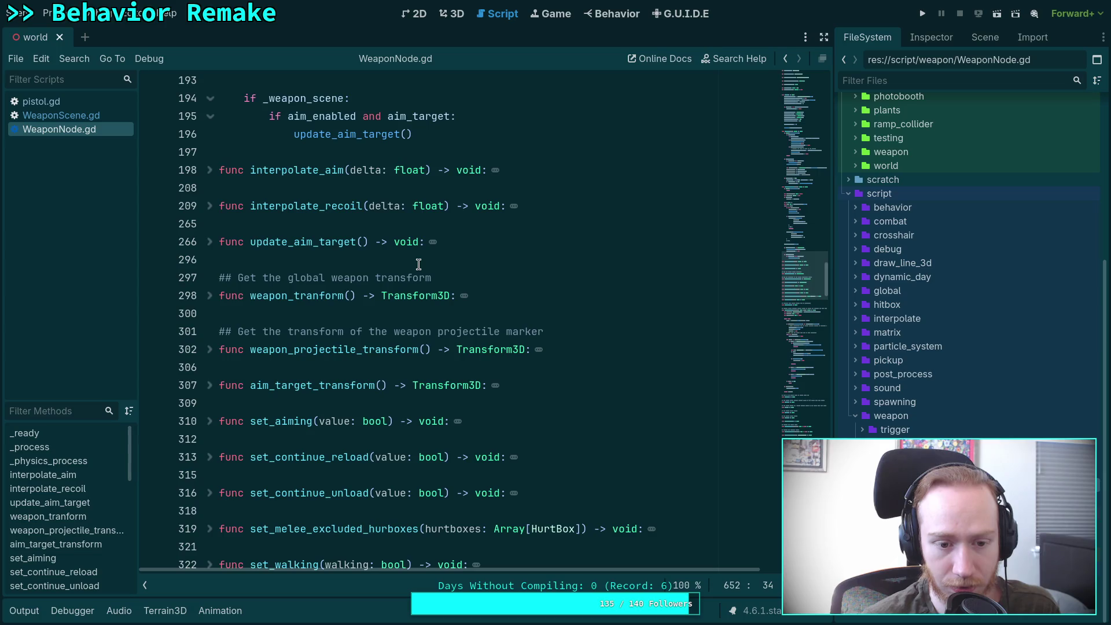
pyautogui.scroll(15, 418, 264)
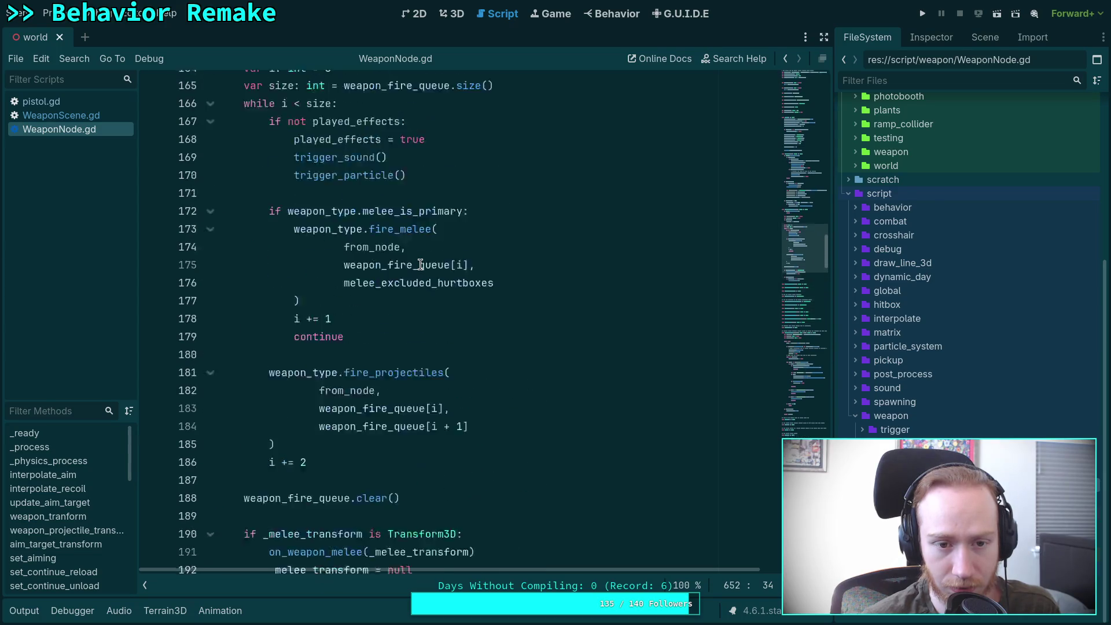
pyautogui.scroll(9, 420, 265)
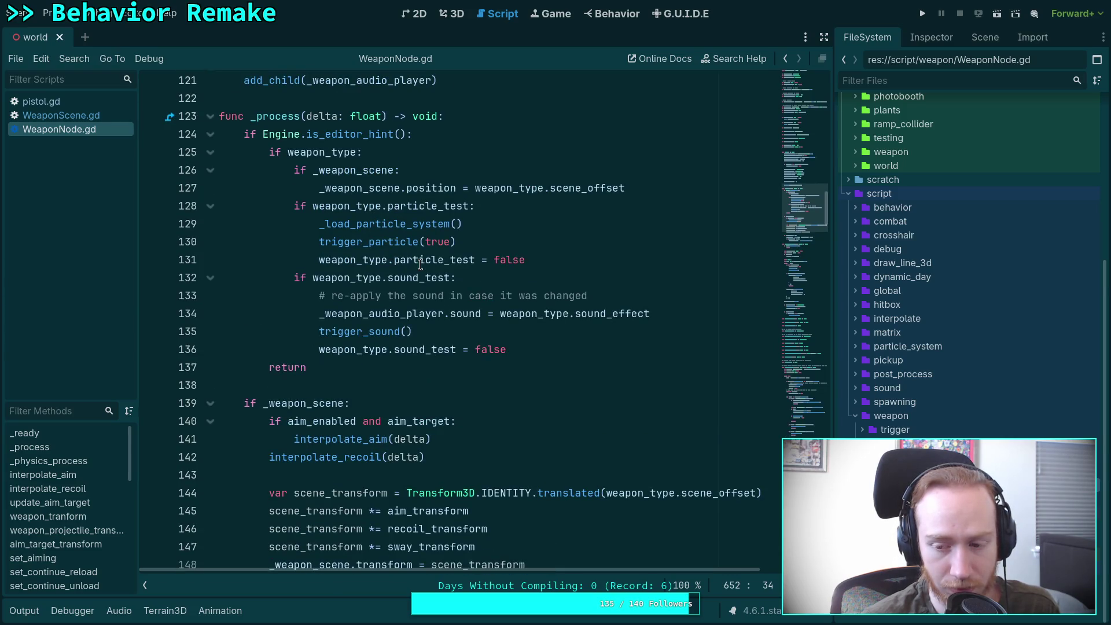
pyautogui.scroll(5, 935, 311)
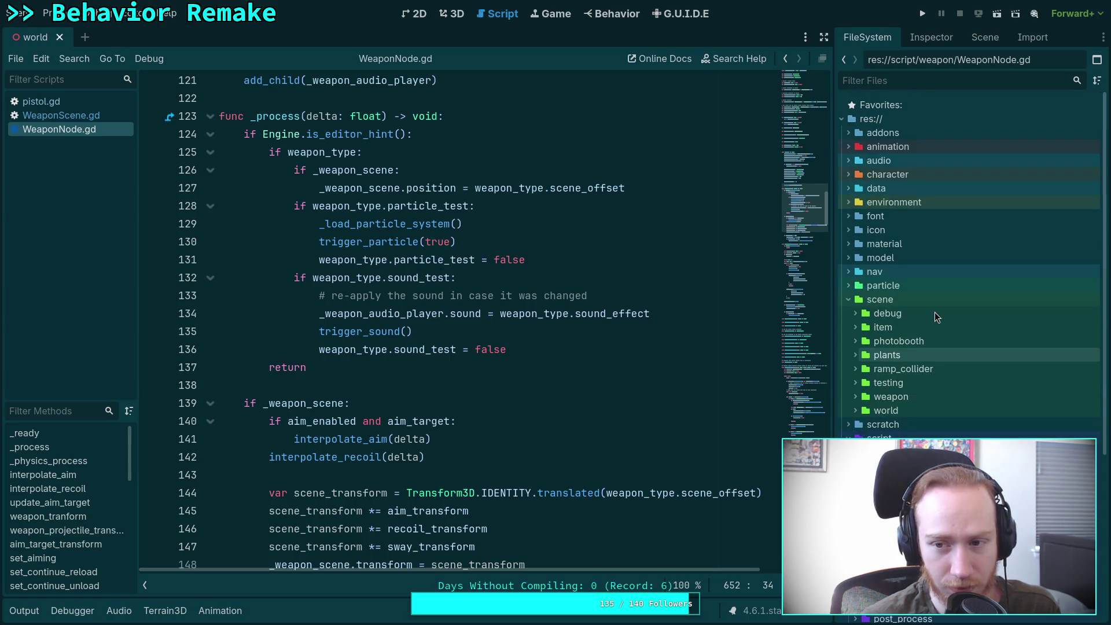
pyautogui.click(848, 174)
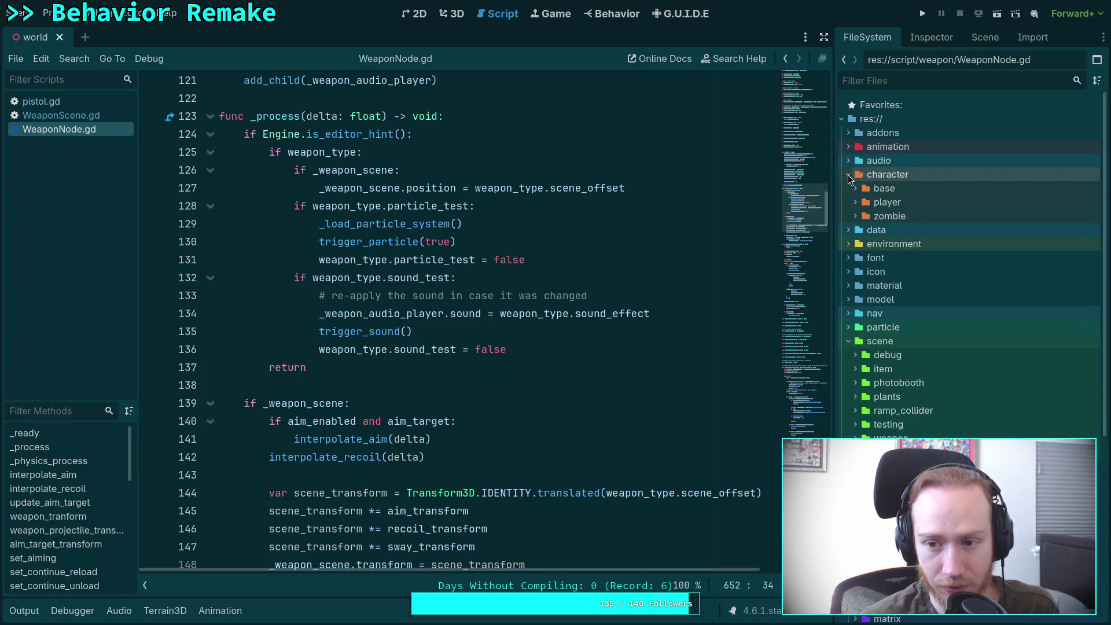
pyautogui.click(855, 202)
# Open player.gd and close the player scene tab, leaving only world open.
pyautogui.doubleClick(887, 226)
pyautogui.doubleClick(893, 216)
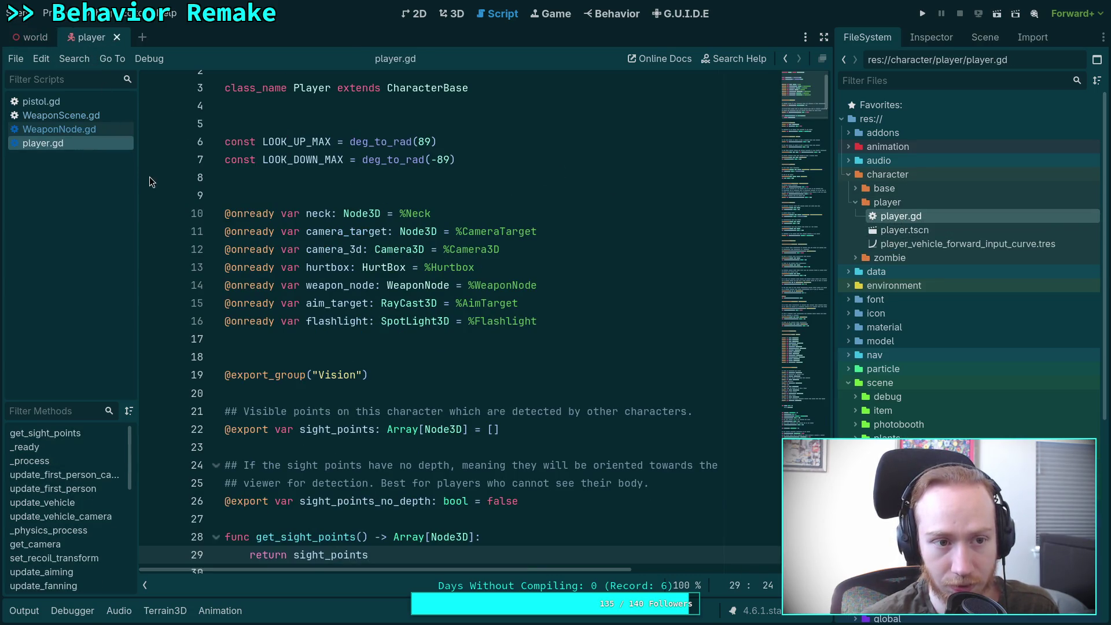
pyautogui.click(117, 37)
# Select 'reload' on line 168 of player.gd and search the script for it.
pyautogui.scroll(-15, 573, 296)
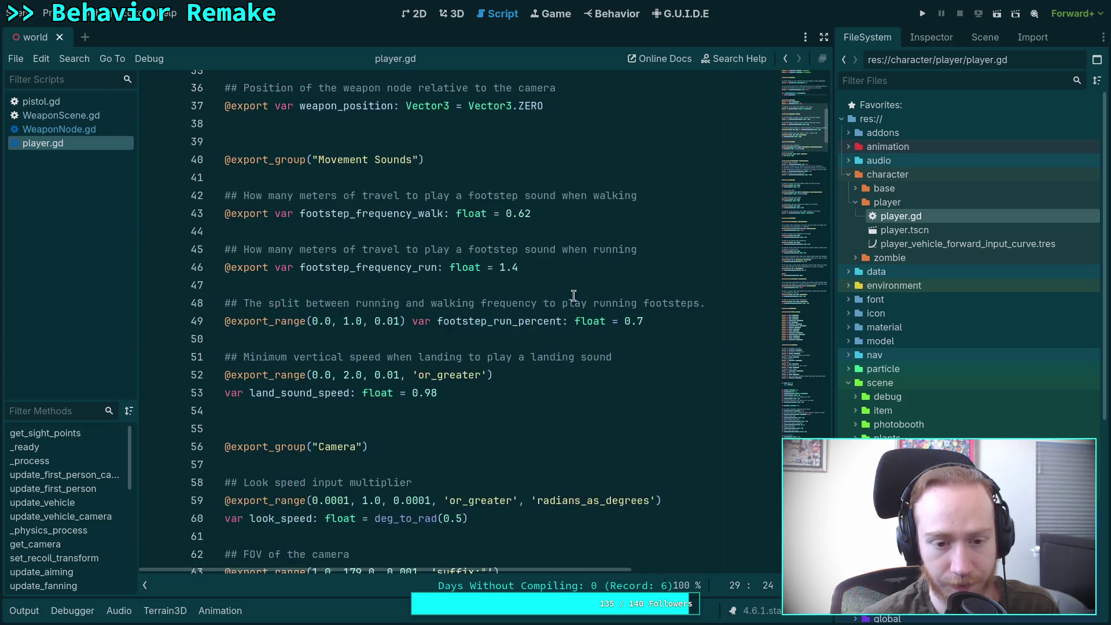
pyautogui.scroll(-20, 573, 295)
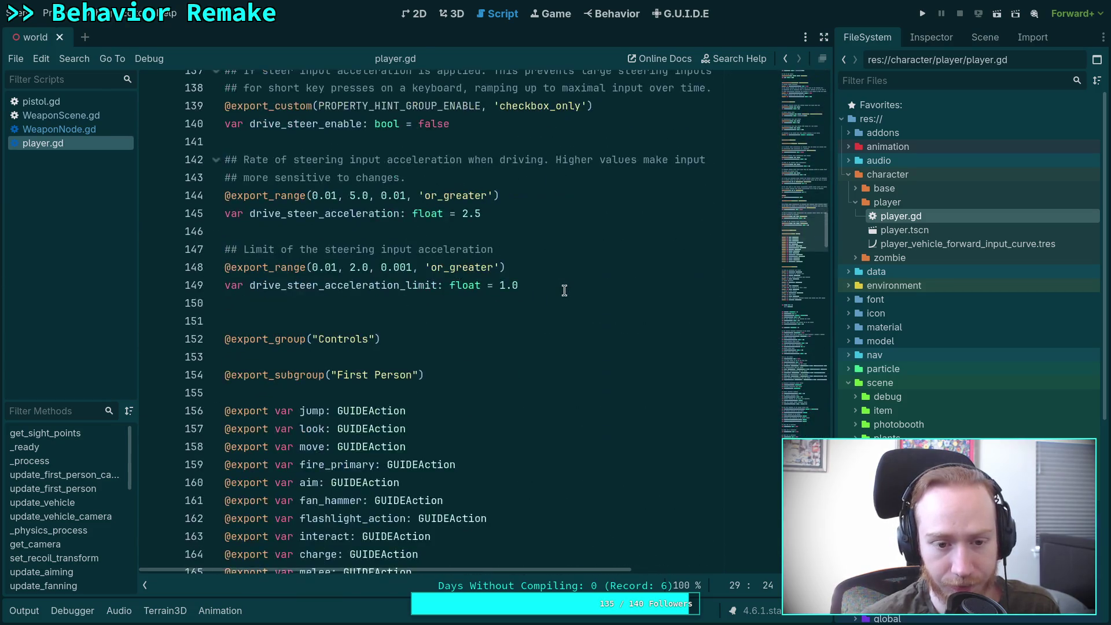
pyautogui.scroll(1, 544, 286)
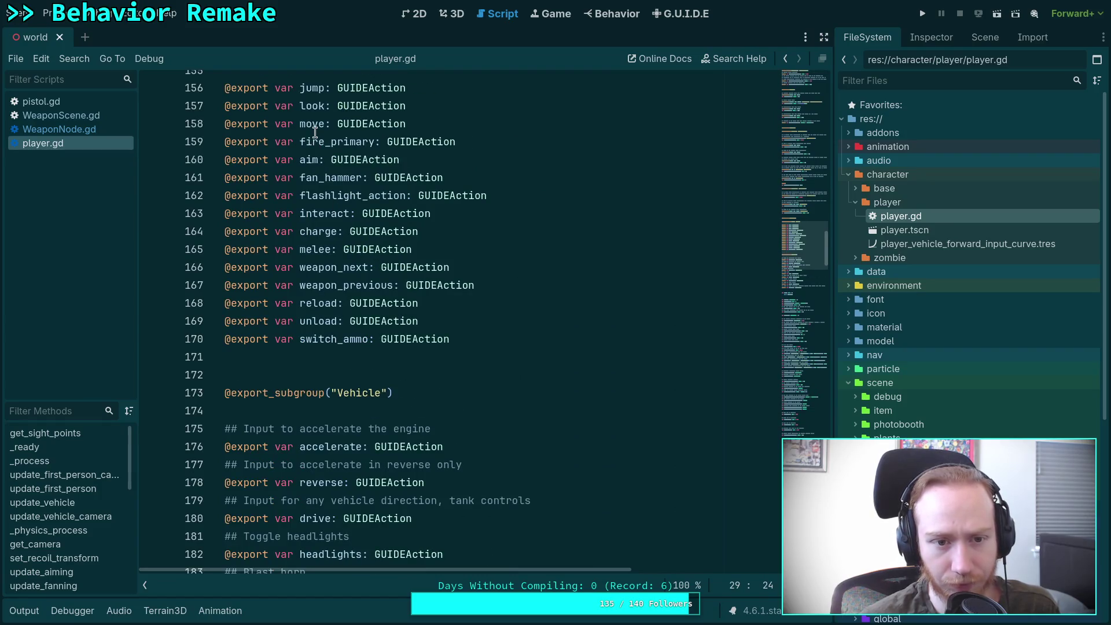
pyautogui.click(314, 303)
pyautogui.doubleClick(318, 303)
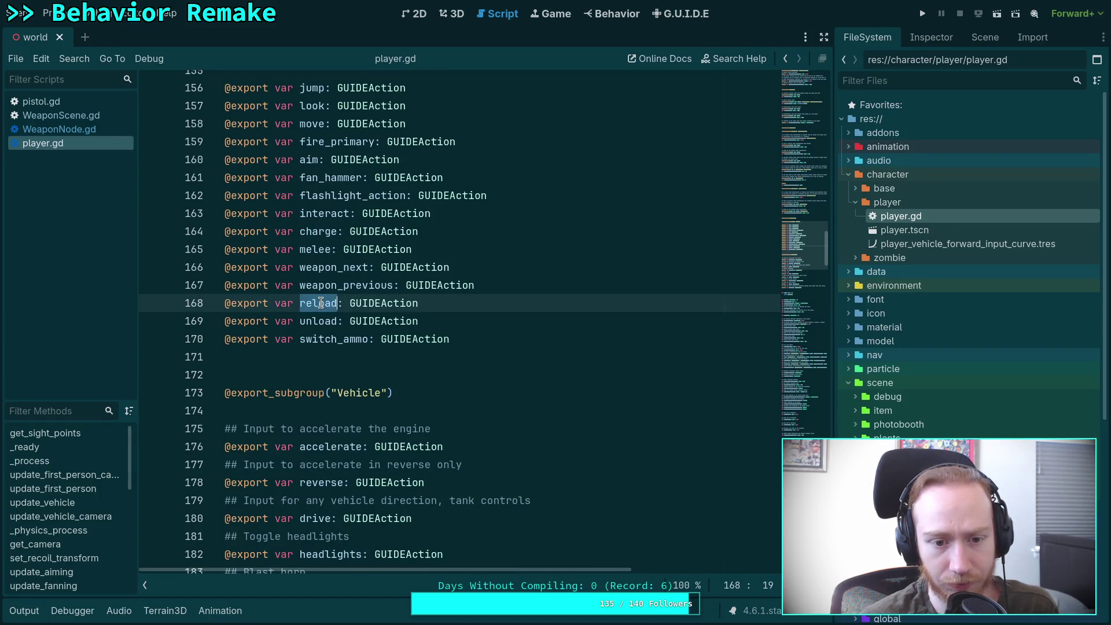
pyautogui.rightClick(321, 303)
pyautogui.click(318, 298)
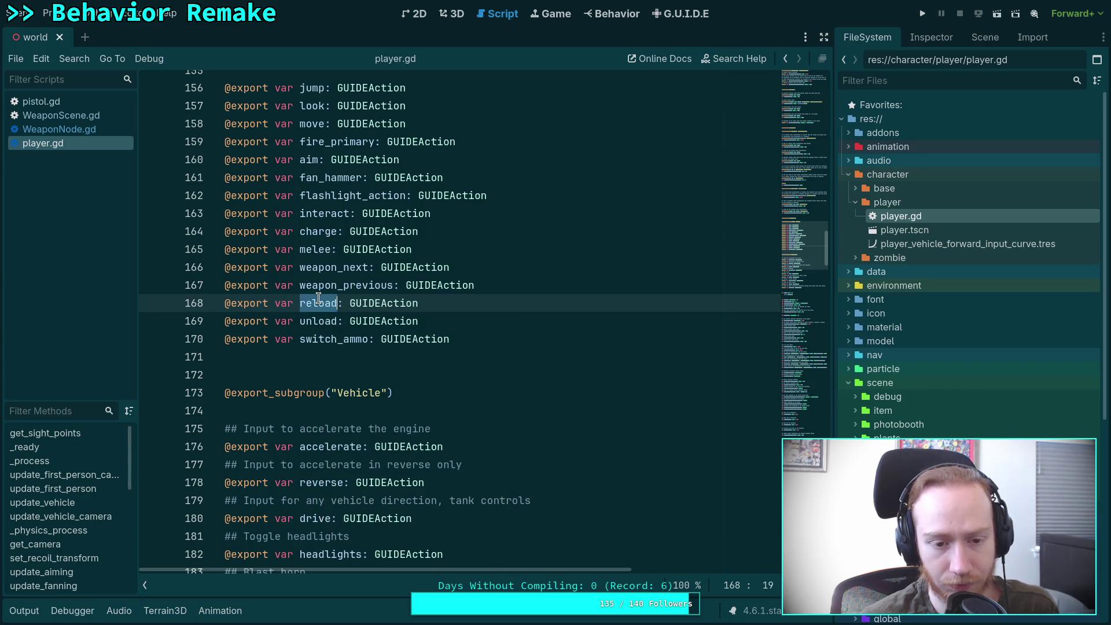
pyautogui.hotkey('ctrl', 'f')
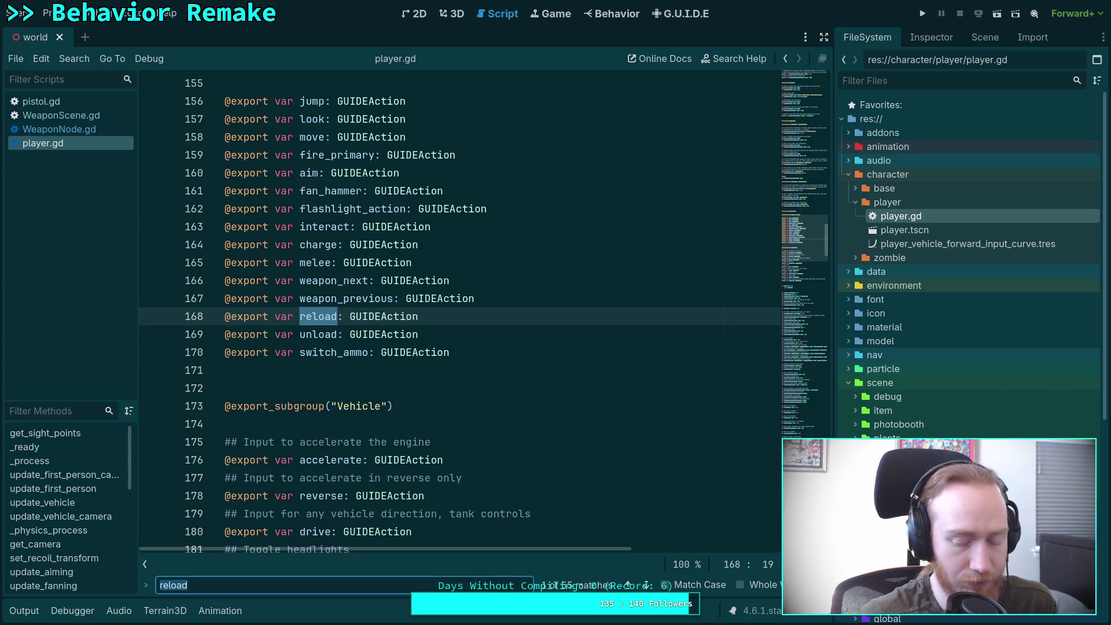
pyautogui.click(647, 585)
pyautogui.click(648, 586)
pyautogui.click(648, 586)
pyautogui.click(648, 586)
pyautogui.click(648, 586)
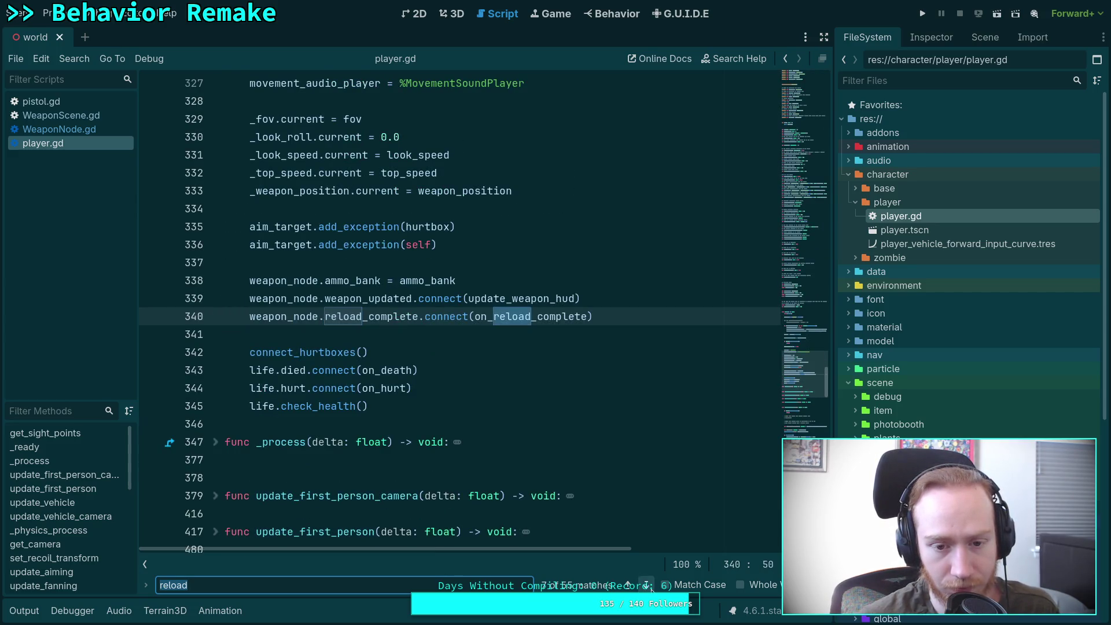
pyautogui.click(646, 586)
pyautogui.click(646, 586)
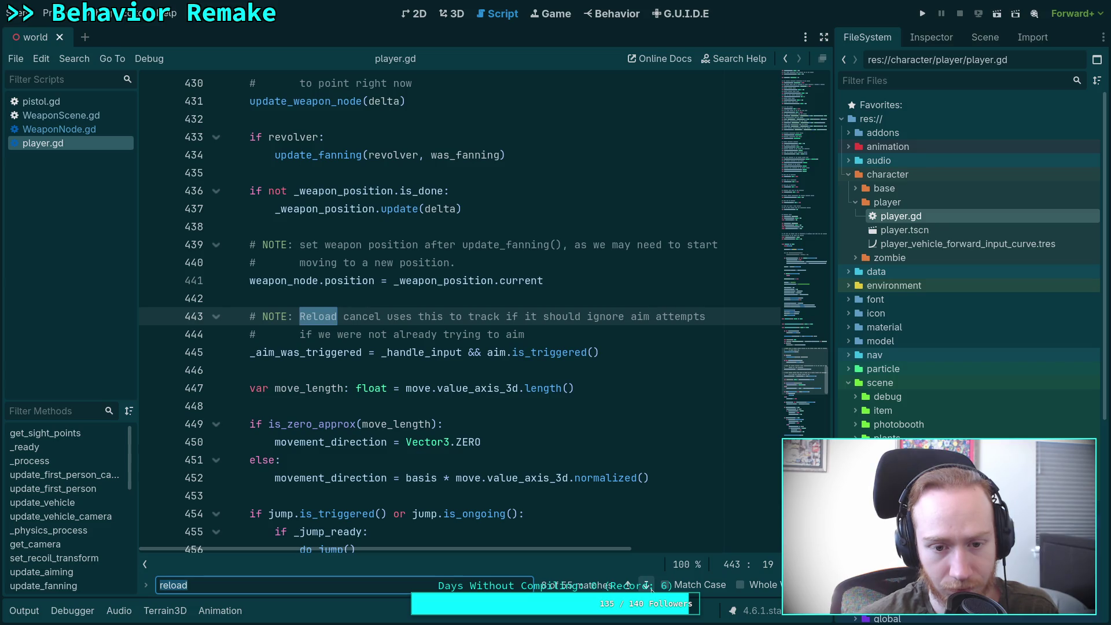
pyautogui.moveTo(596, 473)
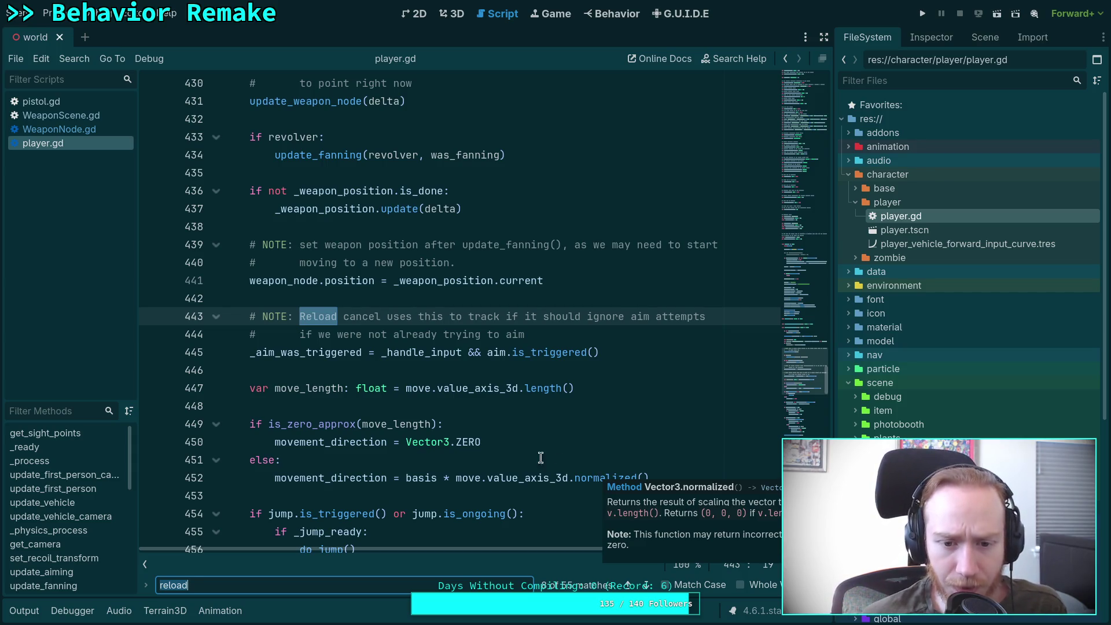
pyautogui.click(646, 584)
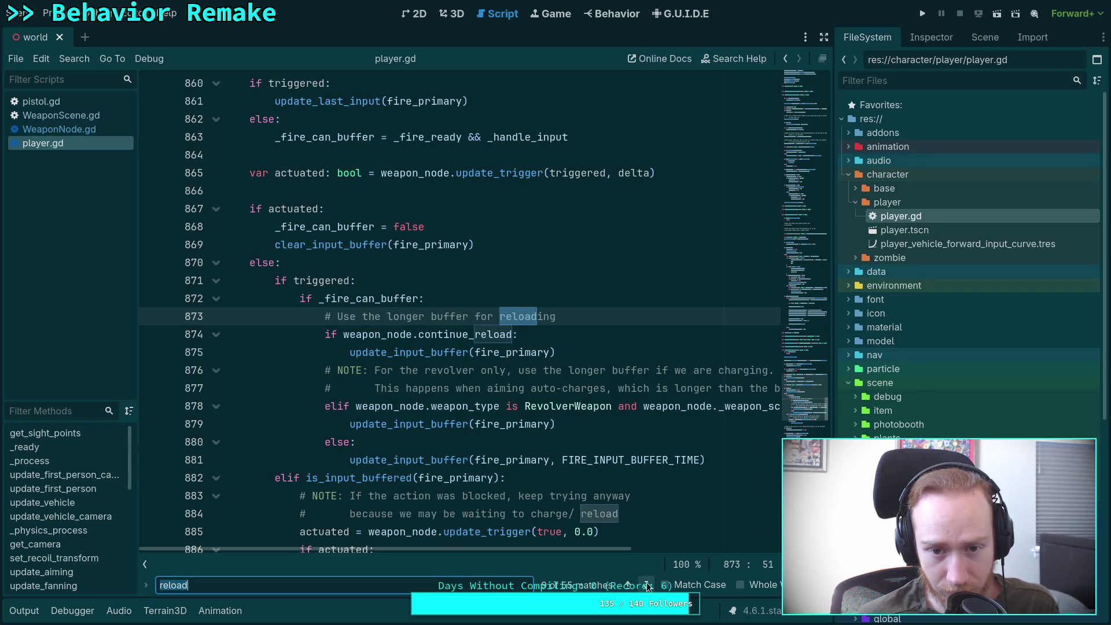
pyautogui.click(647, 586)
pyautogui.click(646, 585)
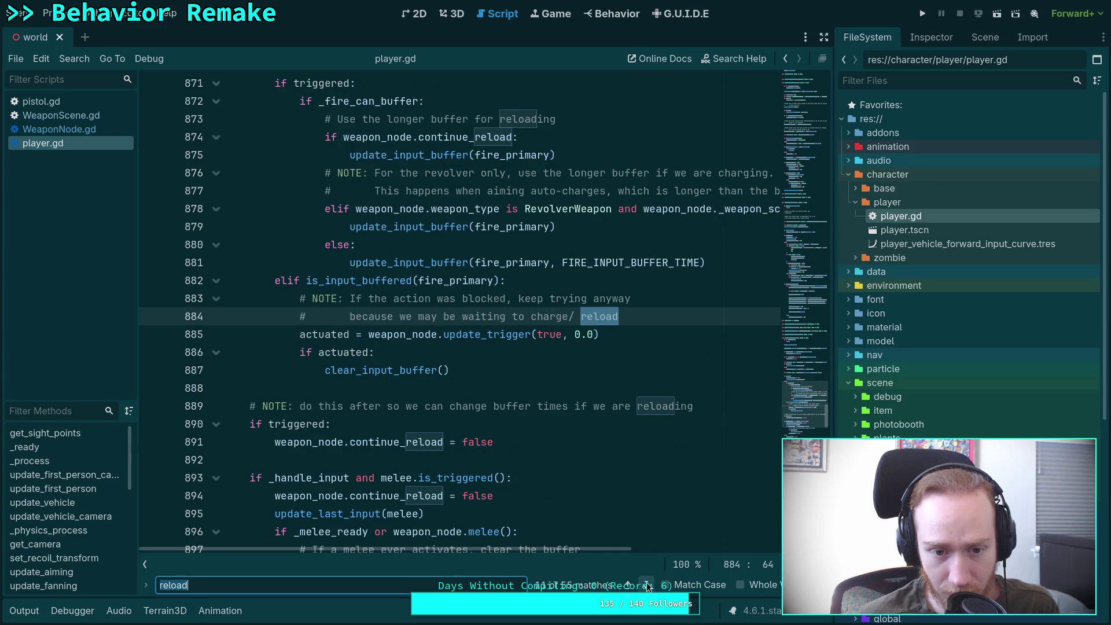
pyautogui.scroll(1, 479, 460)
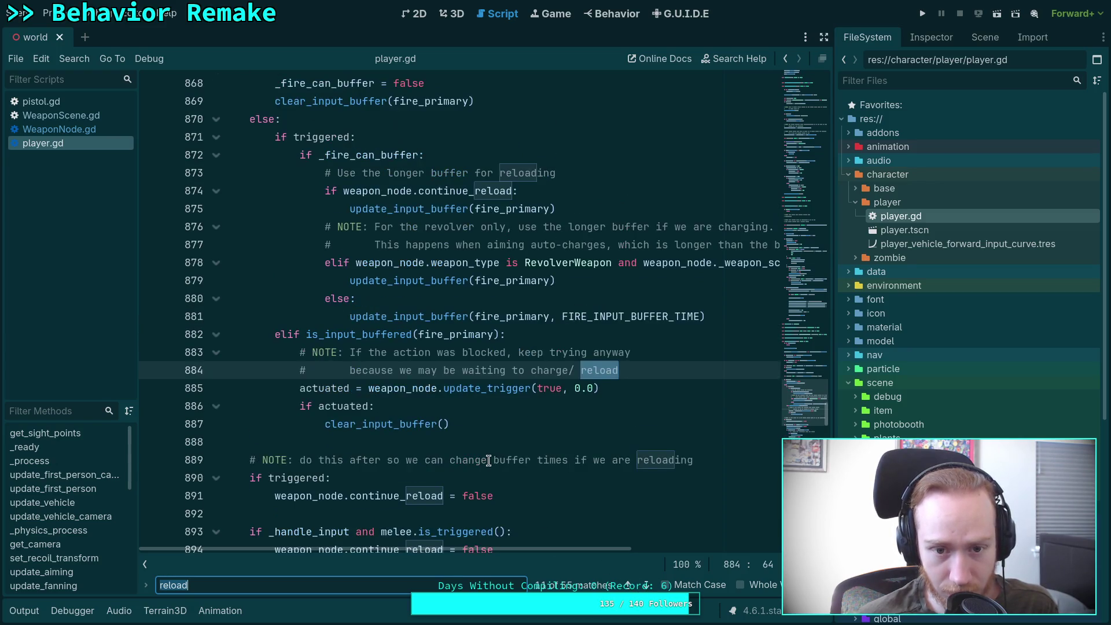
pyautogui.scroll(1, 625, 410)
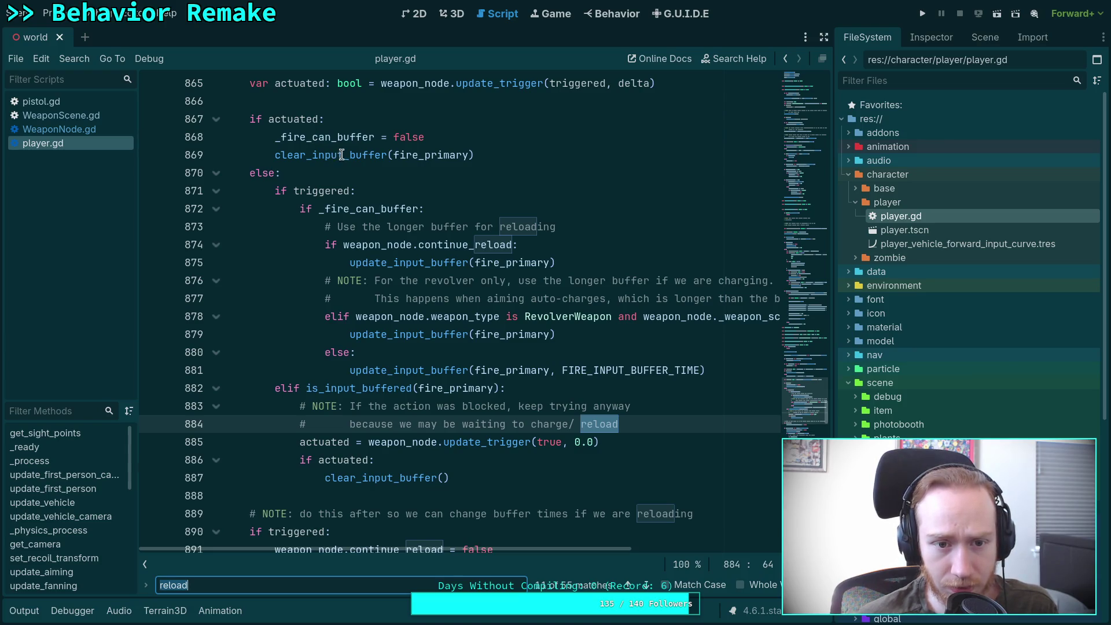
pyautogui.scroll(2, 310, 252)
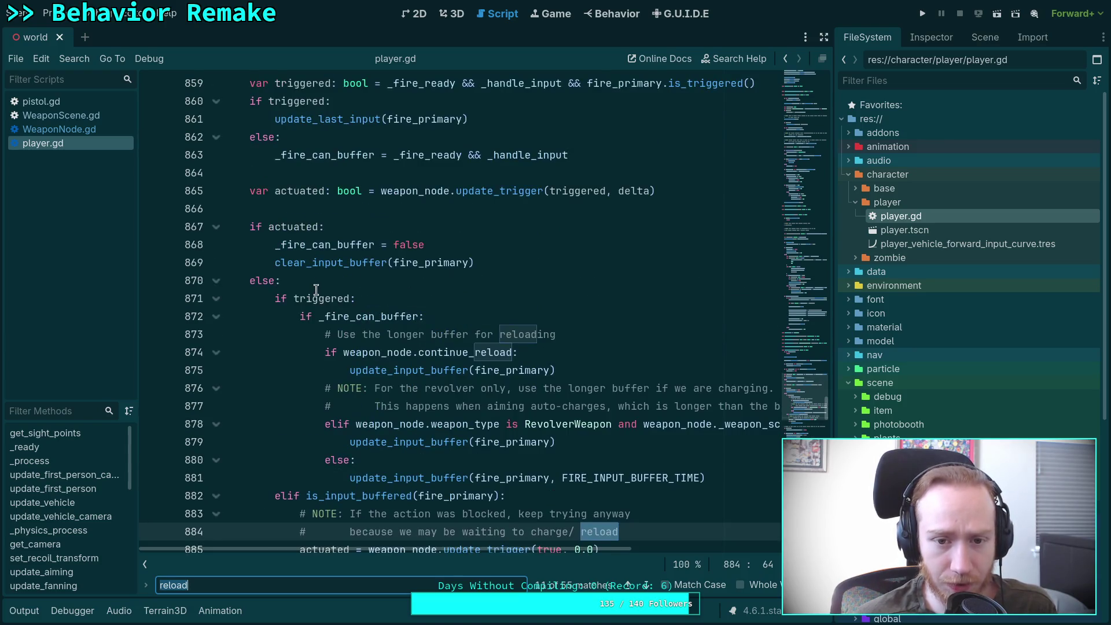
pyautogui.scroll(2, 360, 282)
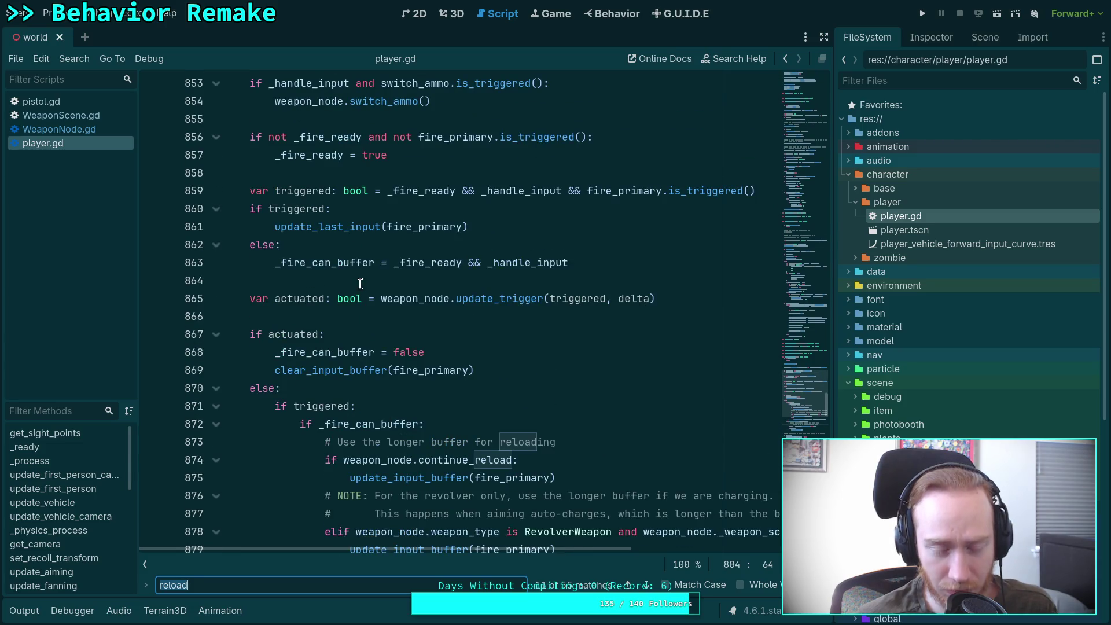
pyautogui.scroll(-1, 457, 371)
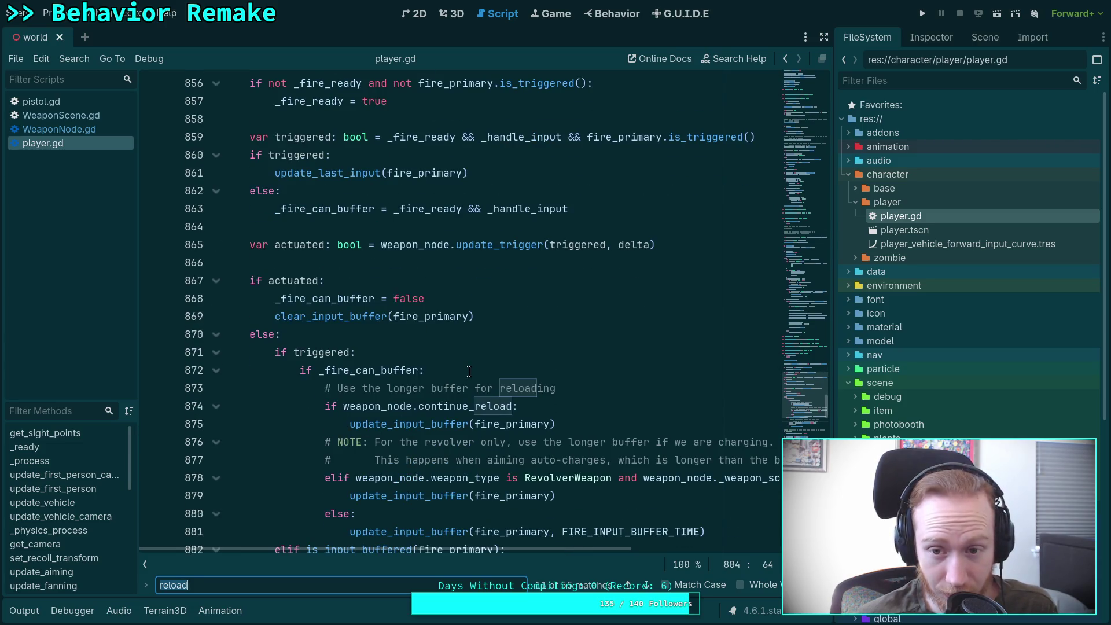
pyautogui.scroll(-7, 469, 371)
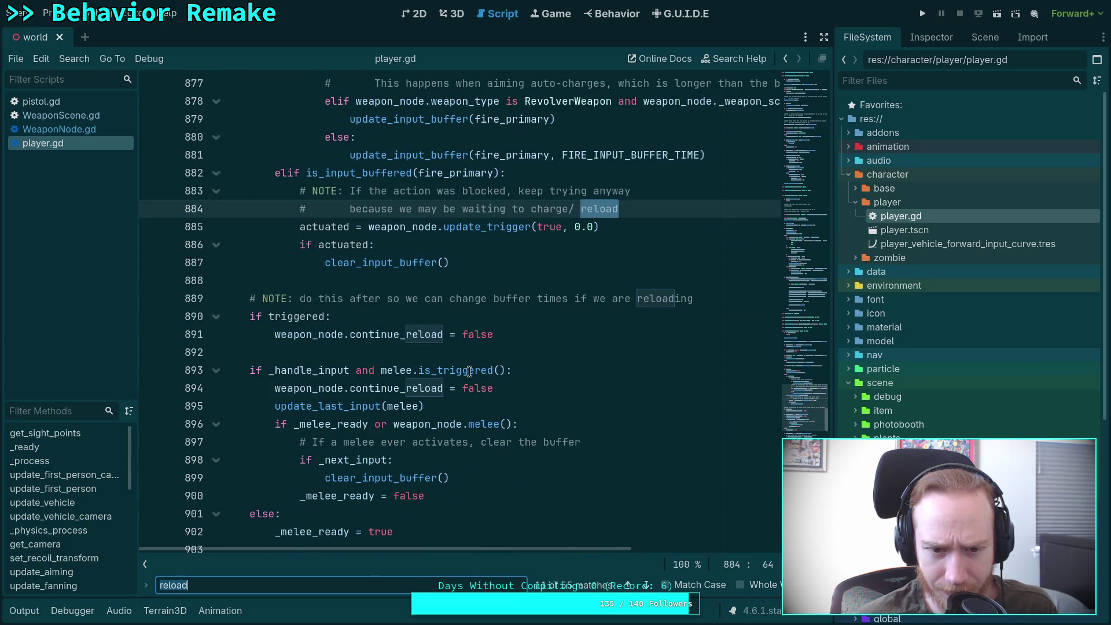
pyautogui.scroll(-6, 469, 371)
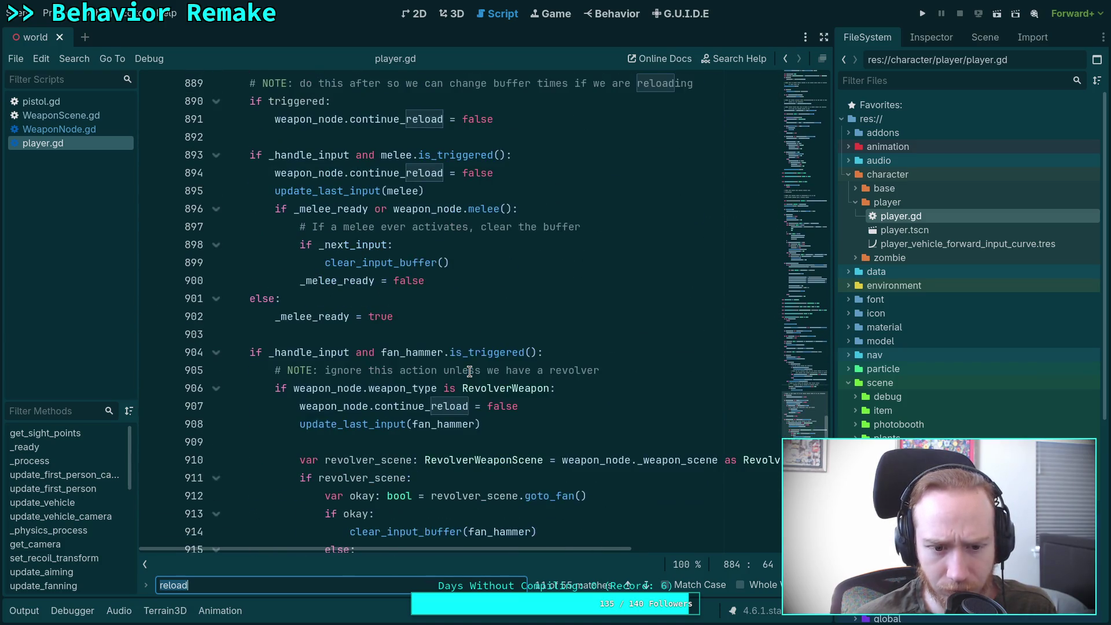
pyautogui.scroll(-8, 469, 371)
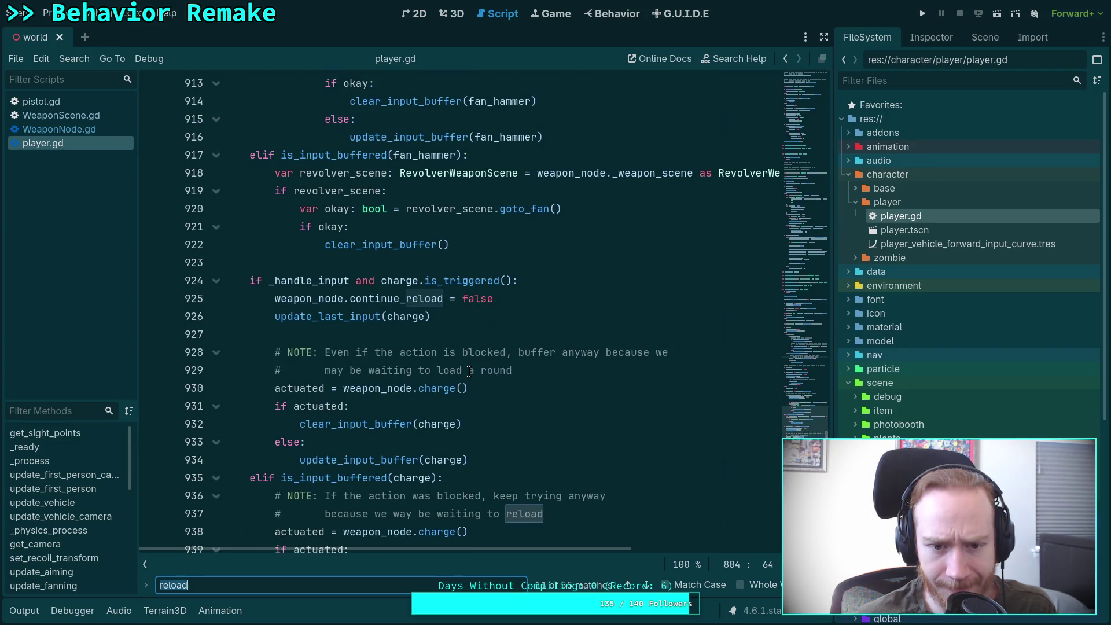
pyautogui.scroll(-2, 469, 371)
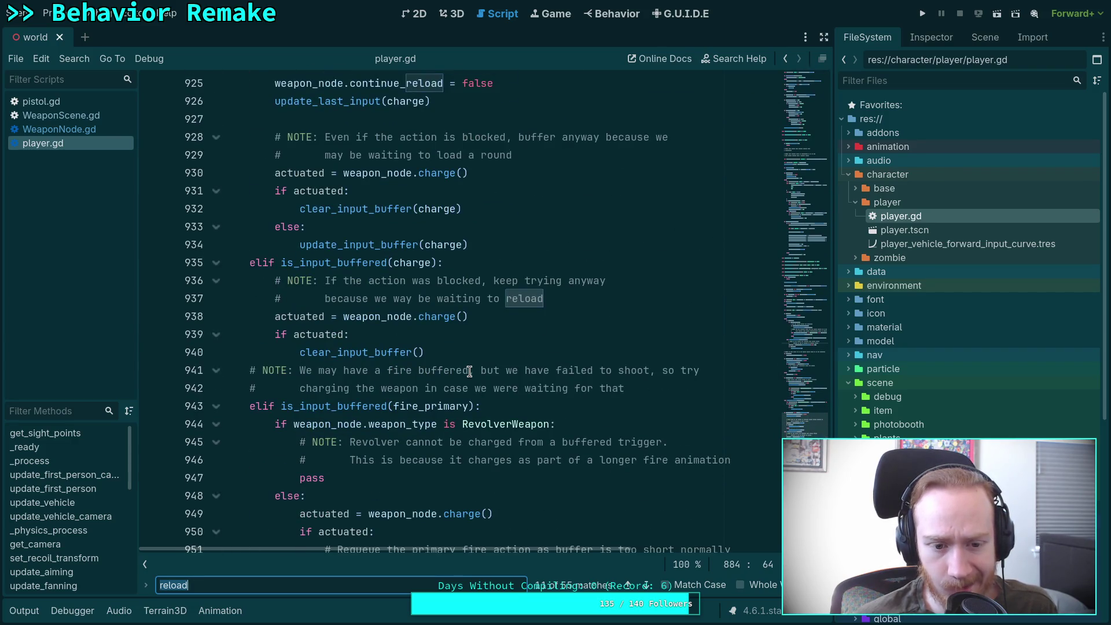
pyautogui.scroll(-5, 469, 371)
pyautogui.scroll(5, 469, 371)
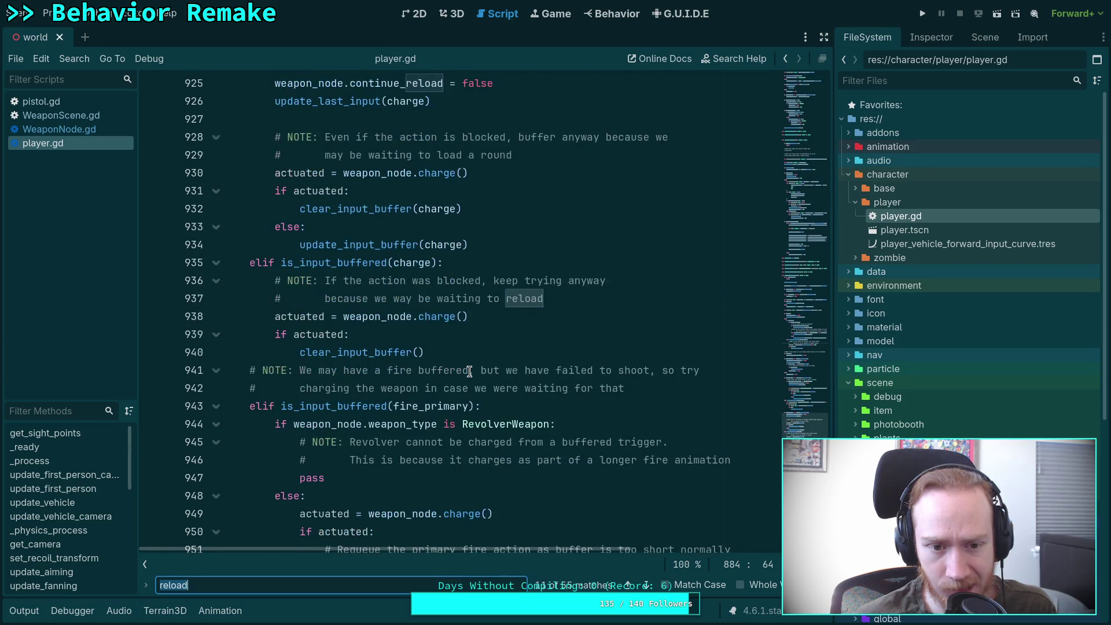
pyautogui.scroll(2, 470, 370)
pyautogui.moveTo(416, 360)
pyautogui.scroll(-5, 399, 372)
pyautogui.scroll(-4, 399, 373)
pyautogui.moveTo(507, 414)
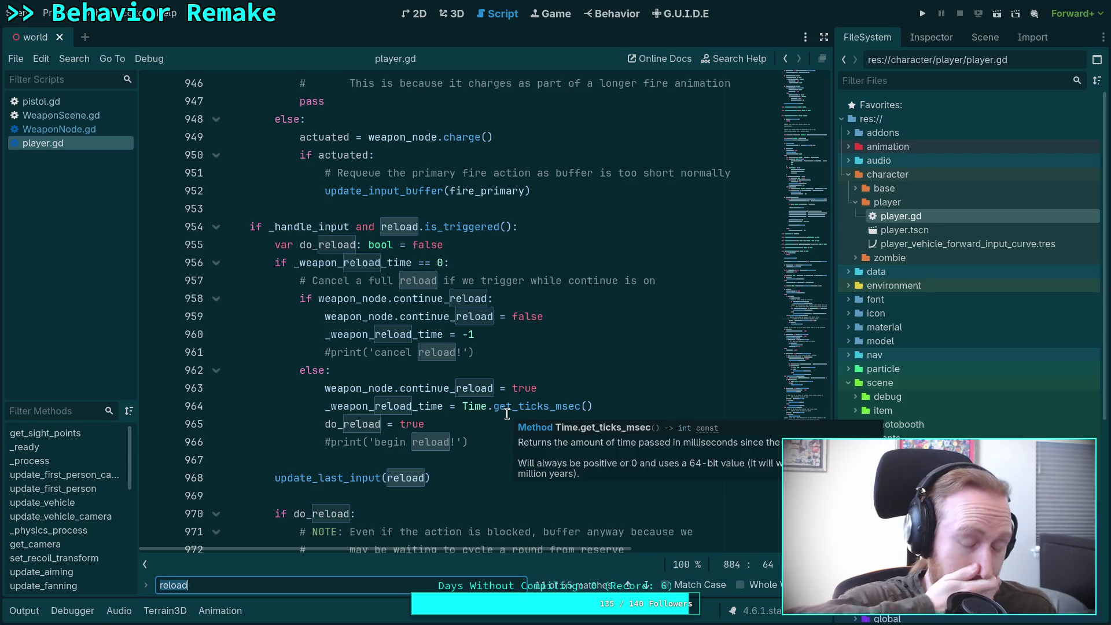
pyautogui.scroll(20, 507, 414)
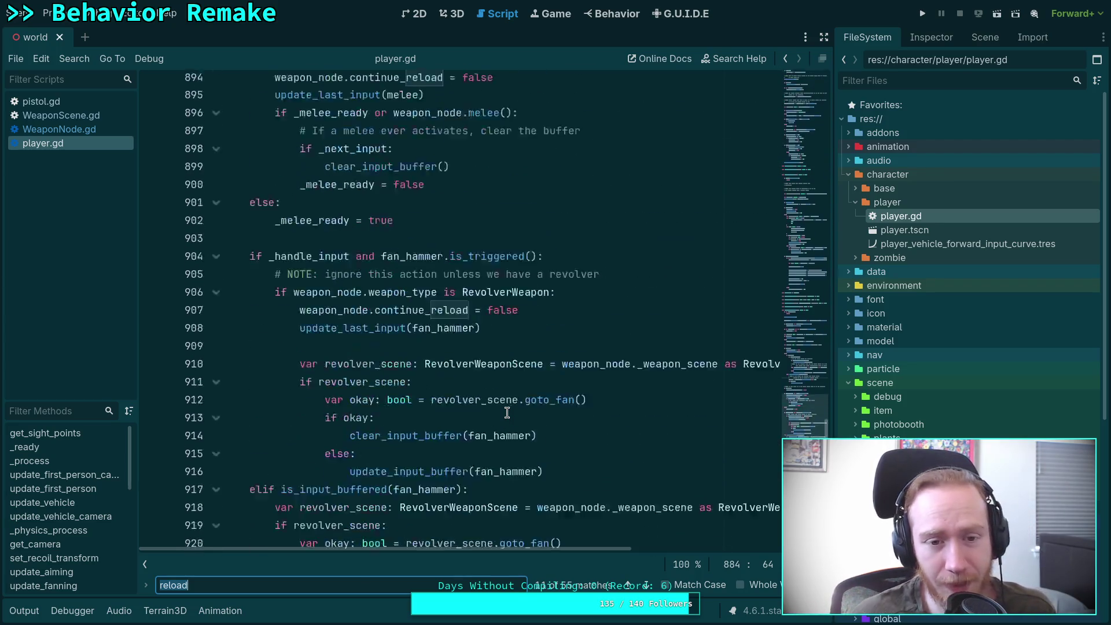
pyautogui.scroll(6, 497, 401)
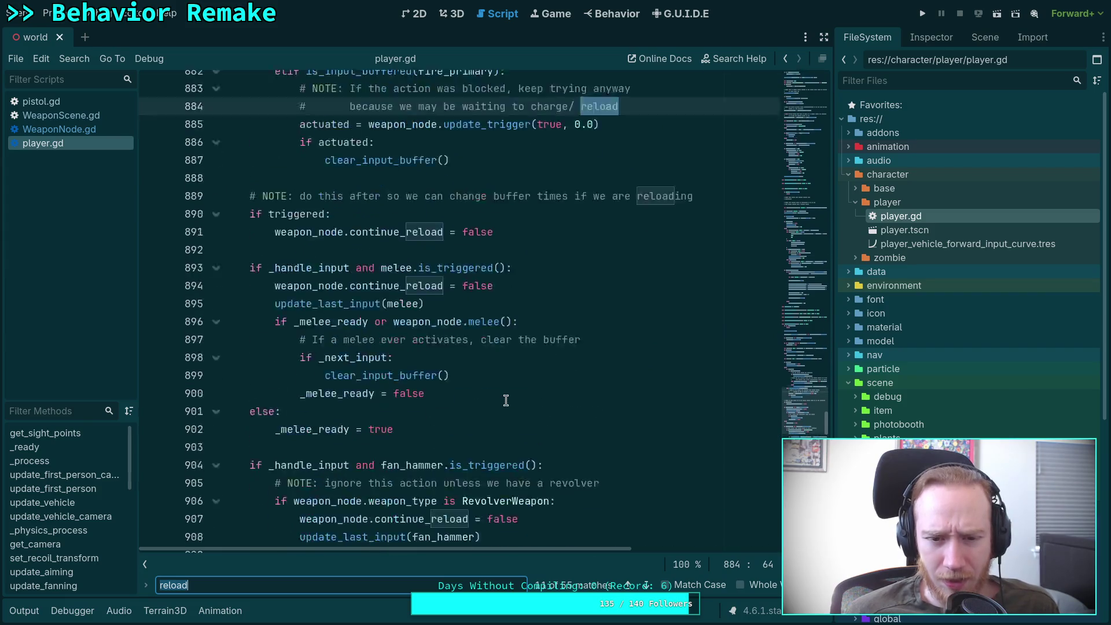
pyautogui.scroll(5, 506, 401)
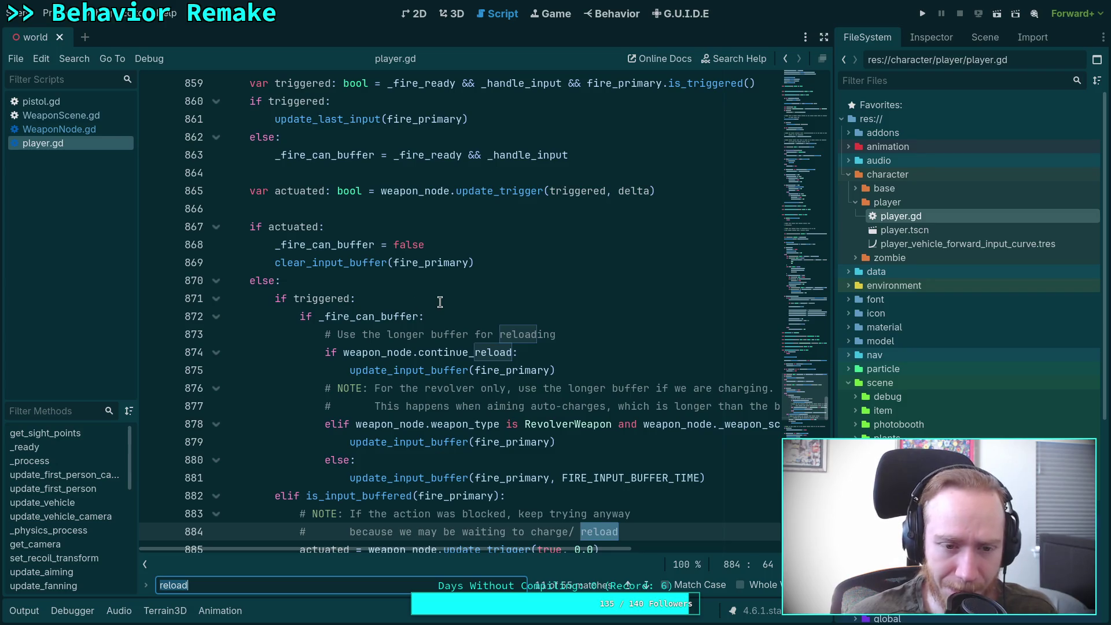
pyautogui.scroll(4, 433, 307)
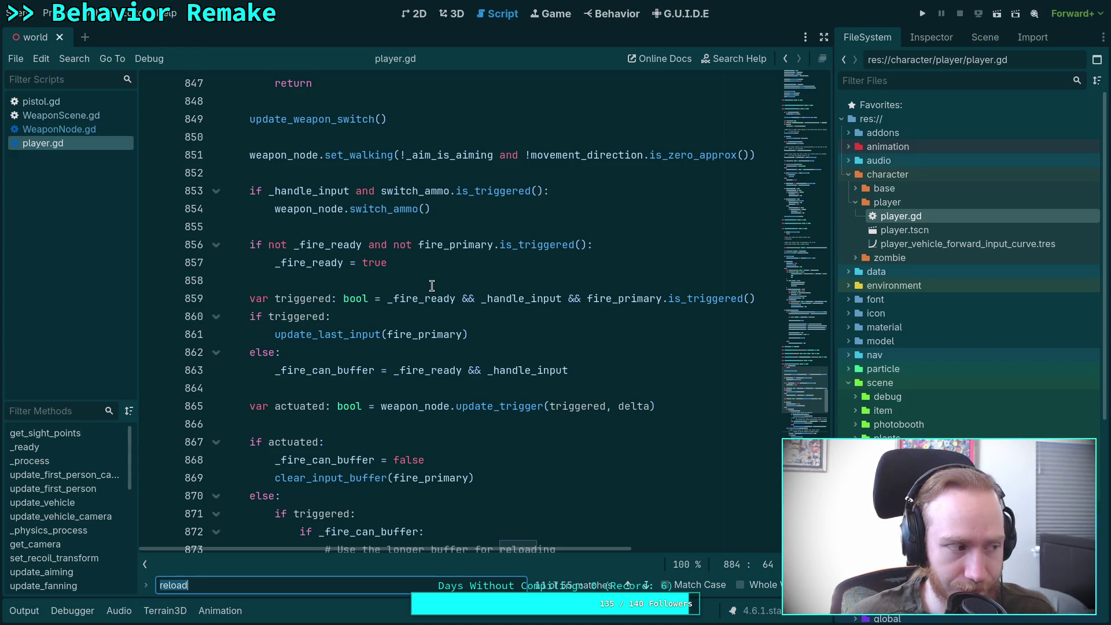
pyautogui.scroll(2, 432, 285)
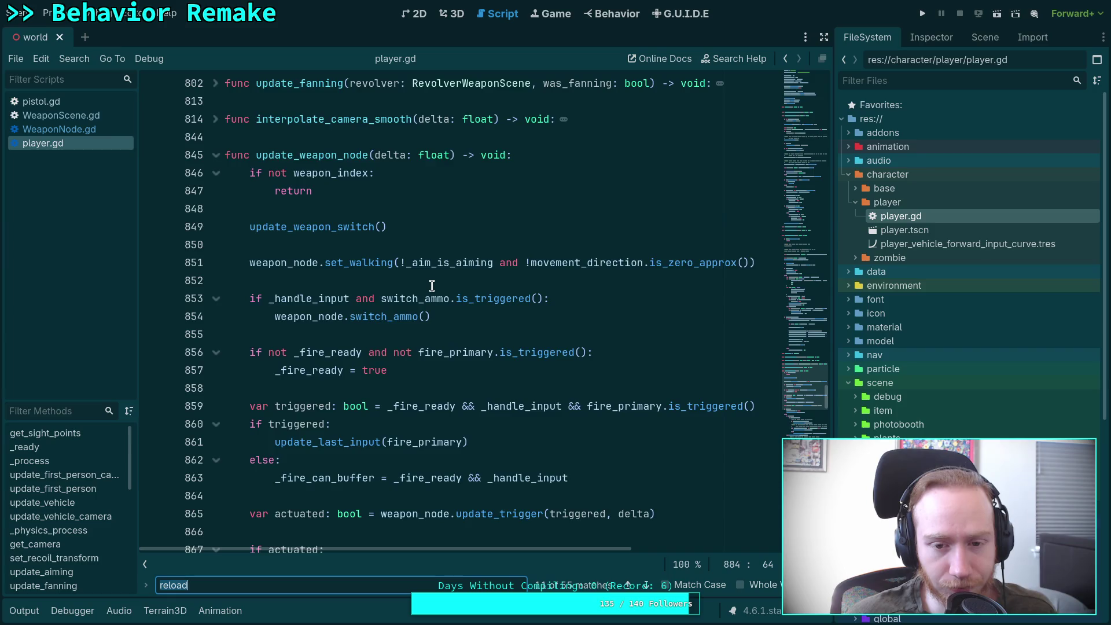
pyautogui.scroll(-2, 432, 285)
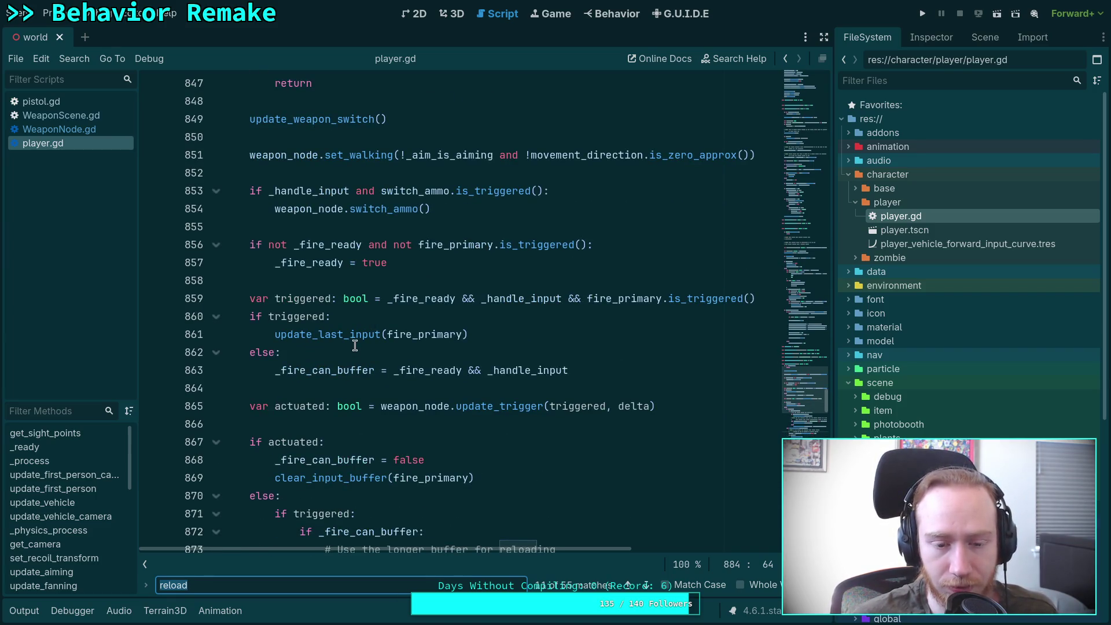
pyautogui.click(327, 380)
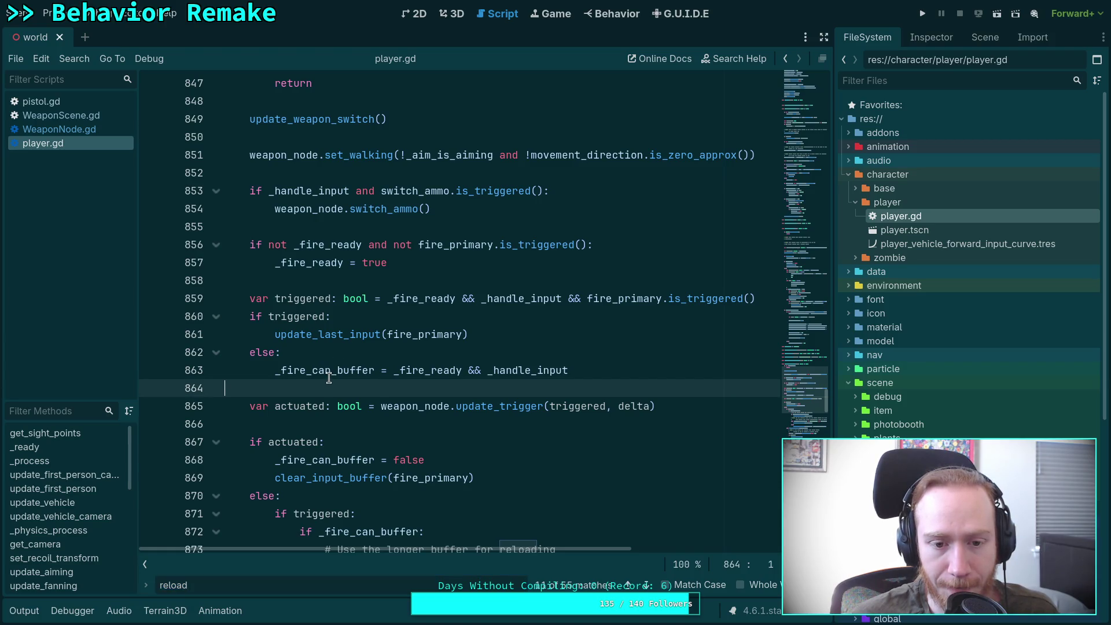
pyautogui.moveTo(328, 377)
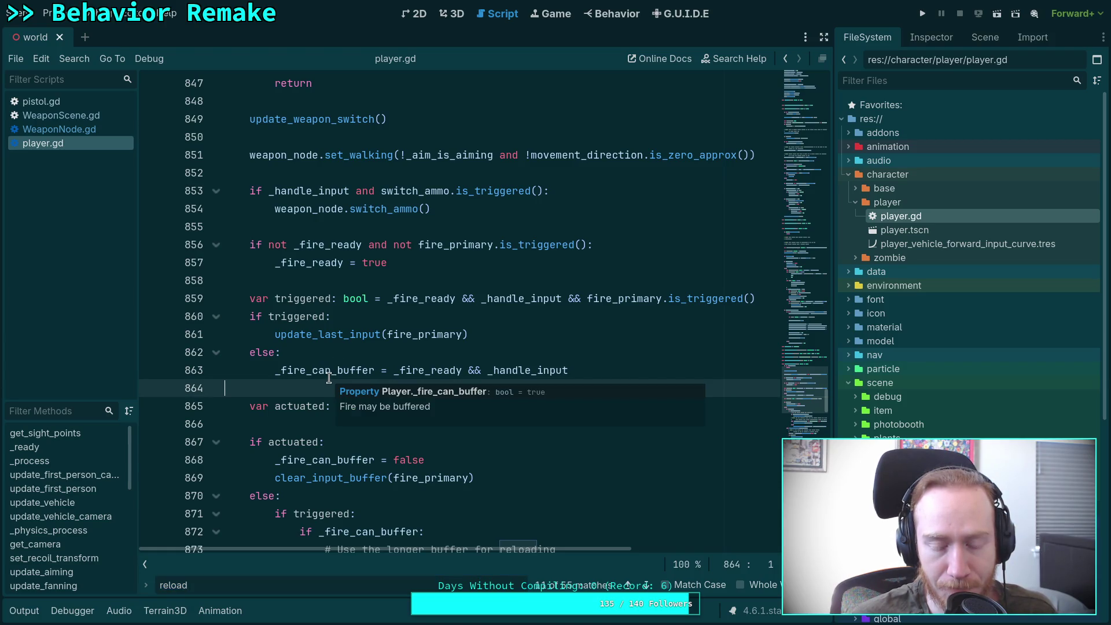
pyautogui.scroll(-2, 328, 379)
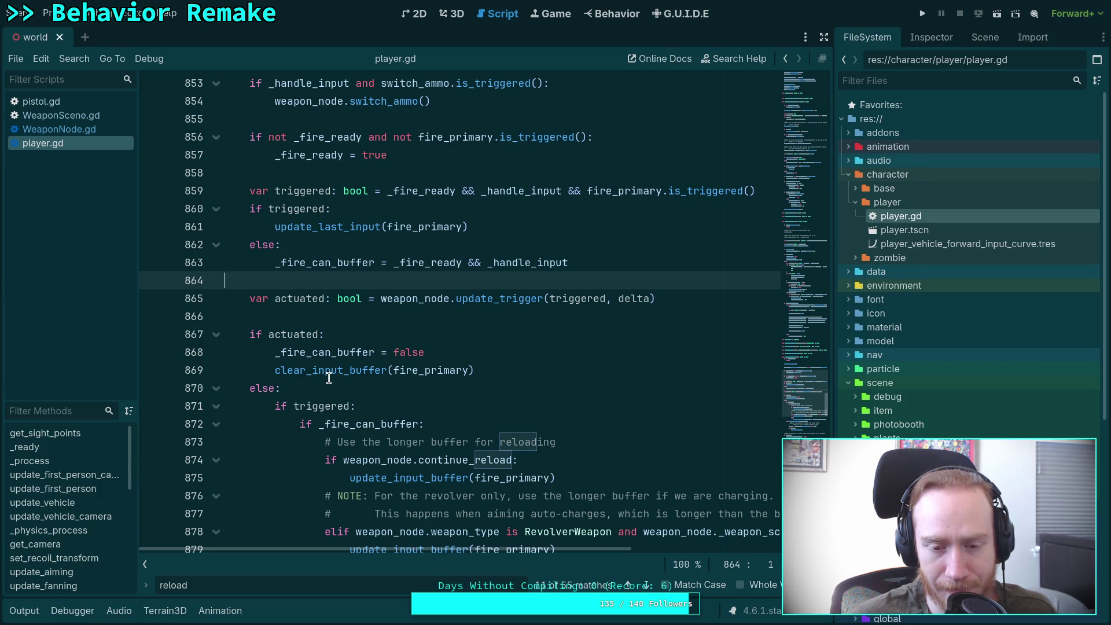
pyautogui.scroll(-3, 328, 378)
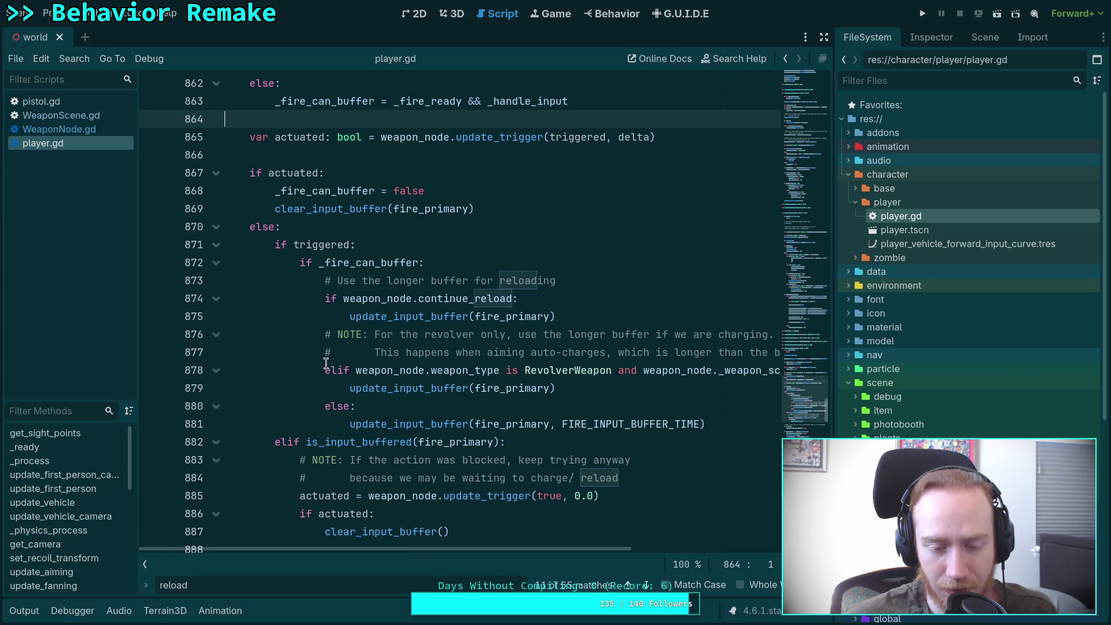
pyautogui.moveTo(358, 385)
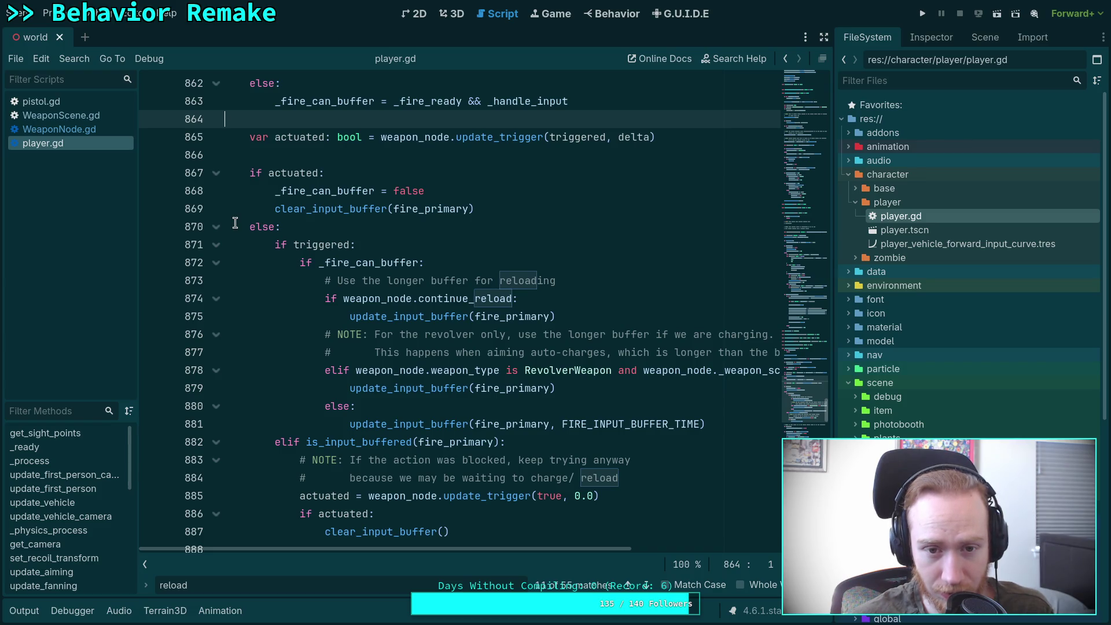
pyautogui.scroll(-5, 235, 223)
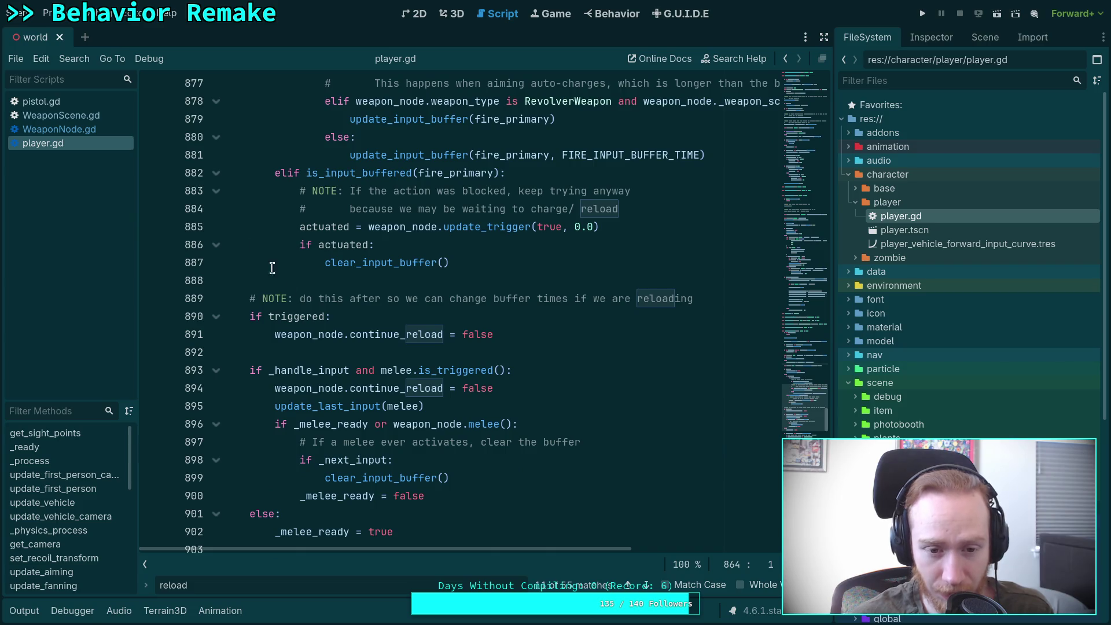
pyautogui.scroll(-2, 316, 331)
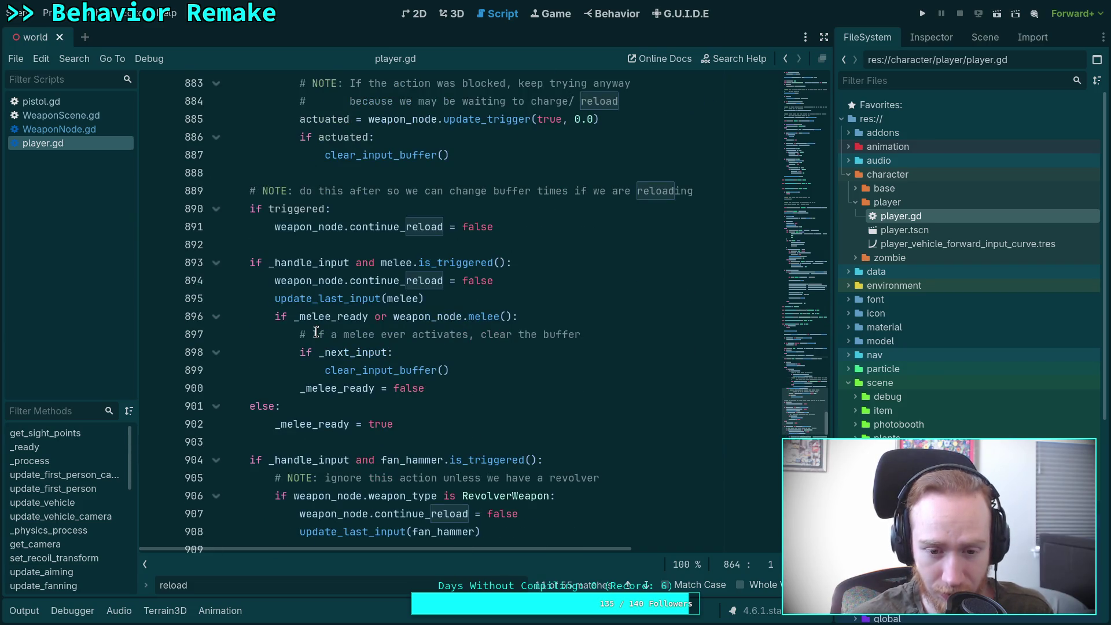
pyautogui.scroll(7, 316, 331)
pyautogui.moveTo(261, 172)
pyautogui.mouseDown()
pyautogui.moveTo(372, 214)
pyautogui.moveTo(373, 229)
pyautogui.mouseUp()
# Highlight _fire_ready, _handle_input, fire_primary and triggered to trace the fire input logic.
pyautogui.scroll(5, 414, 218)
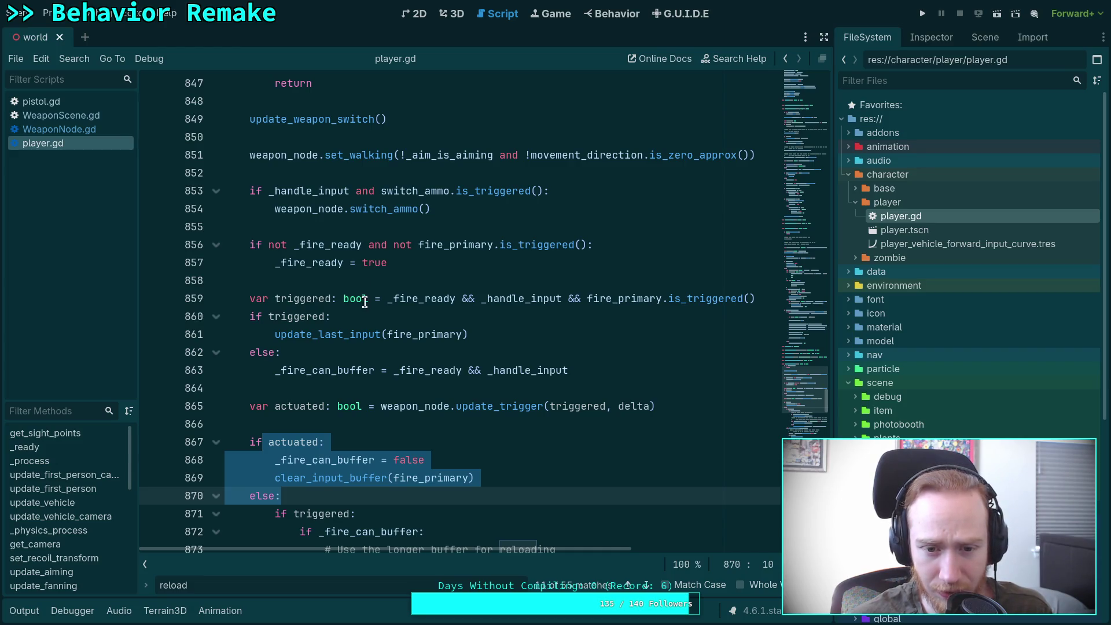
pyautogui.doubleClick(448, 298)
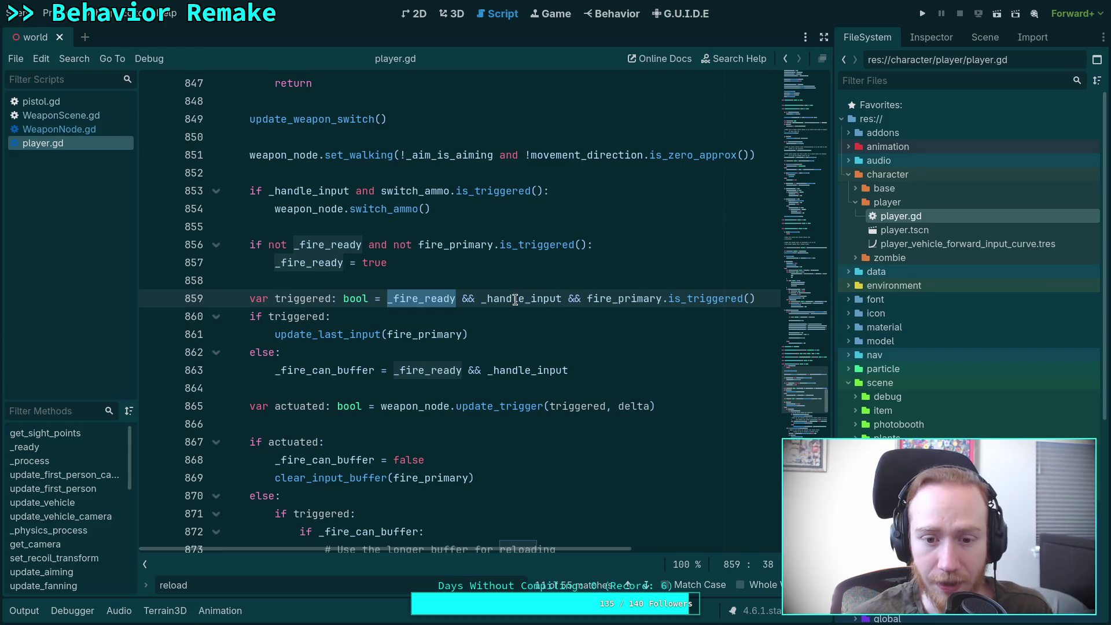
pyautogui.doubleClick(511, 300)
pyautogui.doubleClick(611, 300)
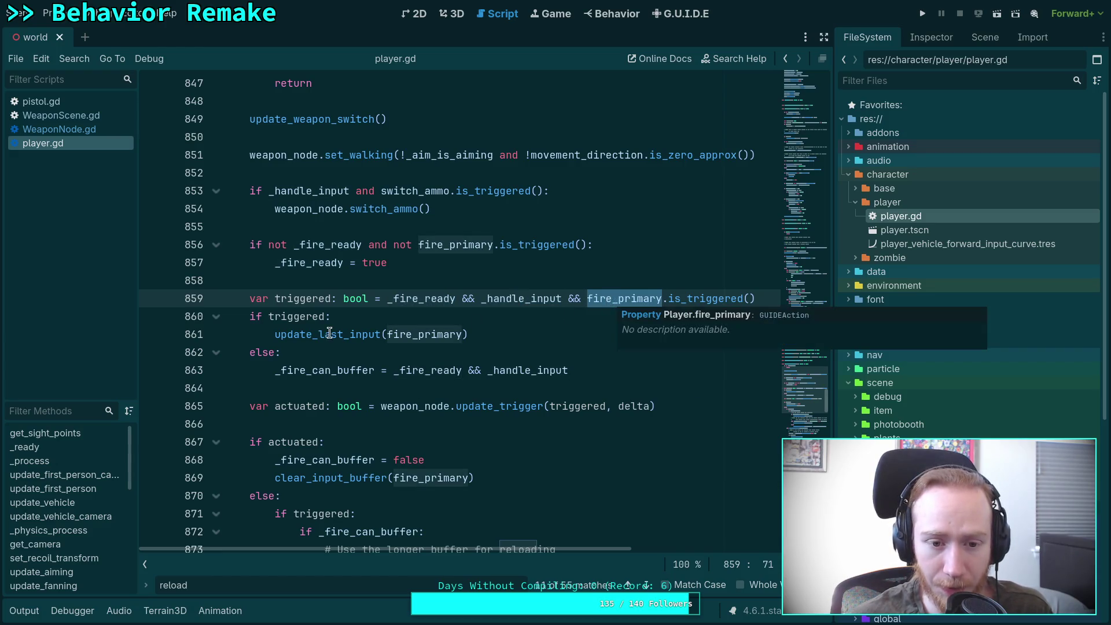
pyautogui.doubleClick(297, 318)
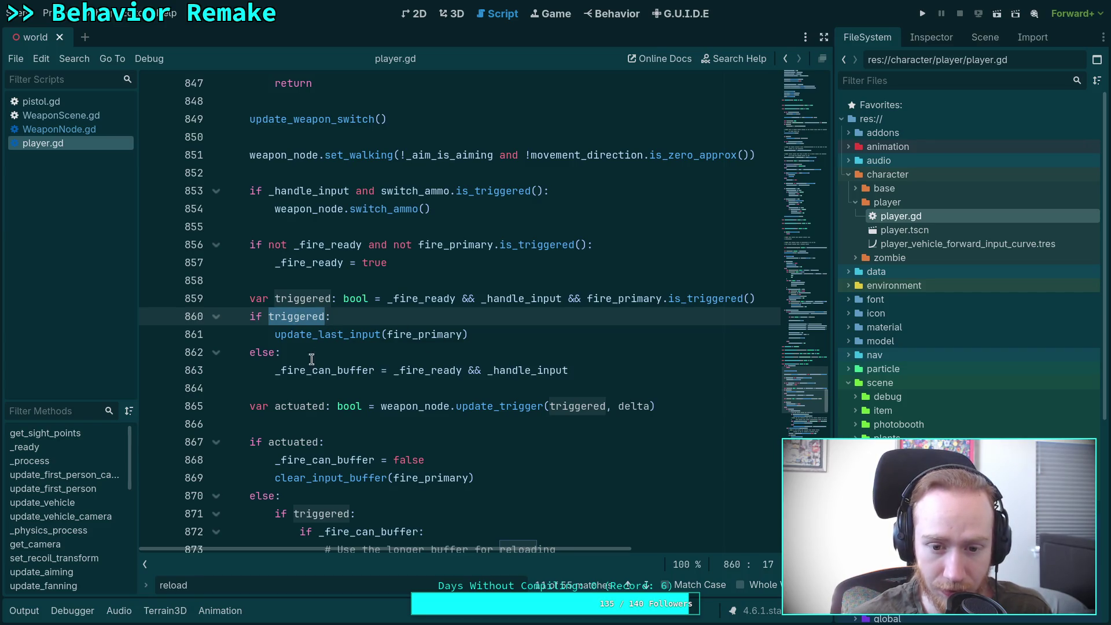
pyautogui.scroll(-1, 259, 342)
pyautogui.scroll(-1, 258, 341)
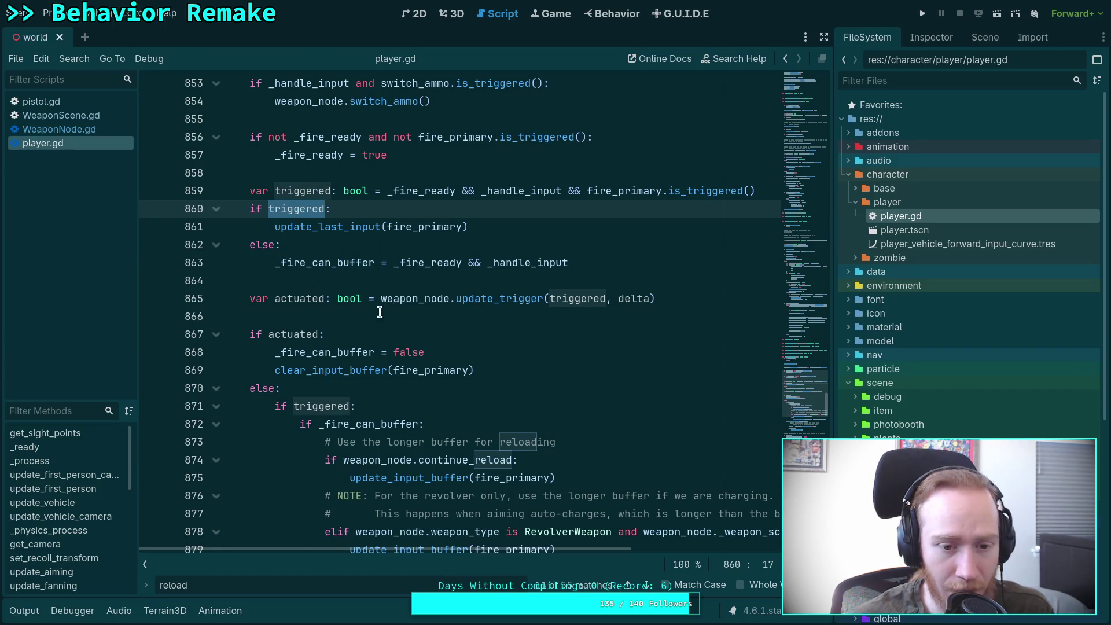
# Inspect _fire_can_buffer, update_trigger, actuated and the else-branch triggered uses.
pyautogui.doubleClick(312, 352)
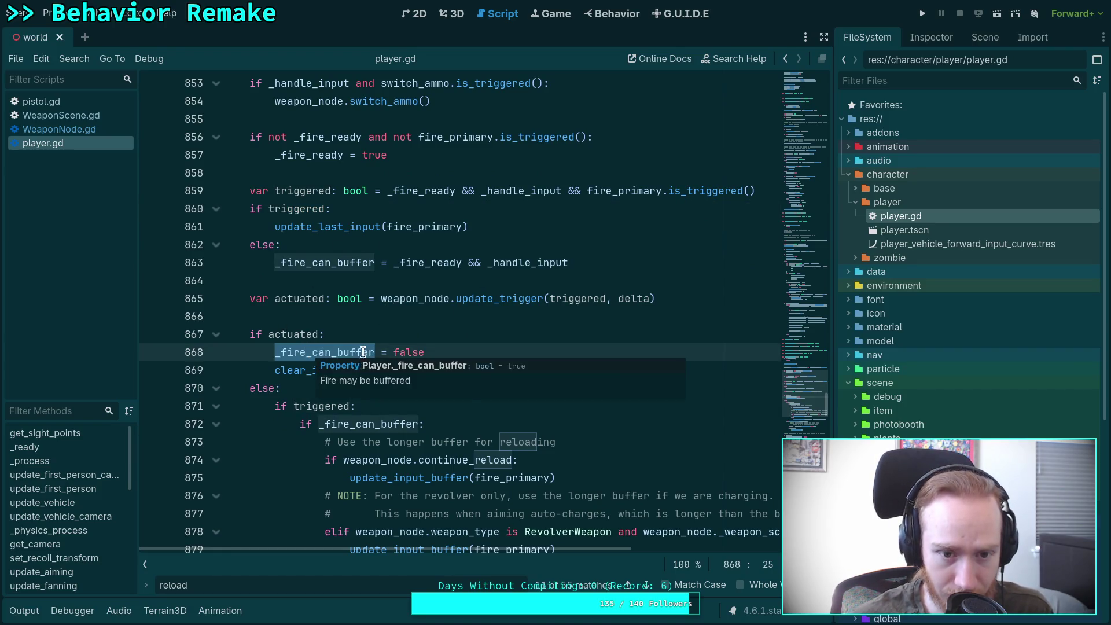
pyautogui.doubleClick(468, 299)
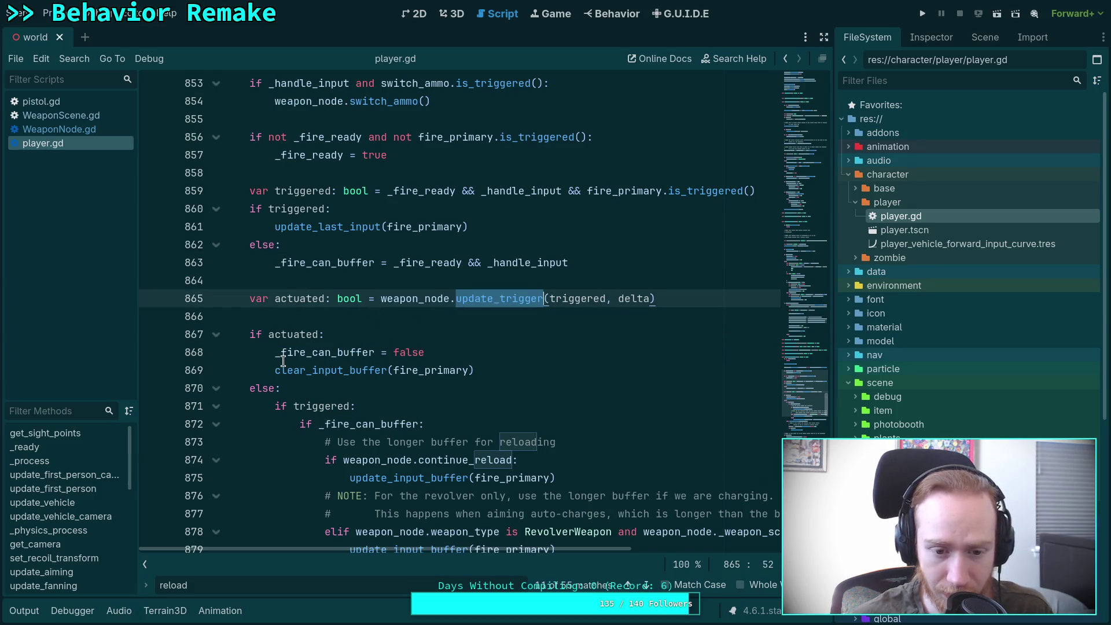
pyautogui.scroll(-2, 299, 349)
pyautogui.click(292, 316)
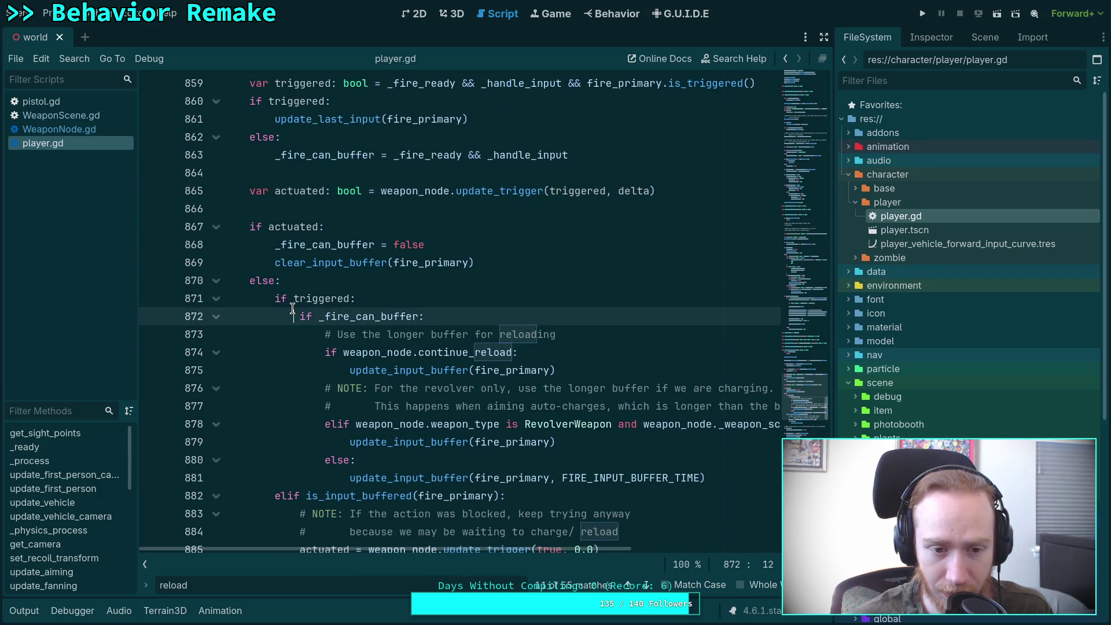
pyautogui.doubleClick(301, 193)
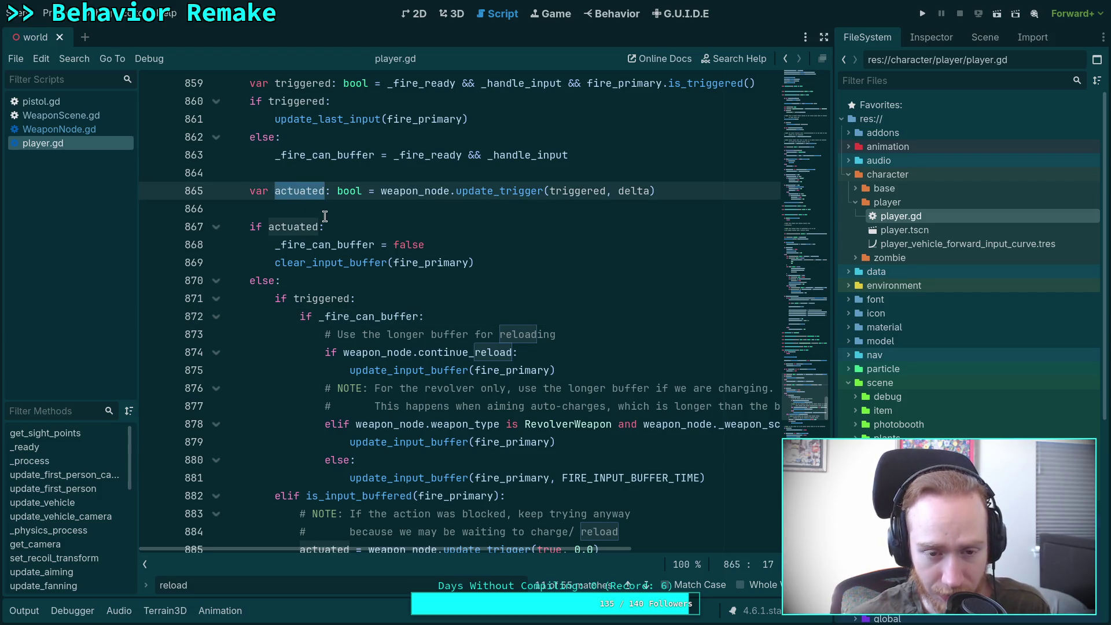
pyautogui.doubleClick(320, 299)
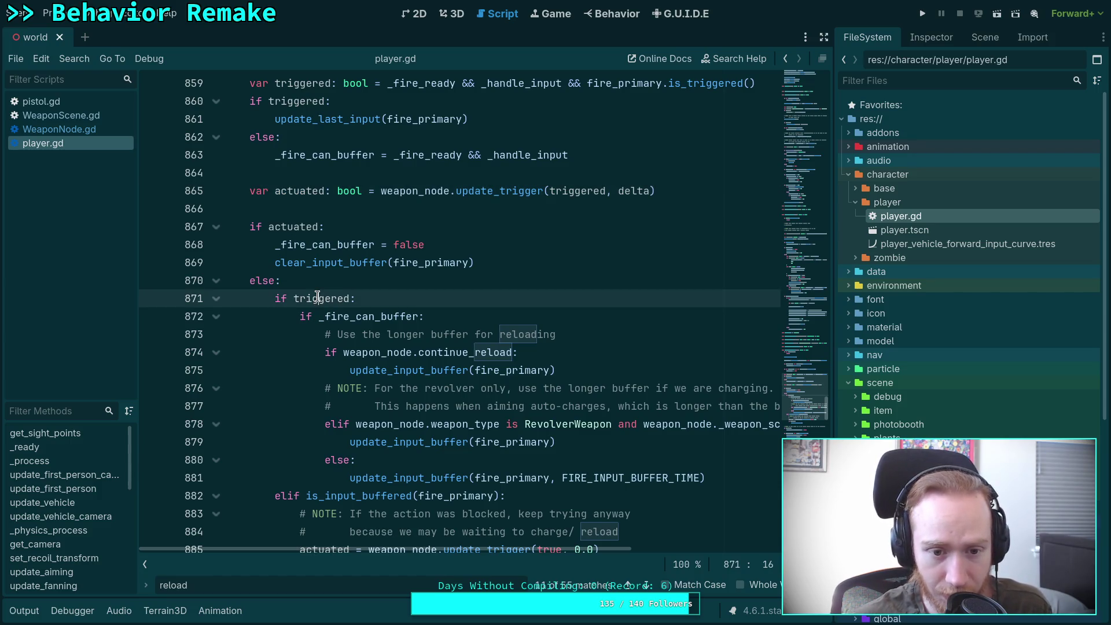
pyautogui.doubleClick(370, 317)
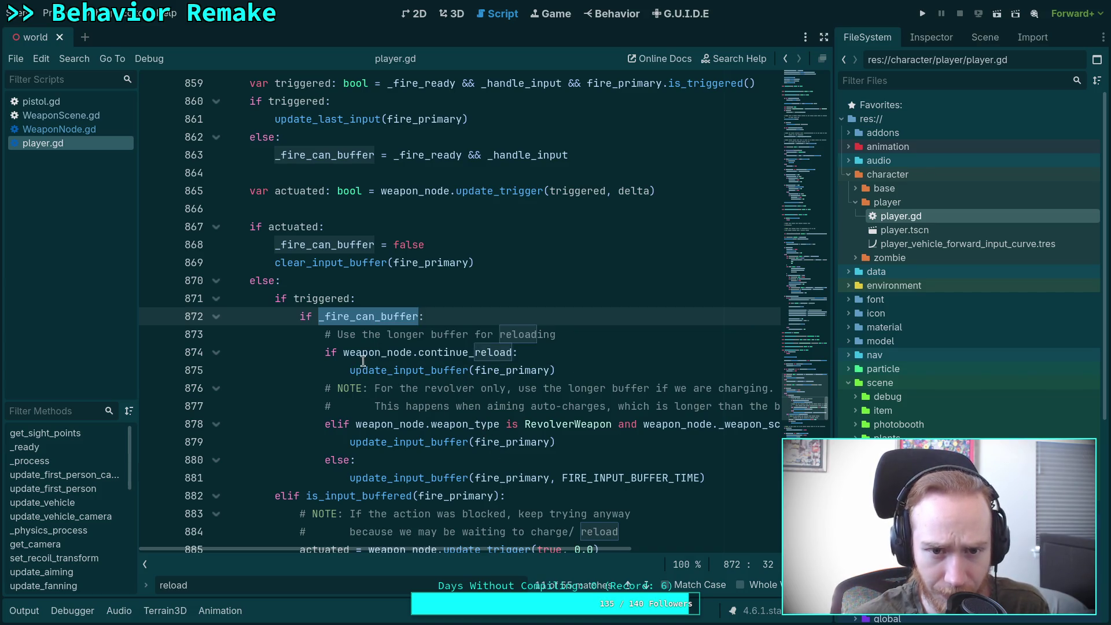
# Scroll down player.gd to the fan hammer and charge handling code.
pyautogui.scroll(2, 362, 360)
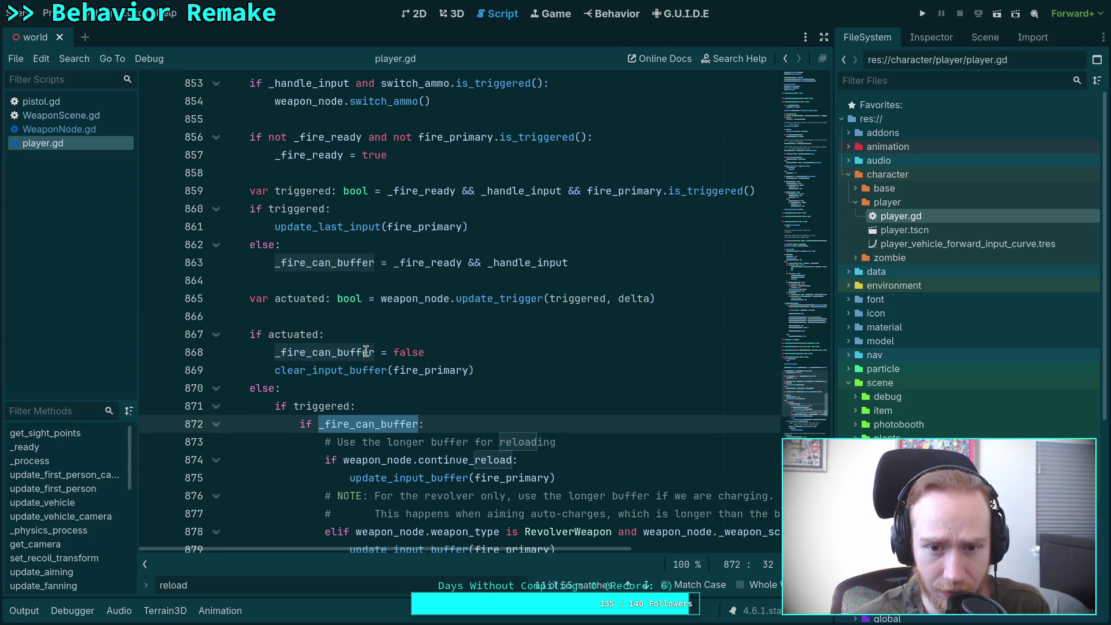
pyautogui.scroll(1, 367, 352)
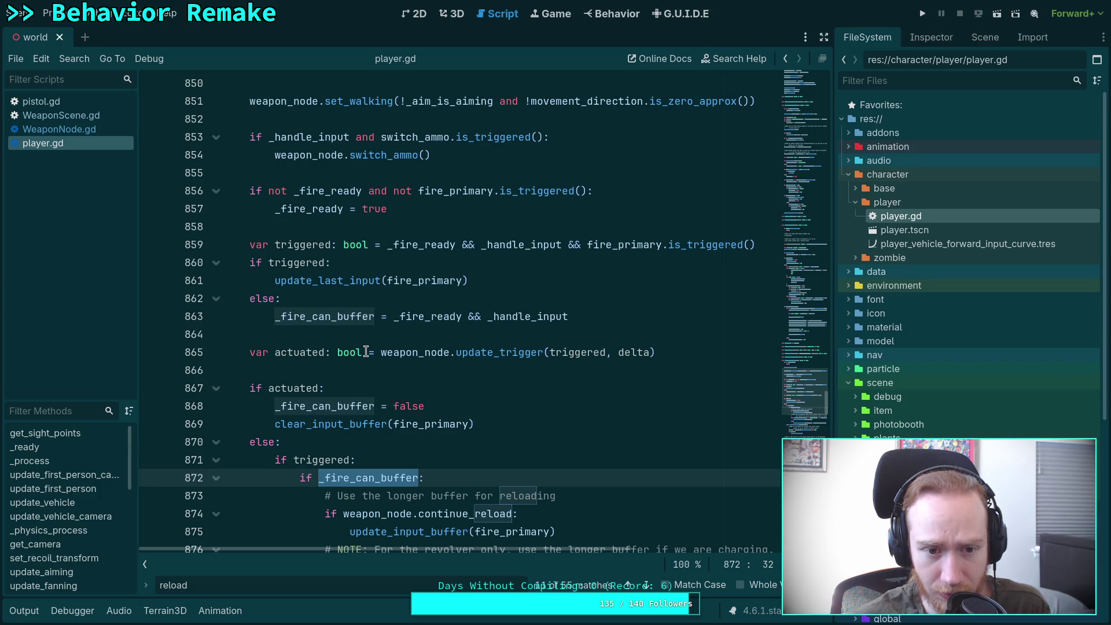
pyautogui.scroll(-3, 366, 352)
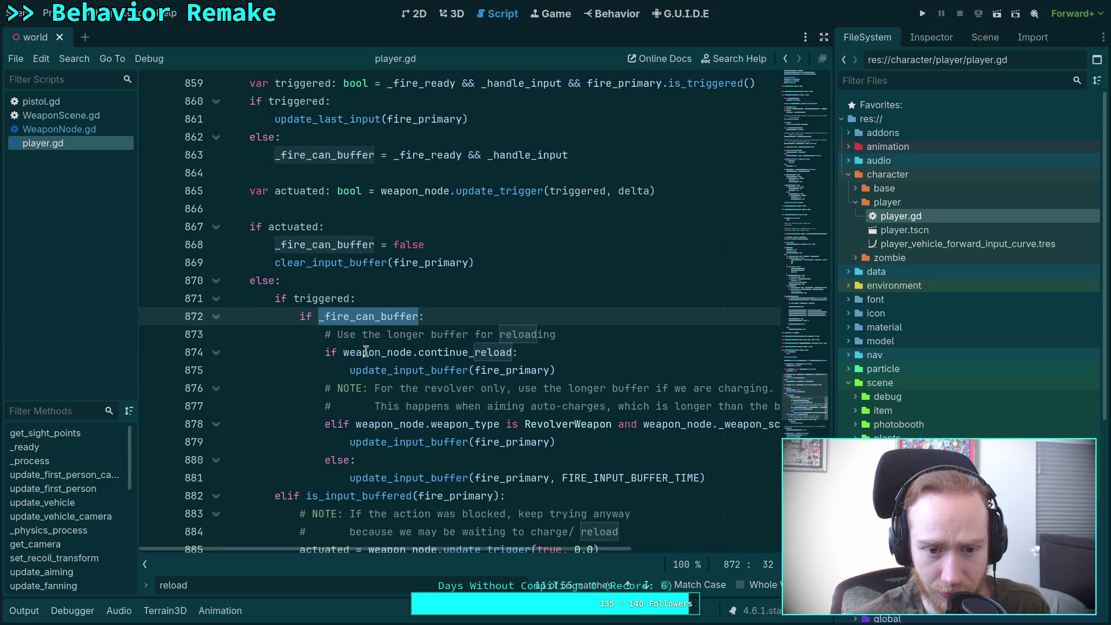
pyautogui.scroll(3, 365, 351)
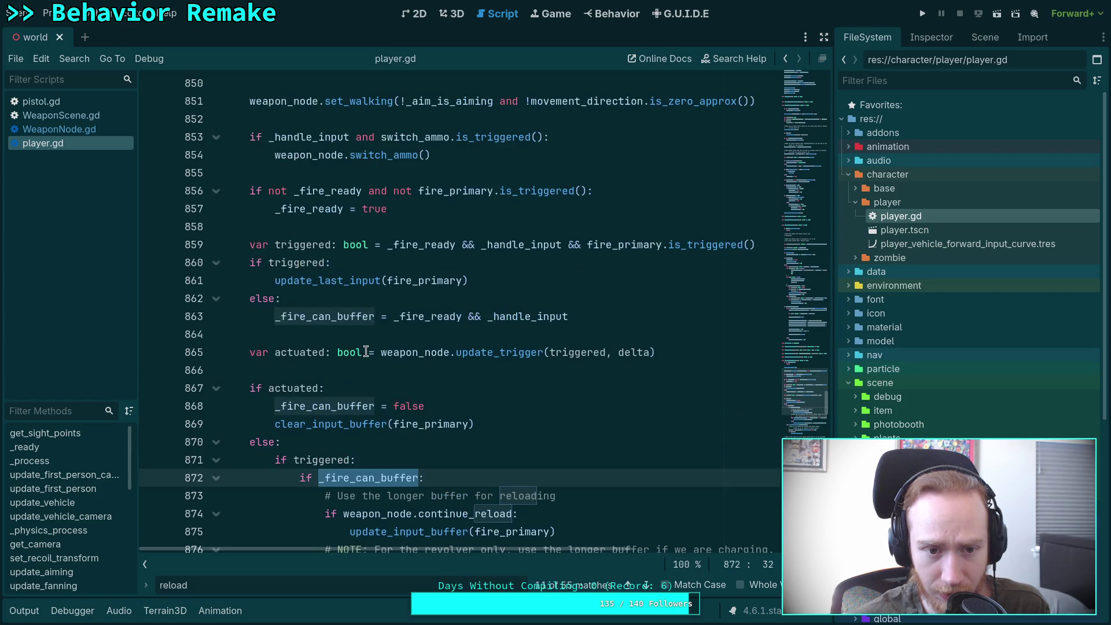
pyautogui.scroll(1, 366, 352)
pyautogui.scroll(-5, 366, 352)
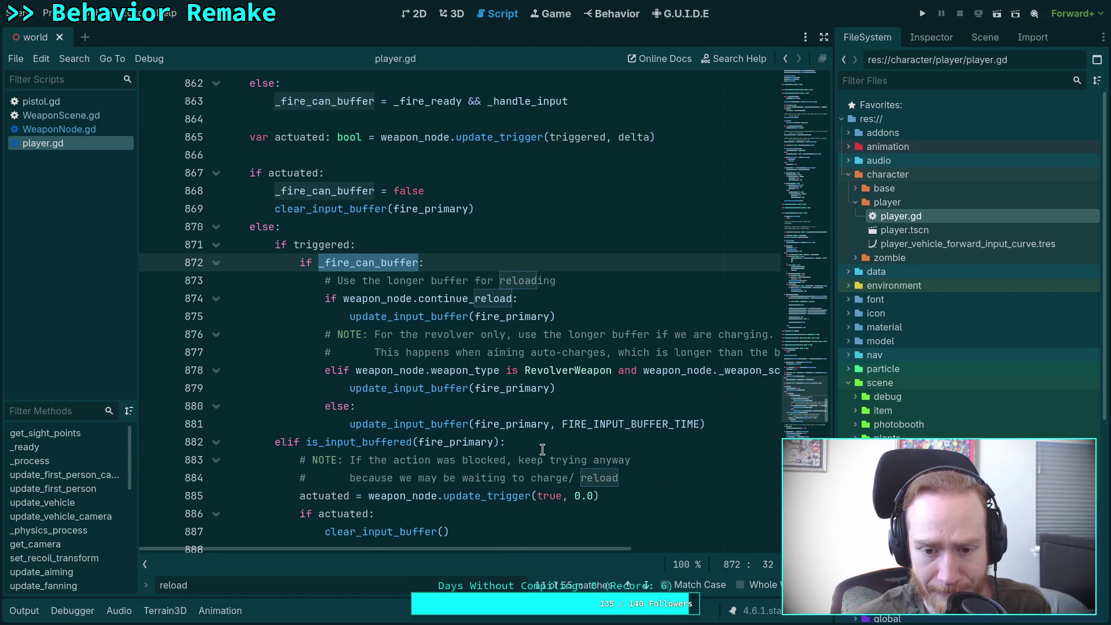
pyautogui.moveTo(524, 426)
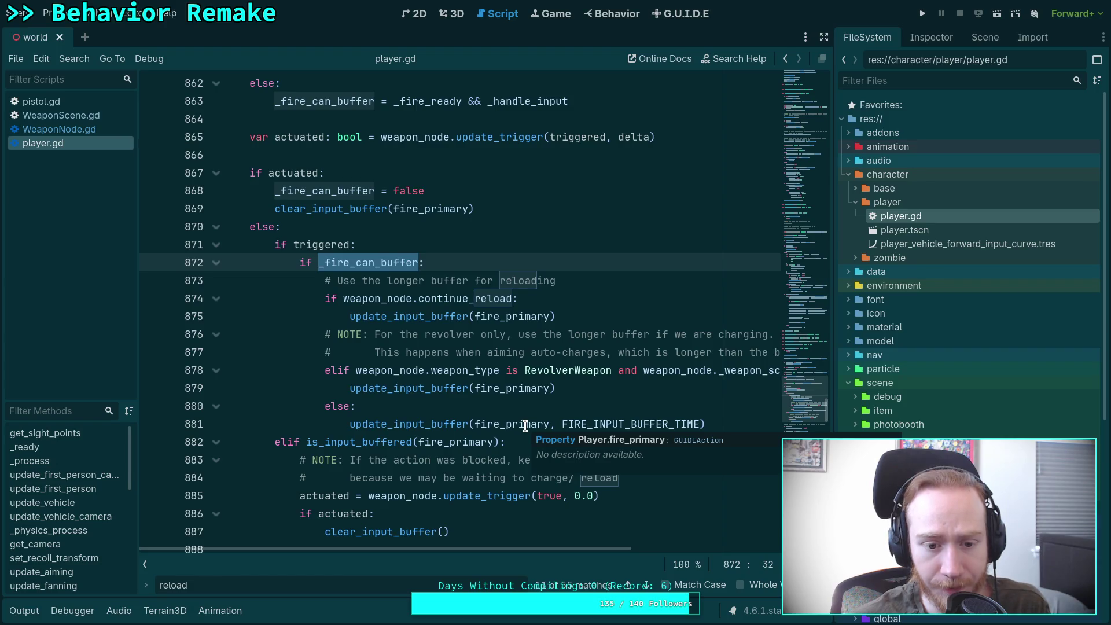
pyautogui.scroll(-1, 462, 431)
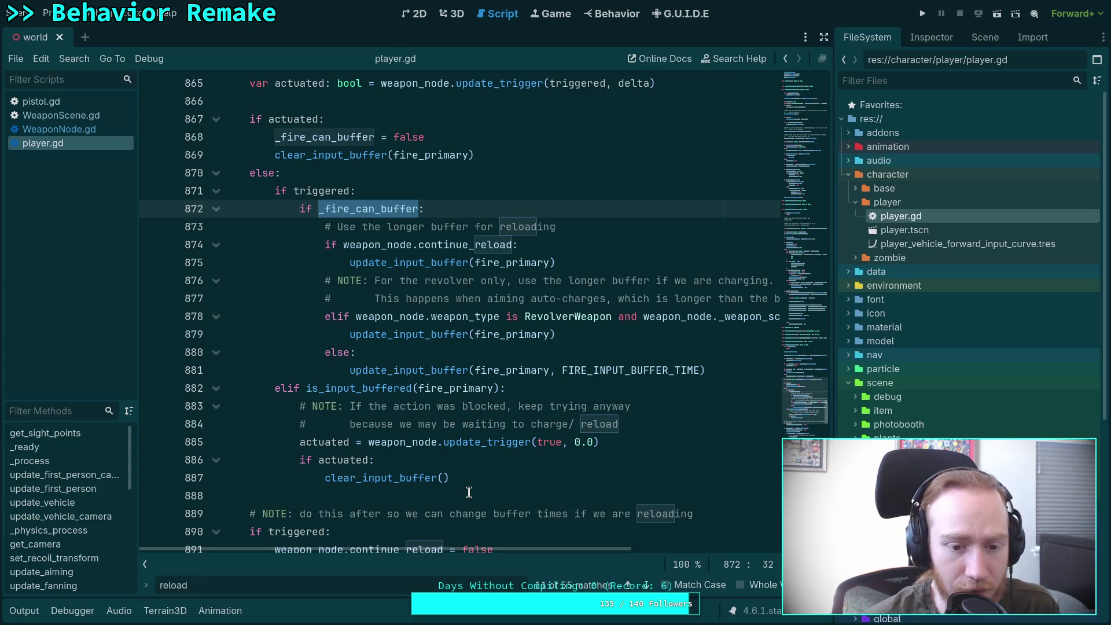
pyautogui.scroll(-4, 457, 479)
pyautogui.scroll(-6, 446, 466)
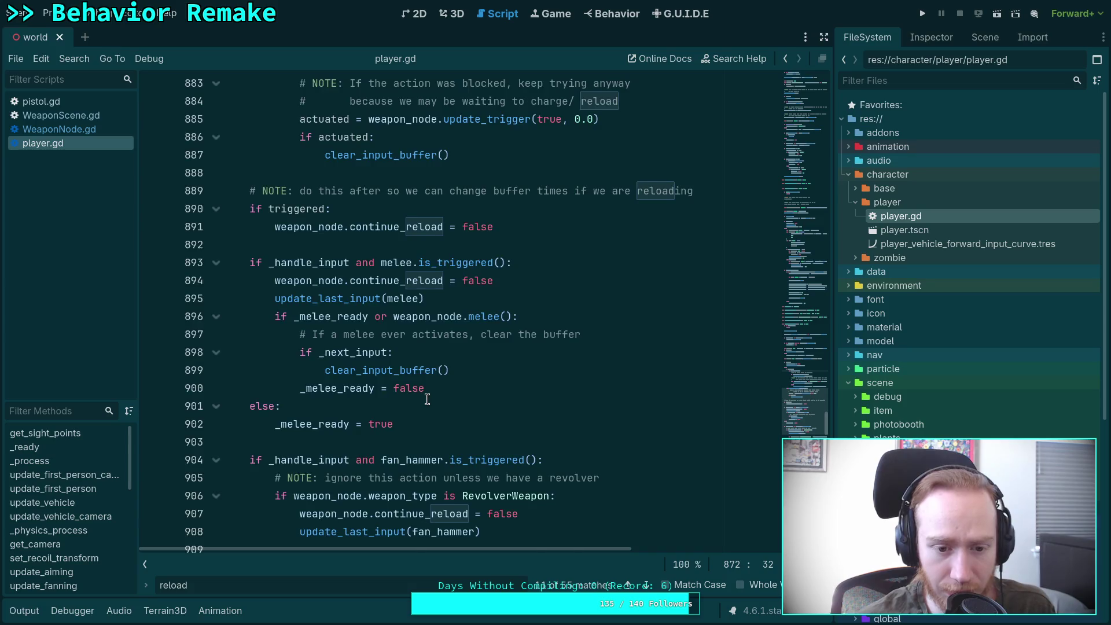
pyautogui.scroll(-6, 427, 400)
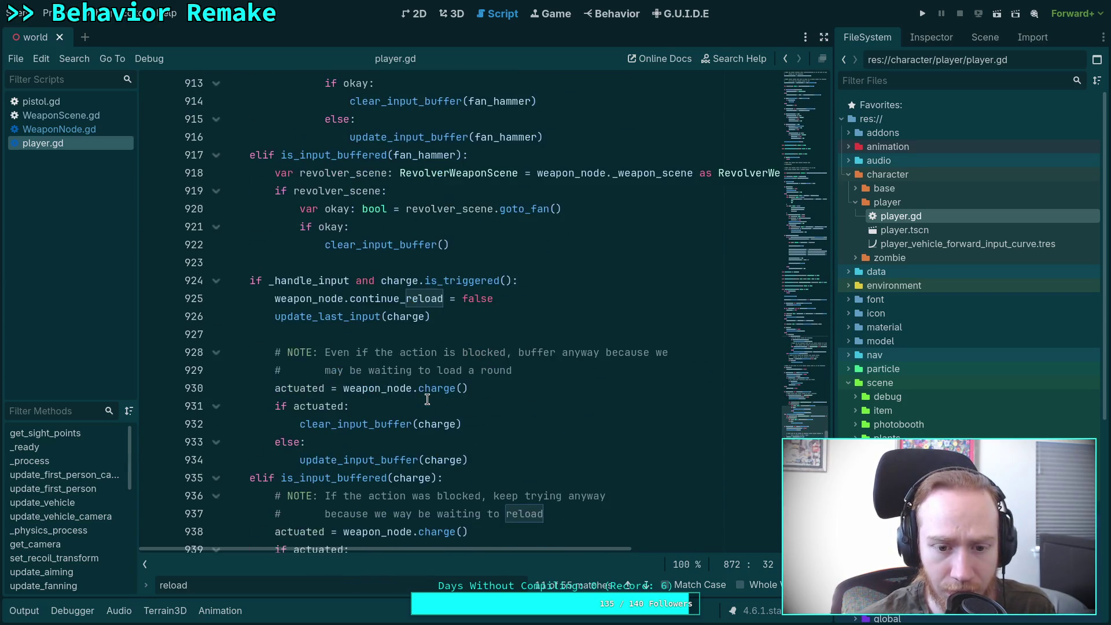
pyautogui.click(403, 283)
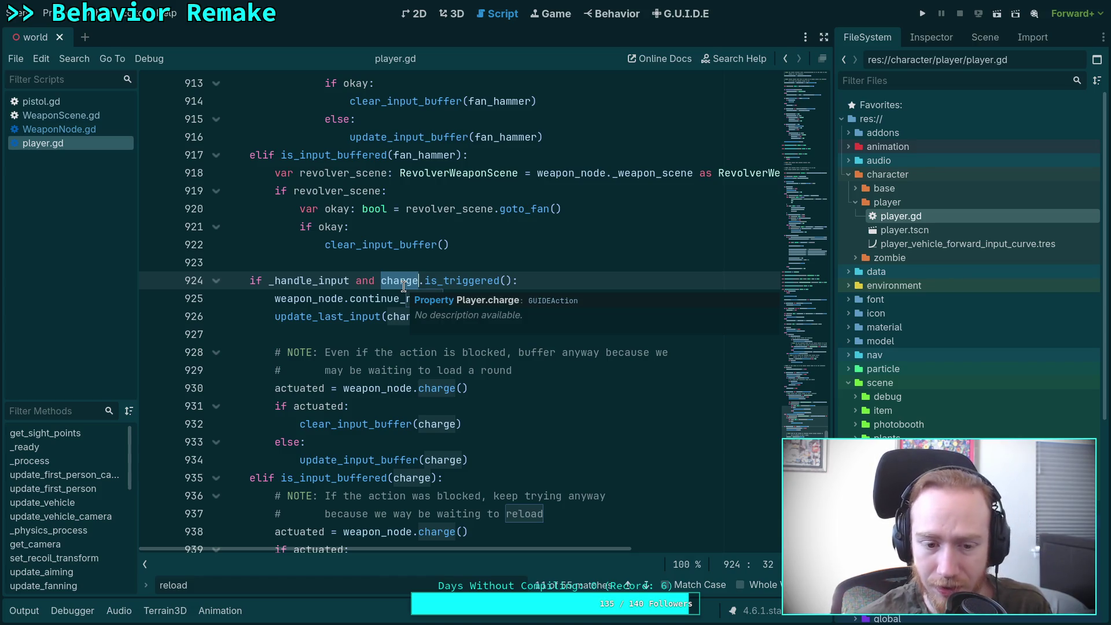
pyautogui.keyDown('ctrl'); pyautogui.click(403, 287); pyautogui.keyUp('ctrl')
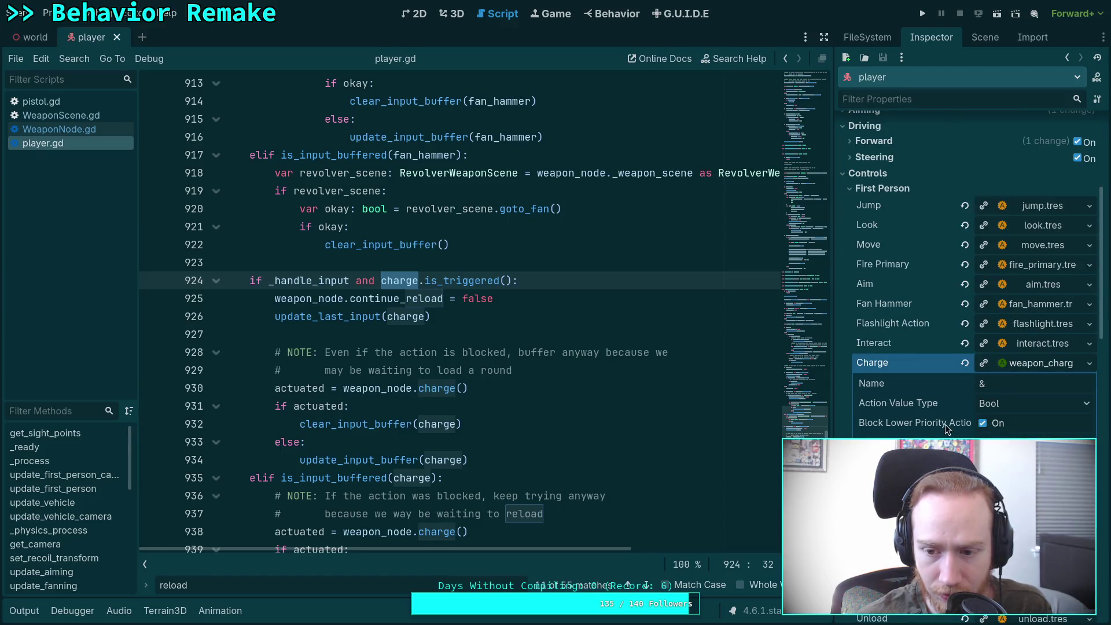
# Collapse the charge action details and First Person controls group, returning to FileSystem.
pyautogui.click(1035, 362)
pyautogui.click(861, 189)
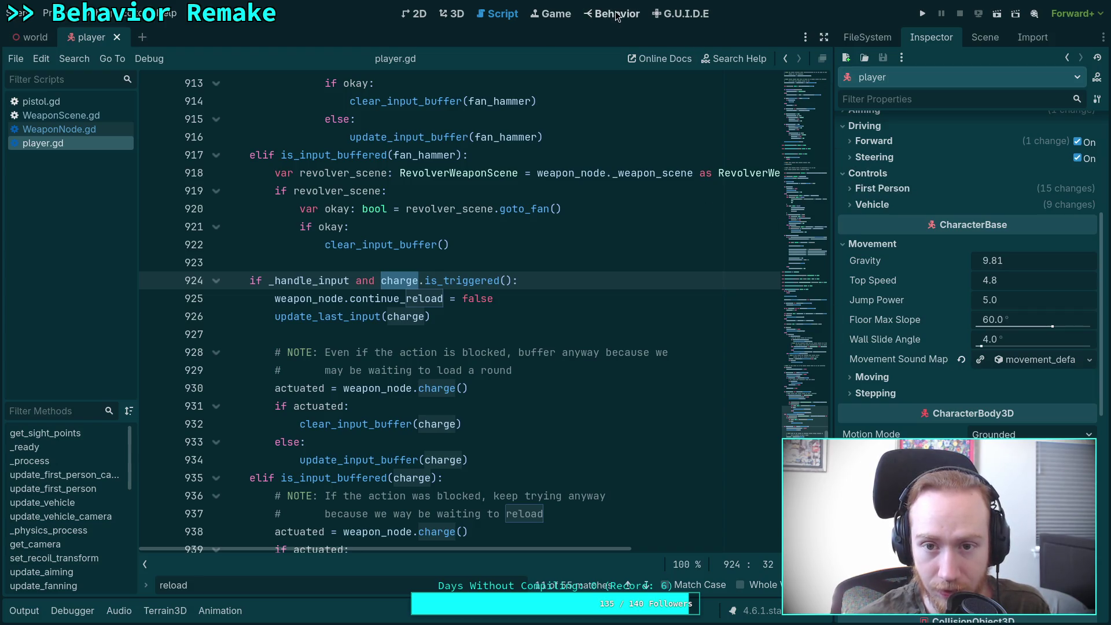
pyautogui.click(867, 37)
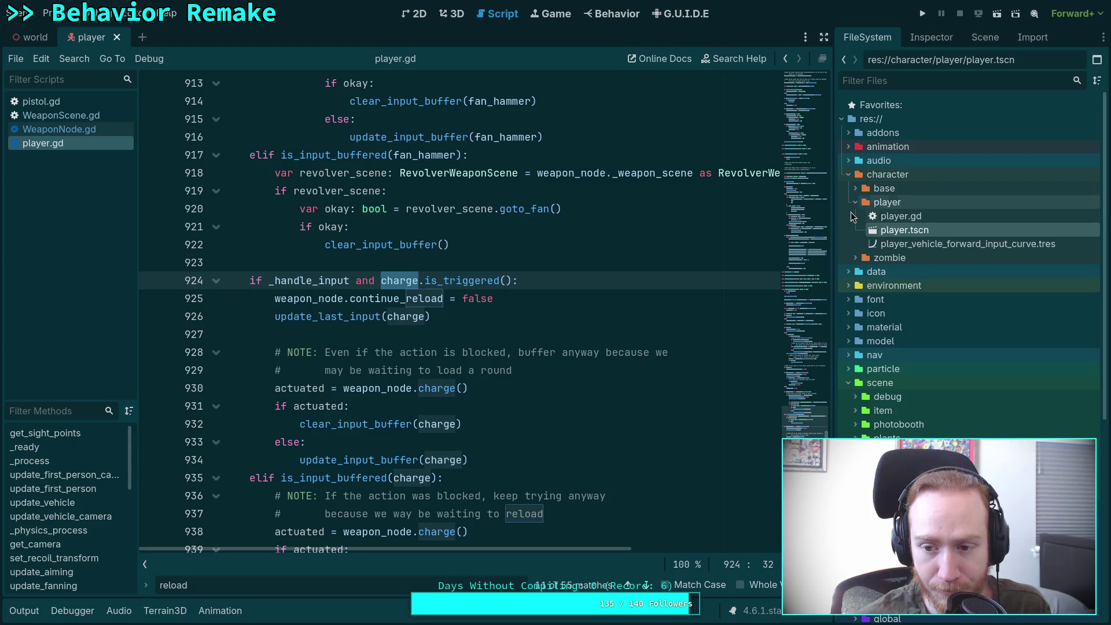
# Expand data > input, open first_person.tres, and scroll through its action mappings.
pyautogui.click(852, 259)
pyautogui.click(855, 257)
pyautogui.click(848, 271)
pyautogui.click(855, 327)
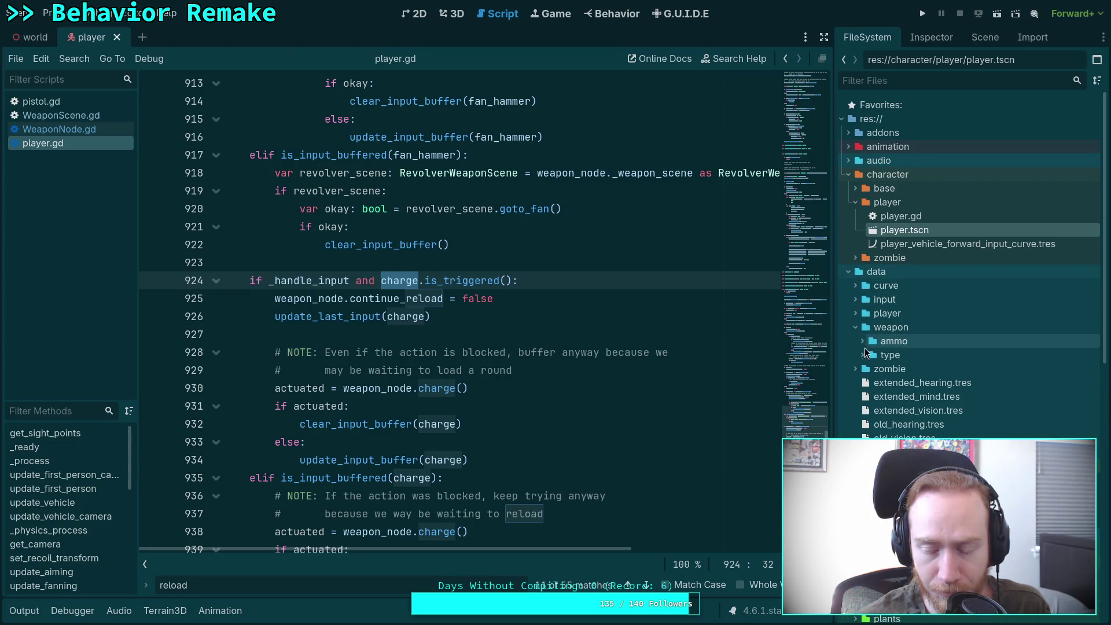
pyautogui.click(855, 327)
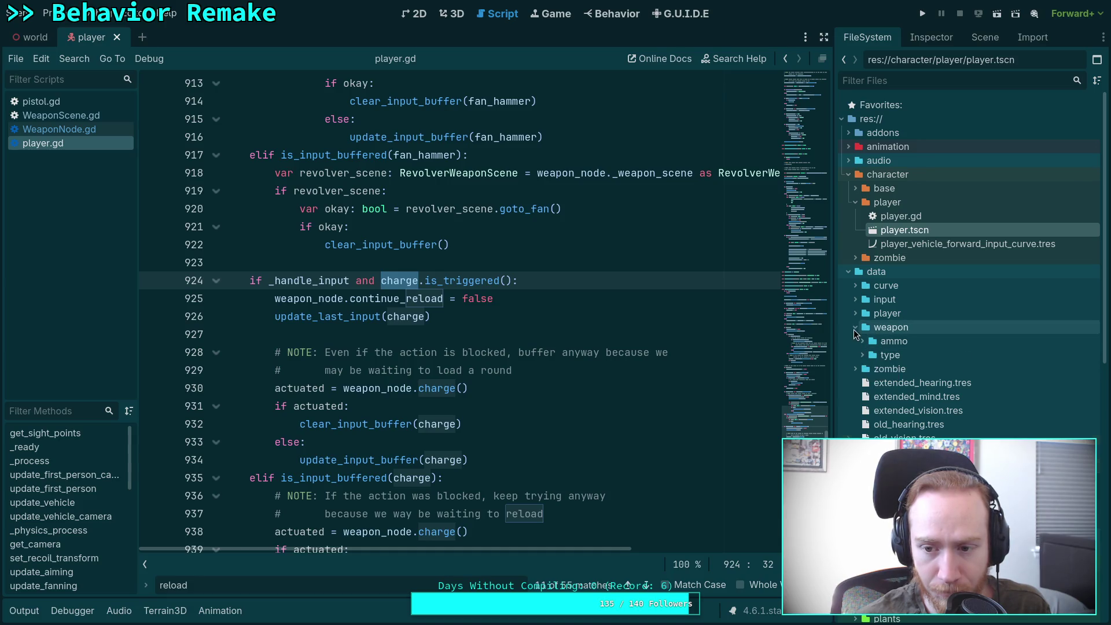
pyautogui.click(855, 299)
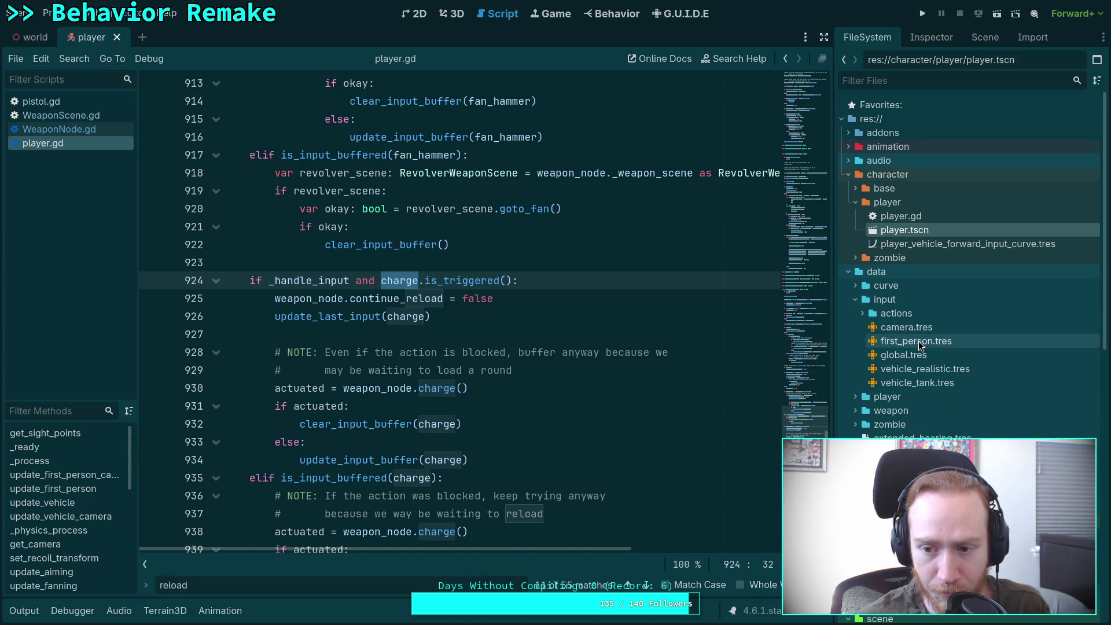
pyautogui.doubleClick(901, 341)
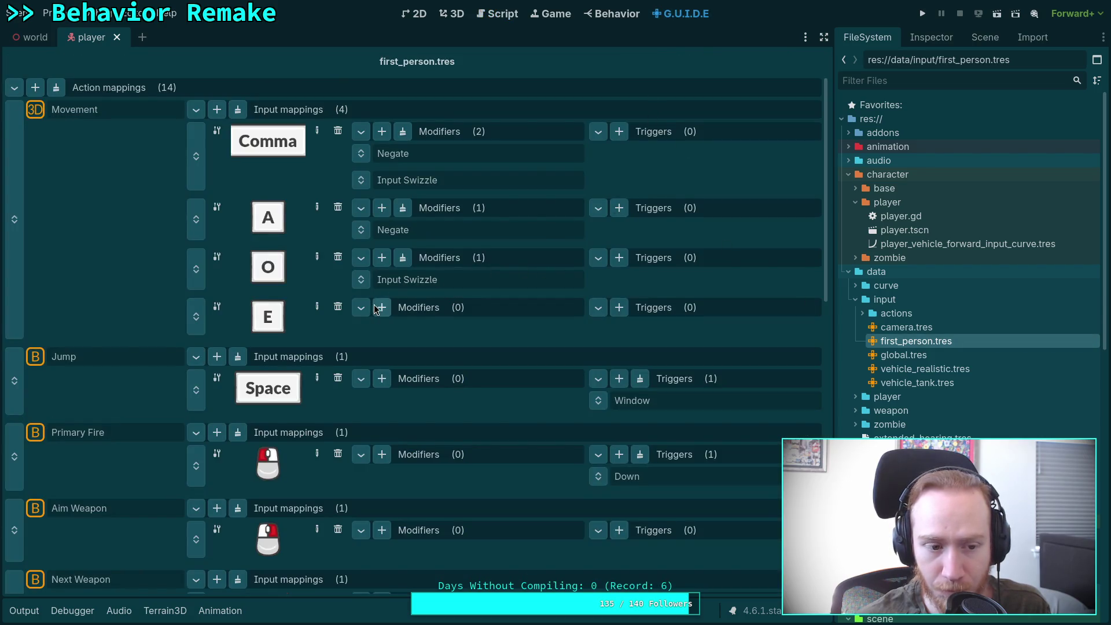
pyautogui.scroll(-9, 370, 306)
pyautogui.scroll(-3, 370, 307)
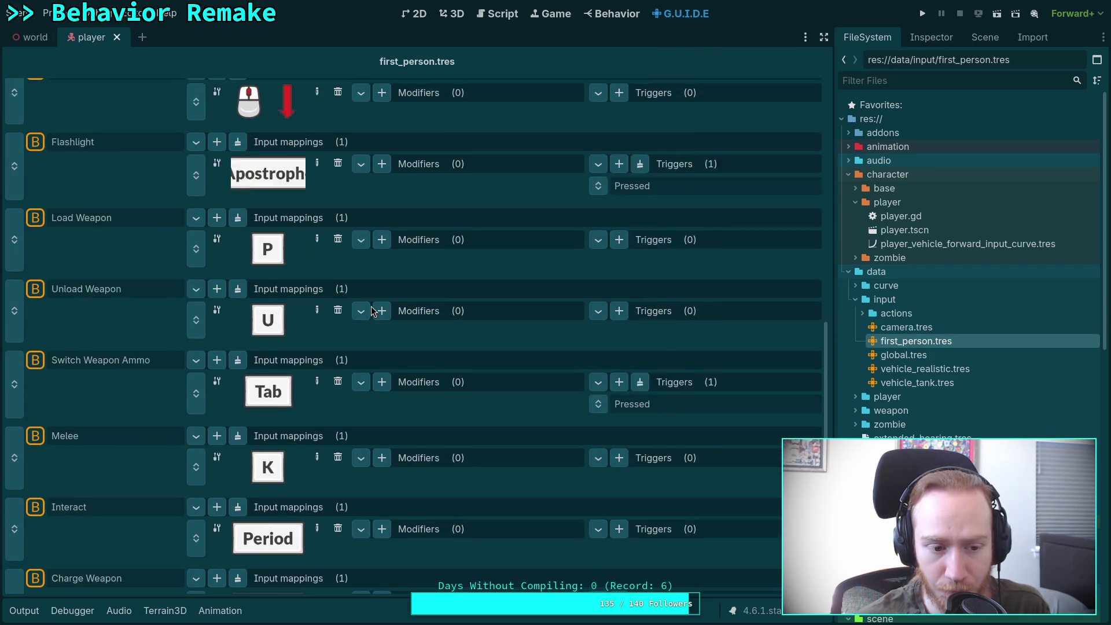
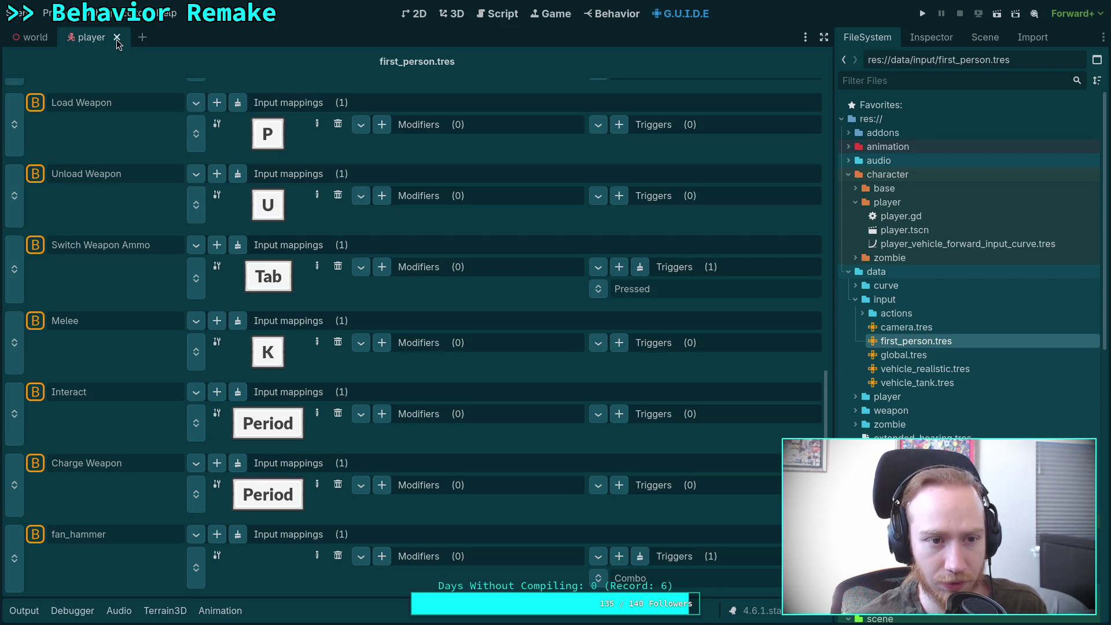
# Close the player scene and the input mapping view to return to the world's 3D view.
pyautogui.hotkey('ctrl', 'shift', 'w')
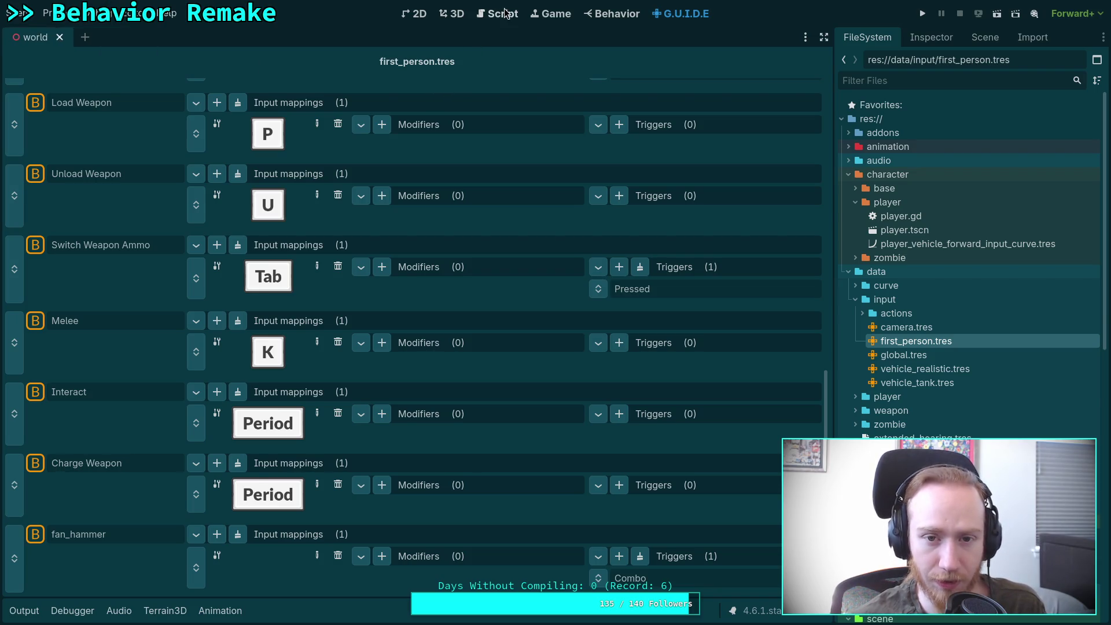
pyautogui.click(496, 14)
pyautogui.click(454, 13)
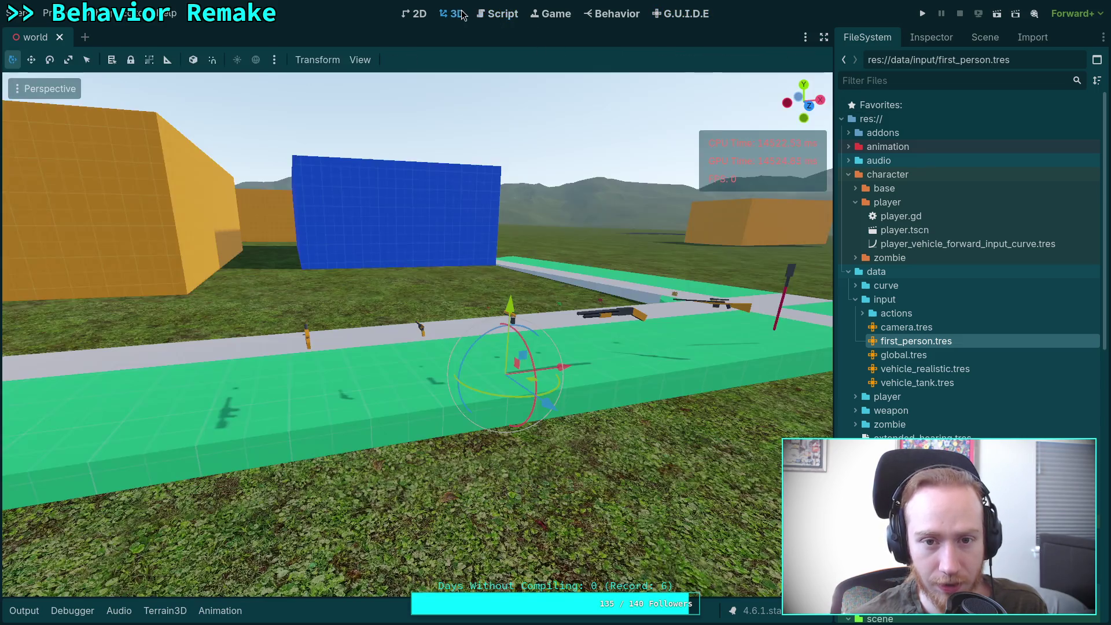
# Play-test the game, walk over to pick up the pistol, then exit back to player.gd.
pyautogui.click(924, 16)
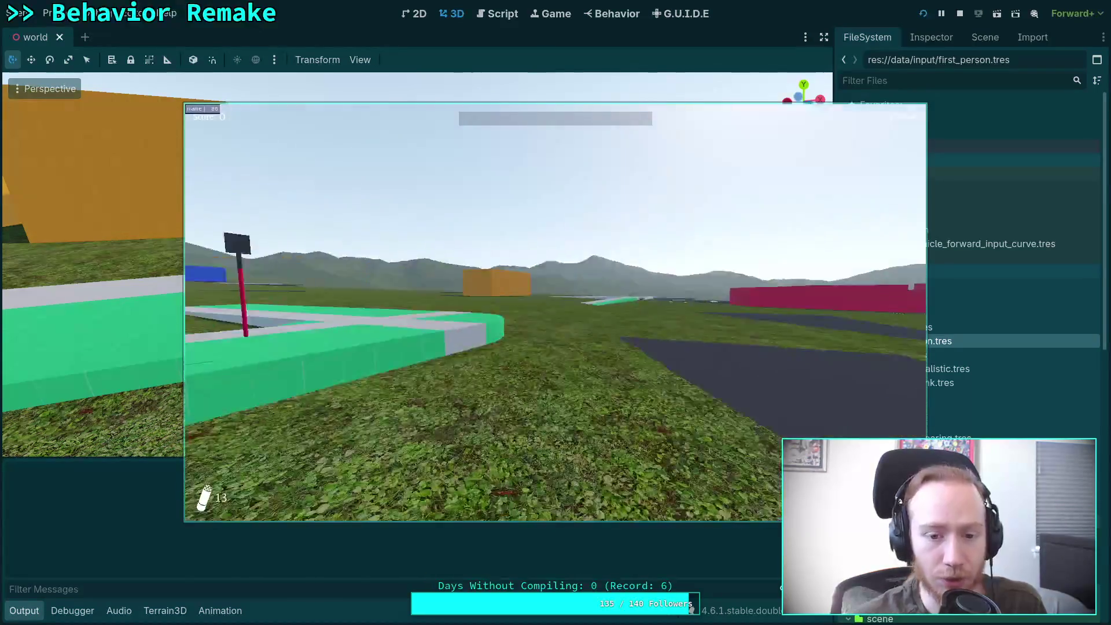
pyautogui.press('w')
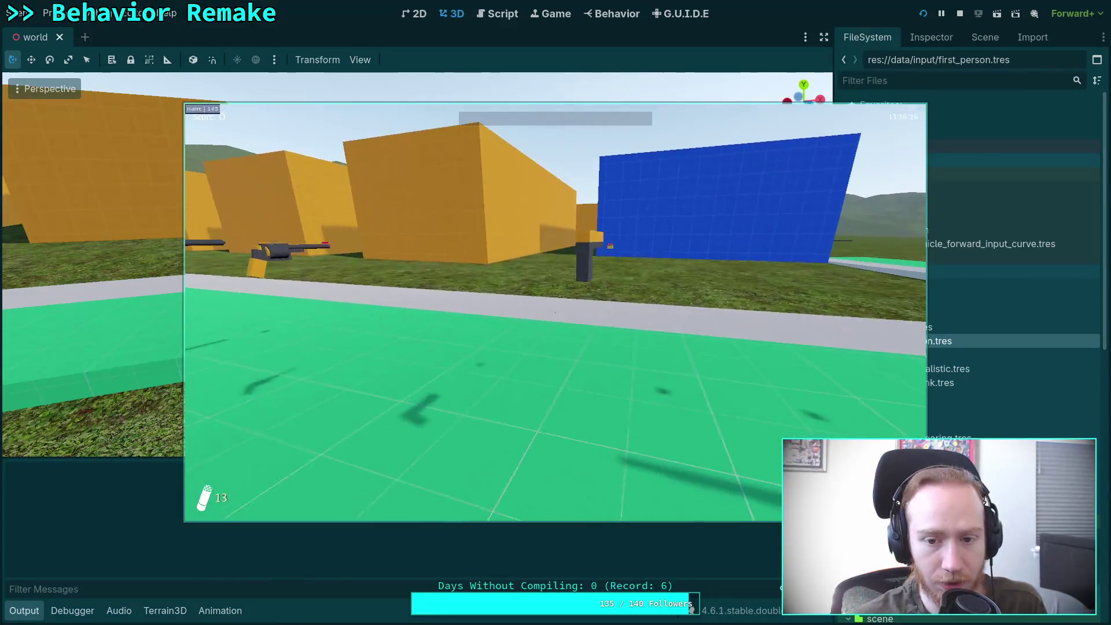
pyautogui.press('w')
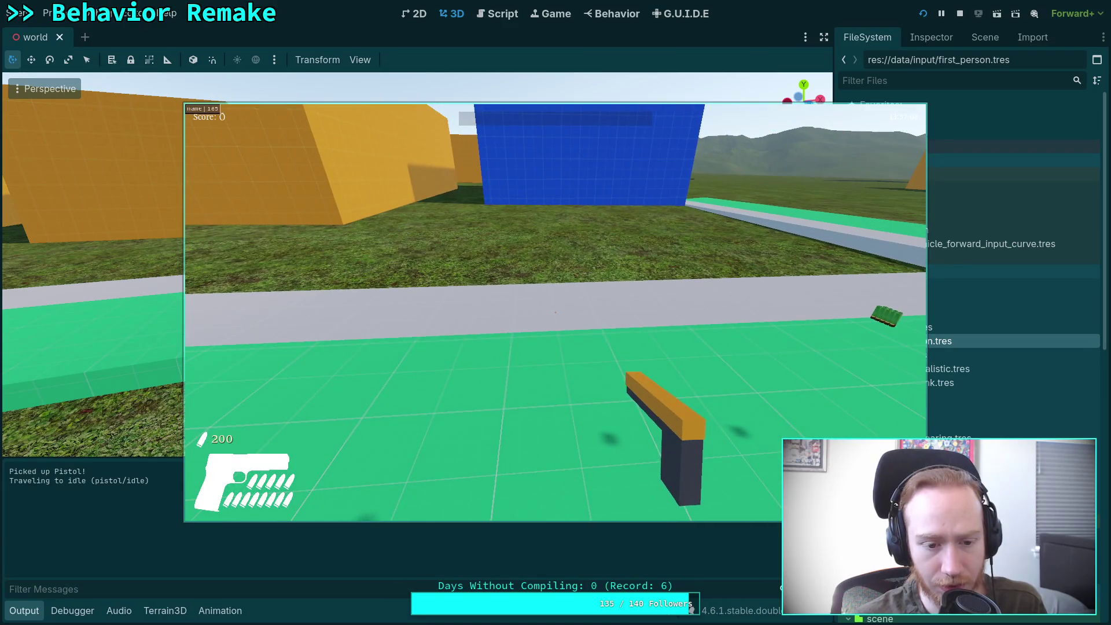
pyautogui.press('s')
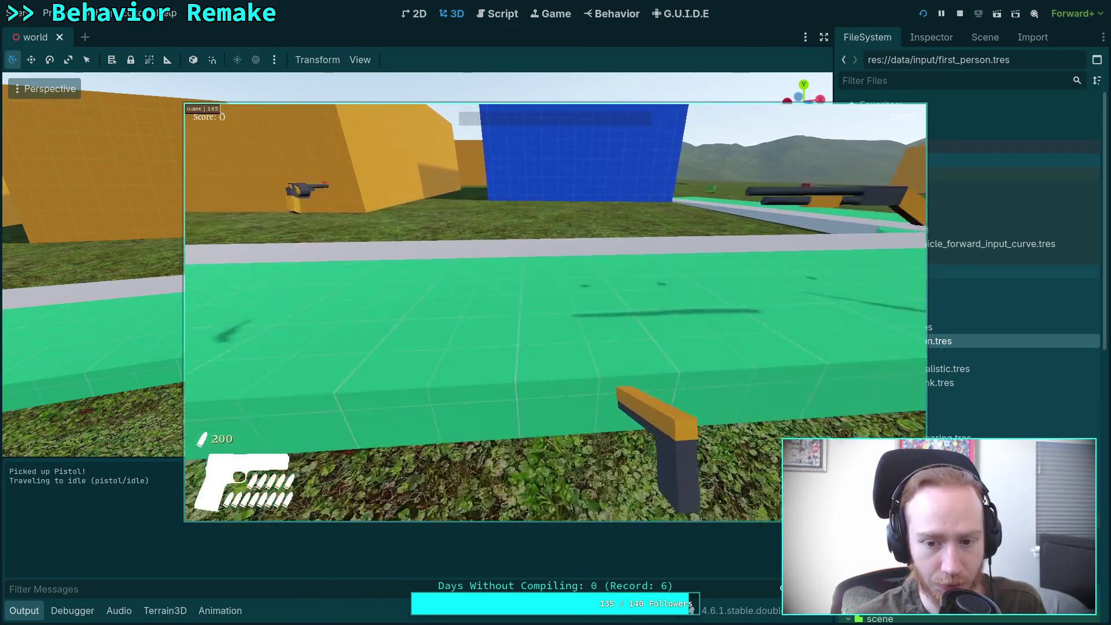
pyautogui.press('s')
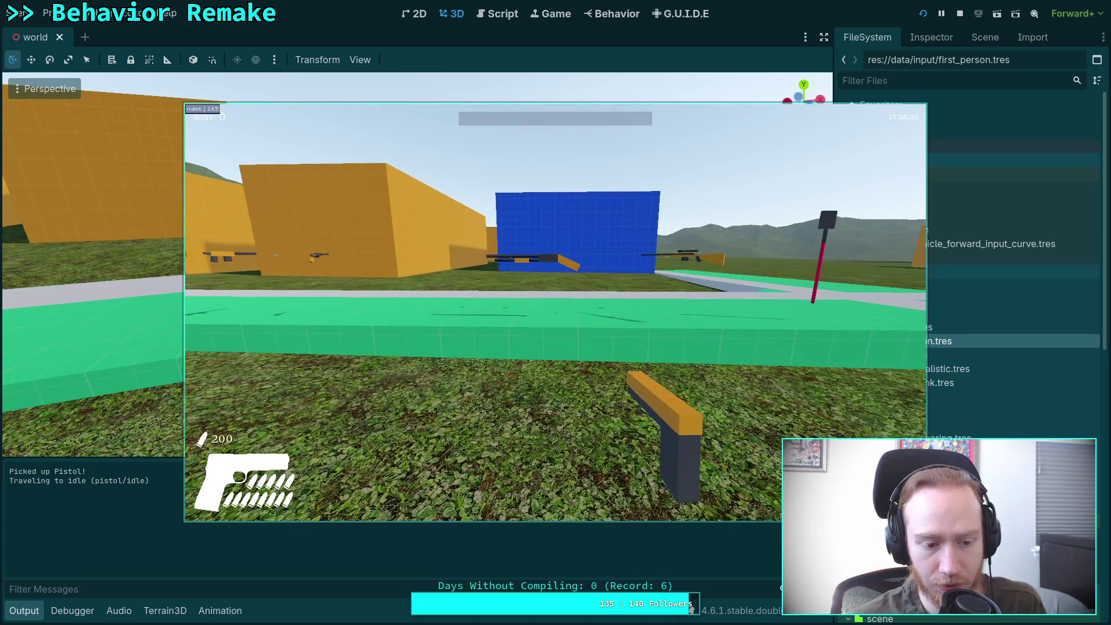
pyautogui.press('Escape')
pyautogui.click(554, 324)
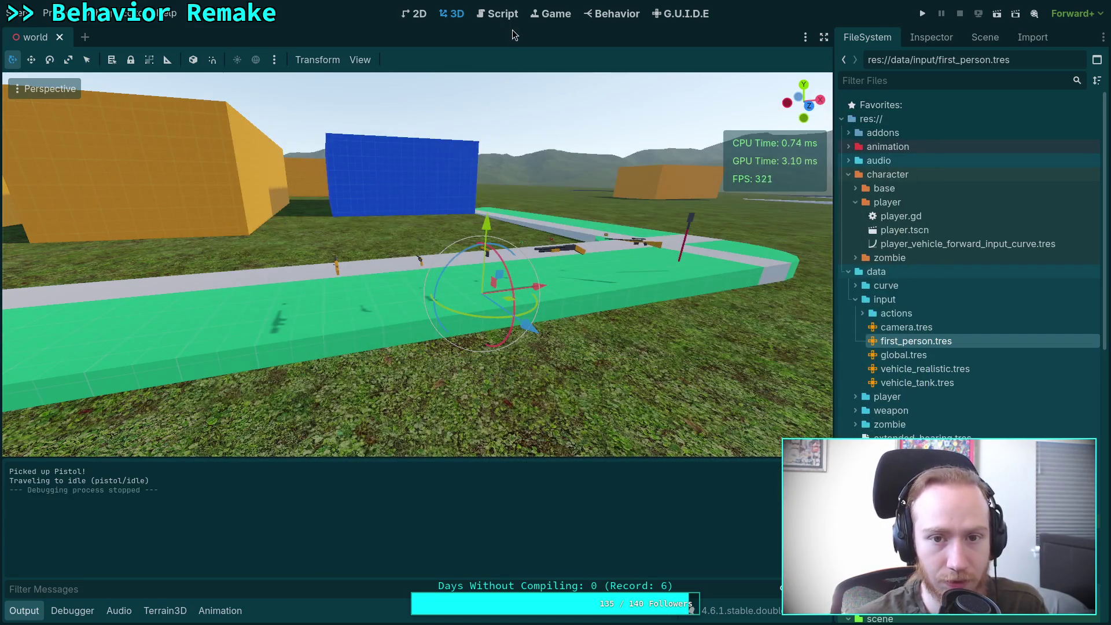
pyautogui.click(501, 13)
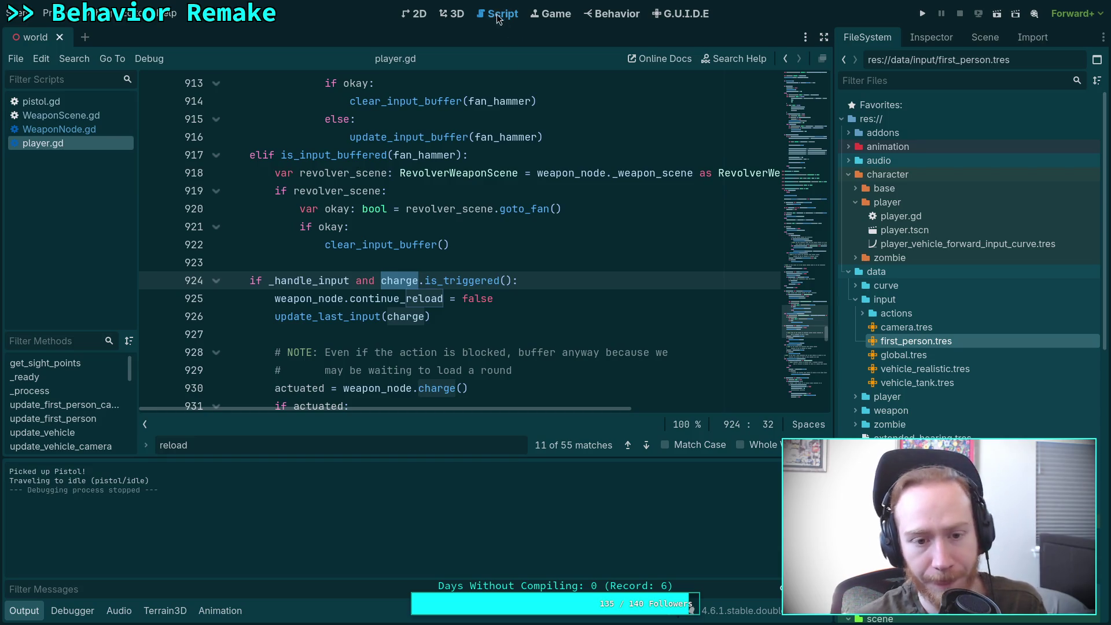
# Find the charge() call and update_last_input in player.gd's charge-handling code.
pyautogui.scroll(-1, 499, 339)
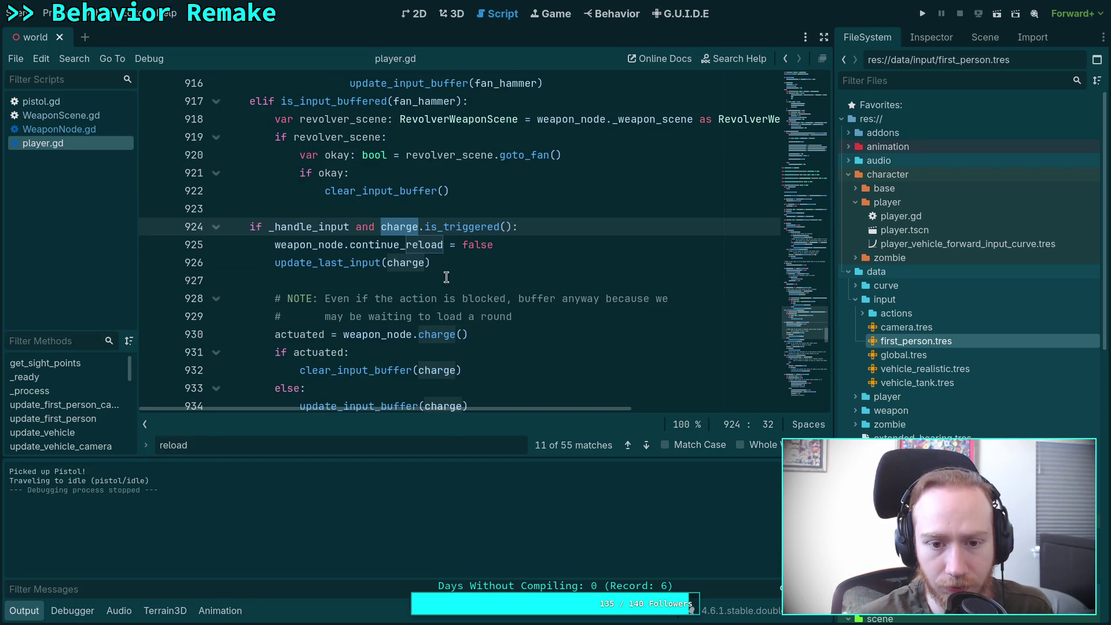
pyautogui.click(374, 246)
pyautogui.click(352, 263)
pyautogui.doubleClick(352, 265)
pyautogui.scroll(-2, 490, 282)
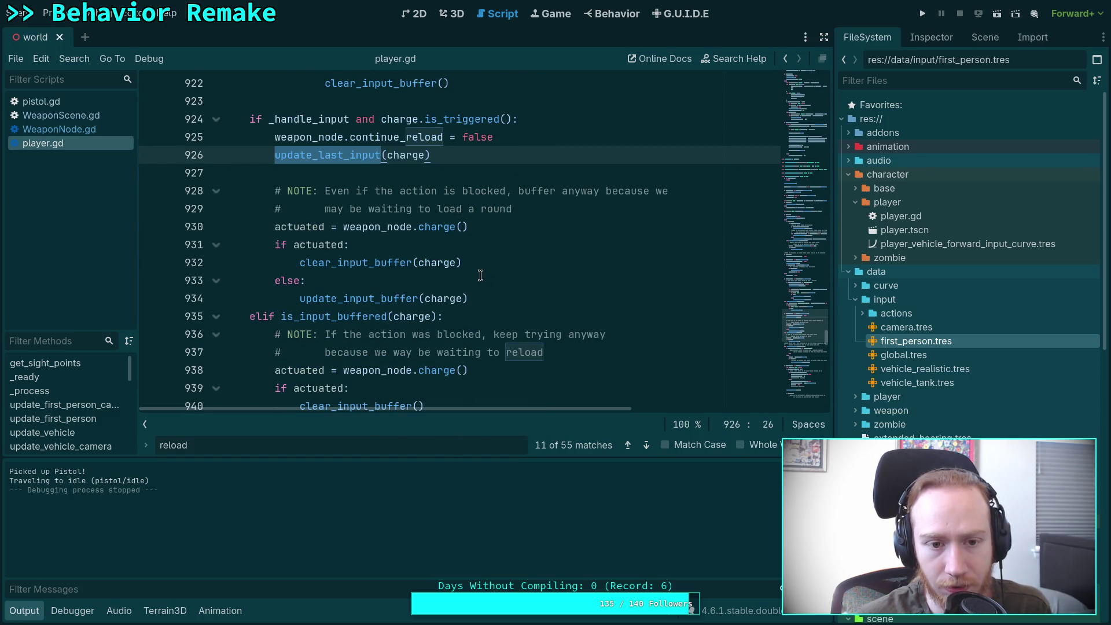
pyautogui.click(432, 229)
pyautogui.click(509, 228)
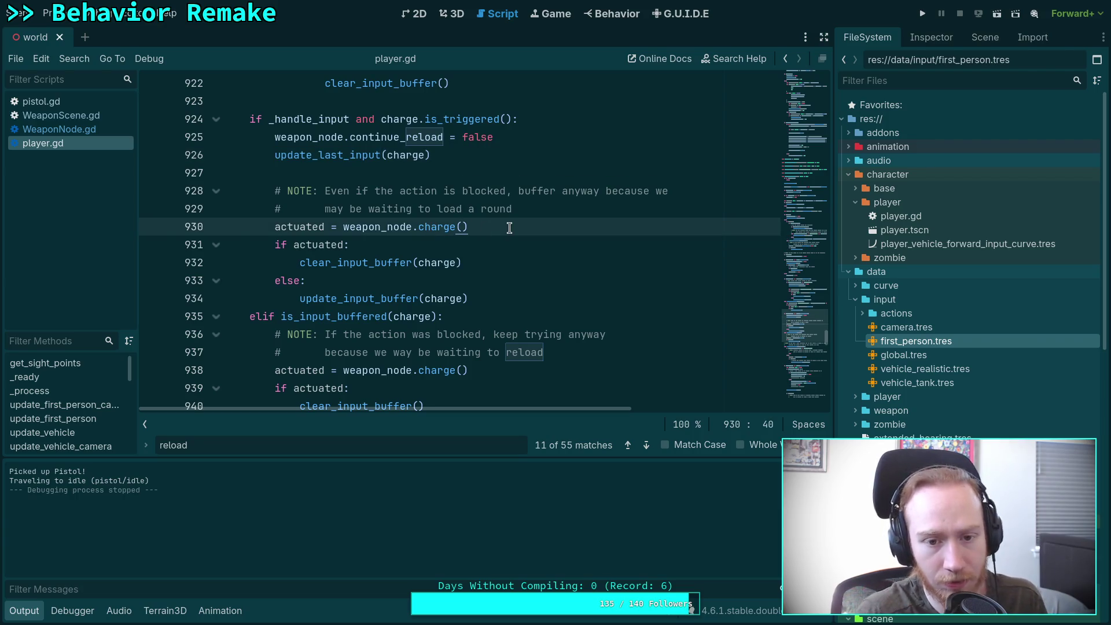
pyautogui.press('Return')
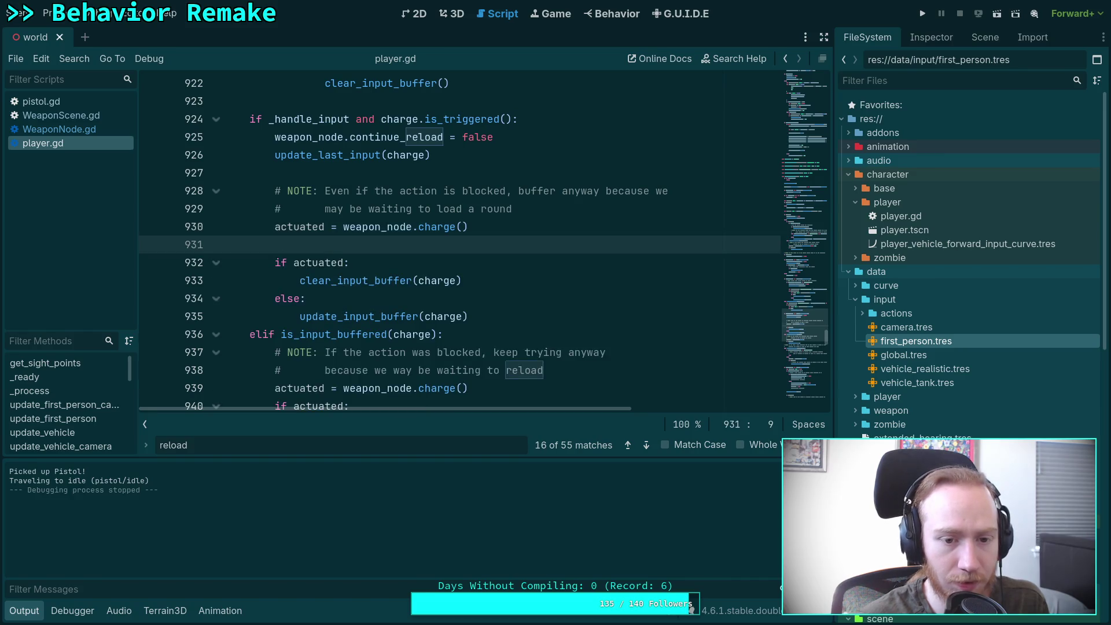
pyautogui.press('BackSpace')
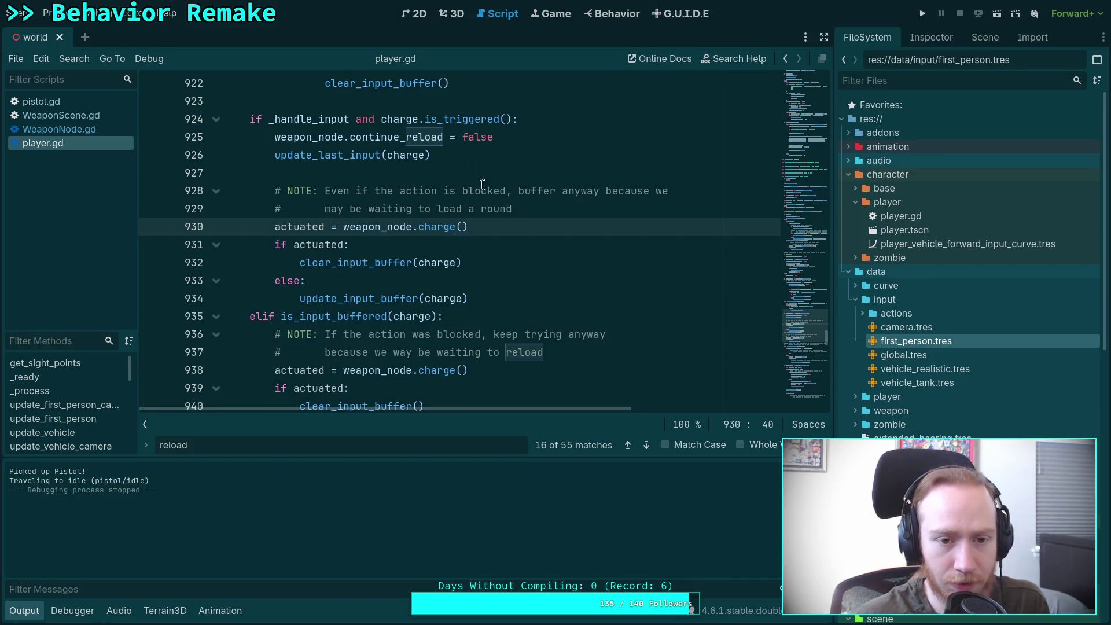
# Add a print('Charging!') line before the NOTE comment and save player.gd.
pyautogui.click(528, 171)
pyautogui.press('Return')
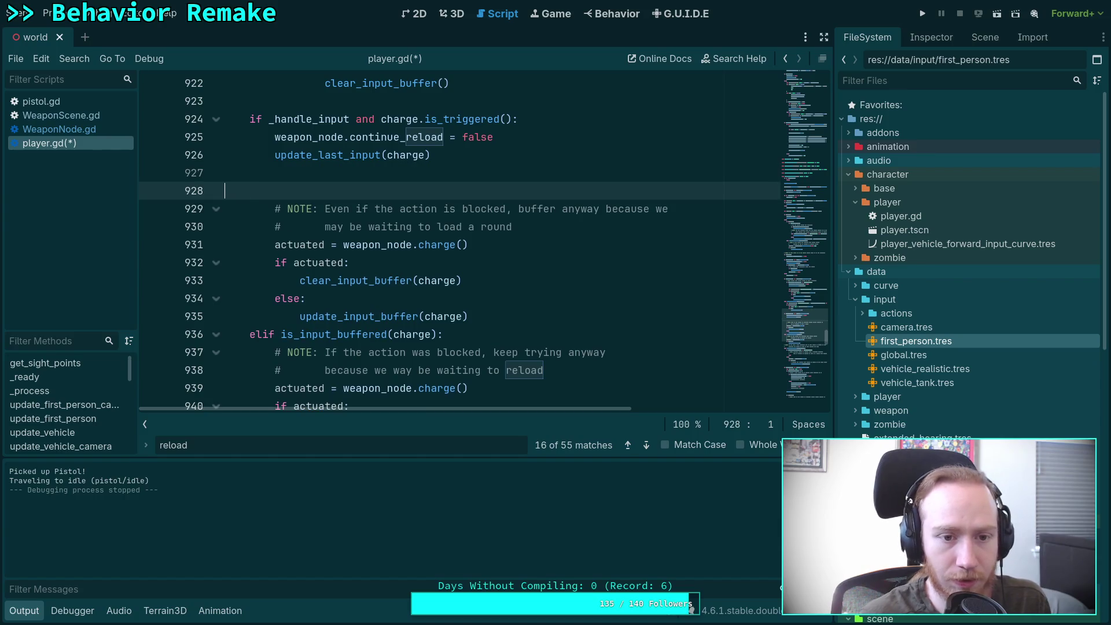
pyautogui.write("print('Charging!")
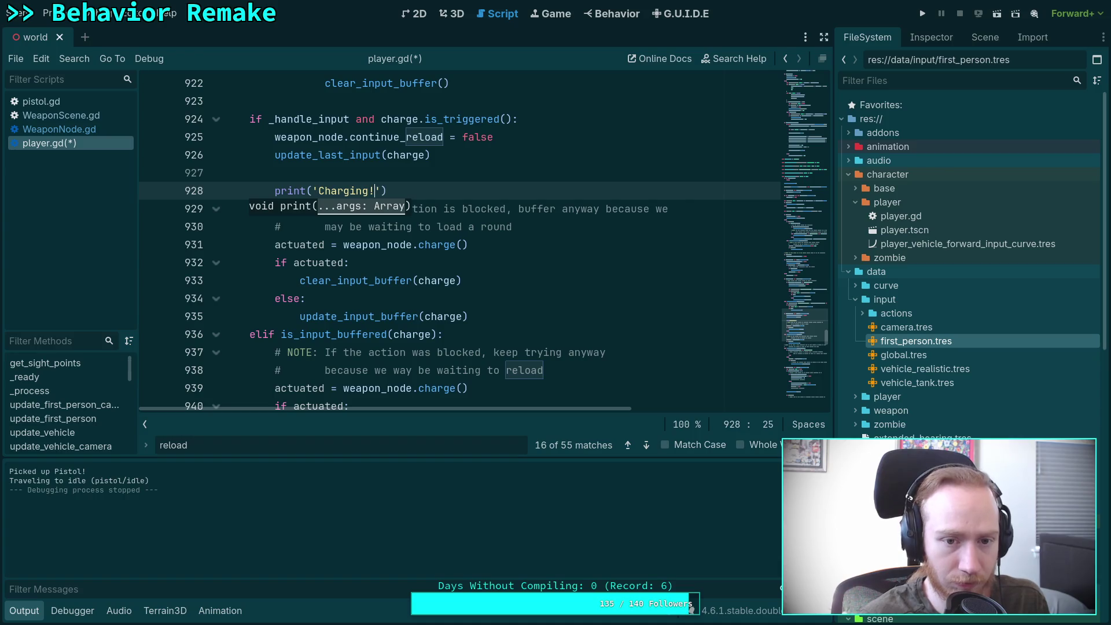
pyautogui.hotkey('ctrl', 's')
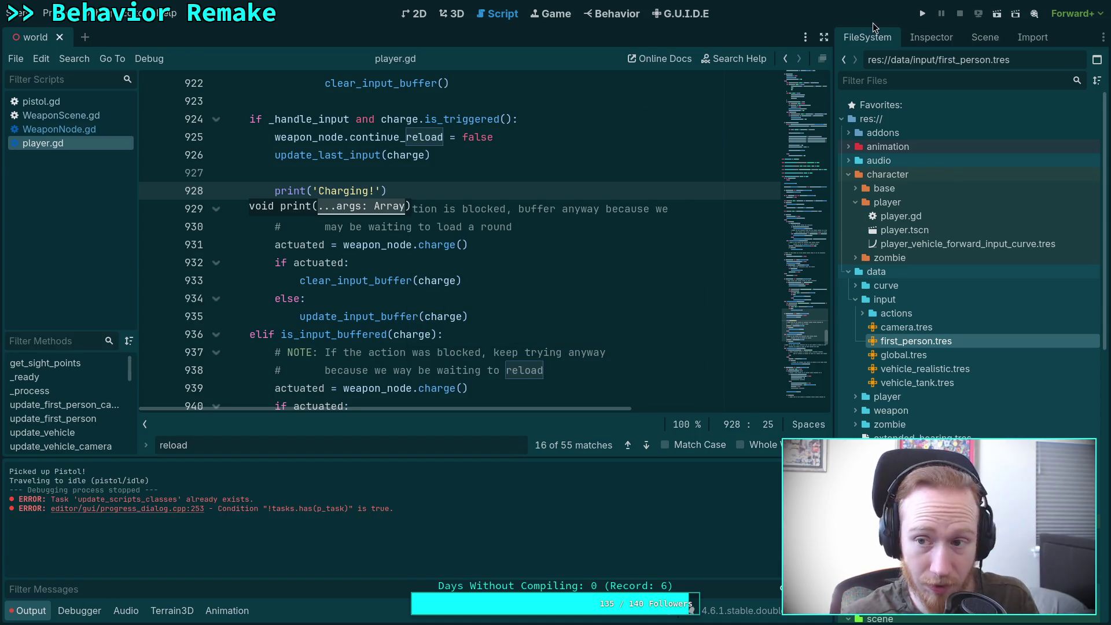
# Run the game, walk forward to pick up the pistol, then exit to the editor.
pyautogui.click(922, 13)
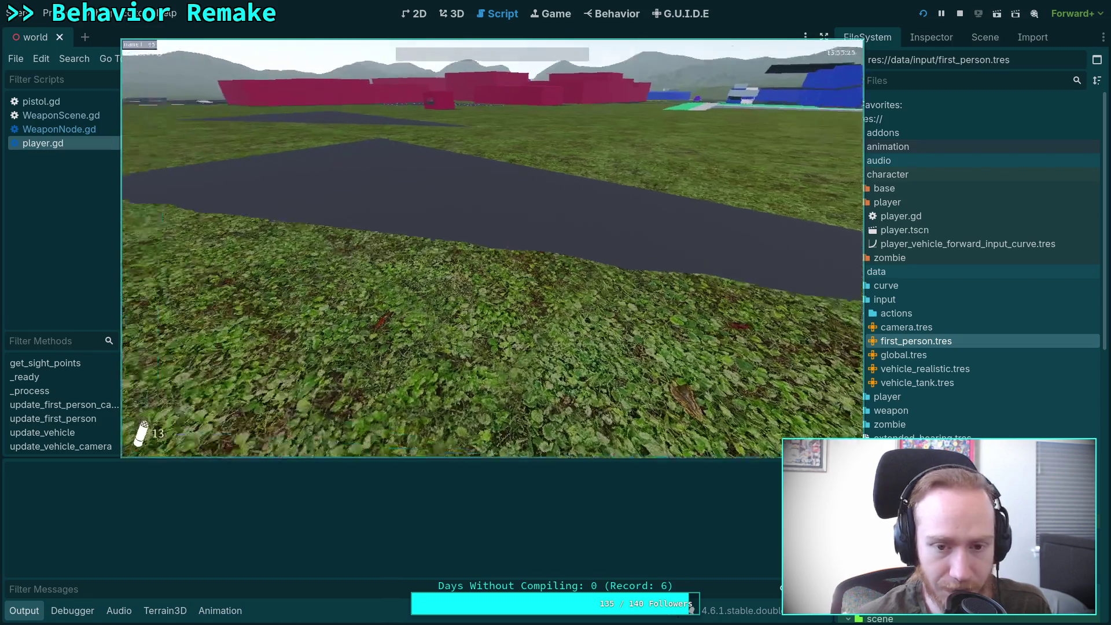
pyautogui.press('w')
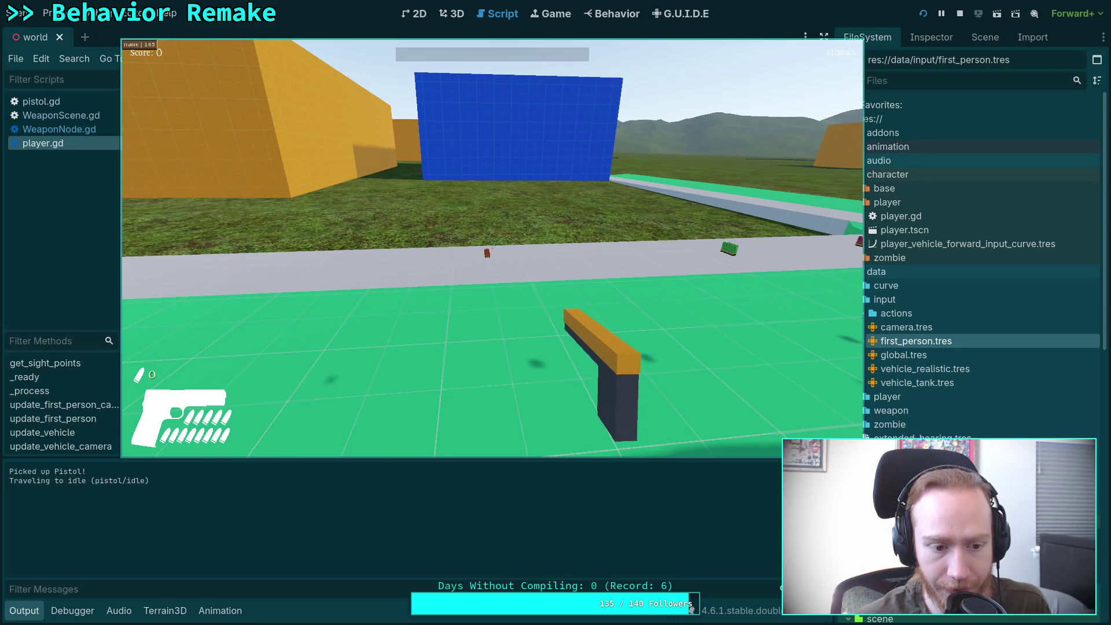
pyautogui.press('Escape')
pyautogui.click(492, 263)
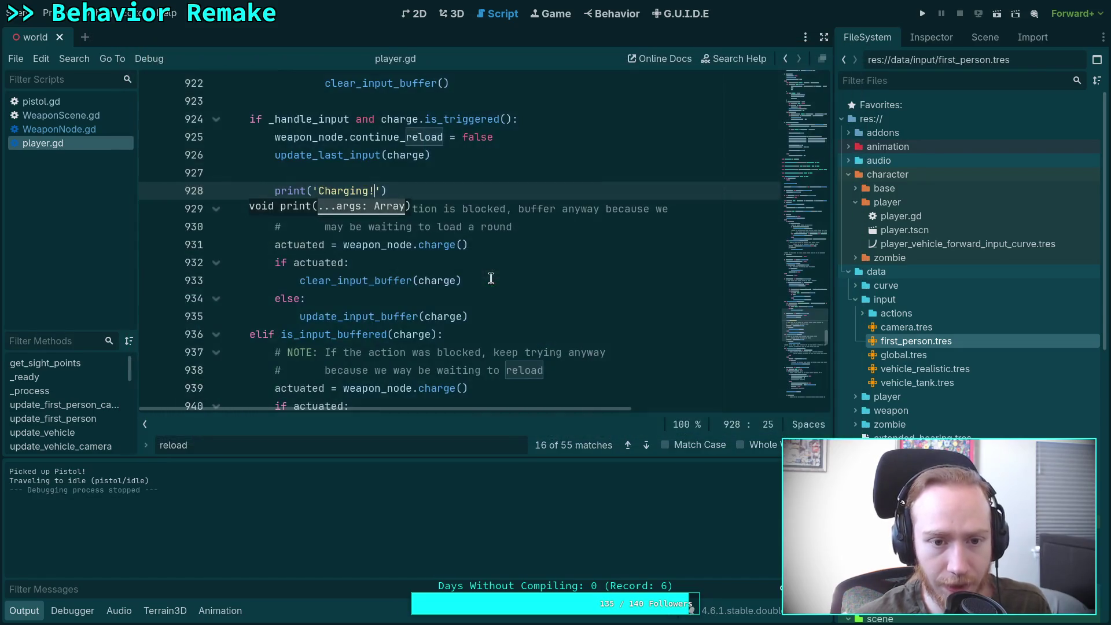
# Select the player node and expand its Controls > First Person bindings, then return to player.gd.
pyautogui.scroll(1, 426, 280)
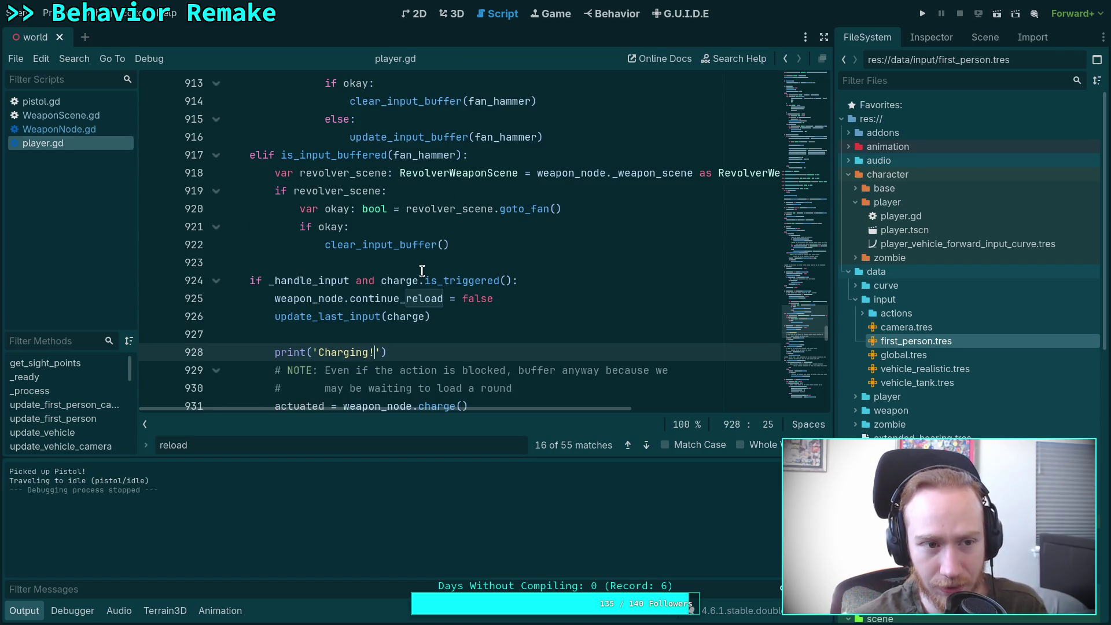
pyautogui.click(453, 13)
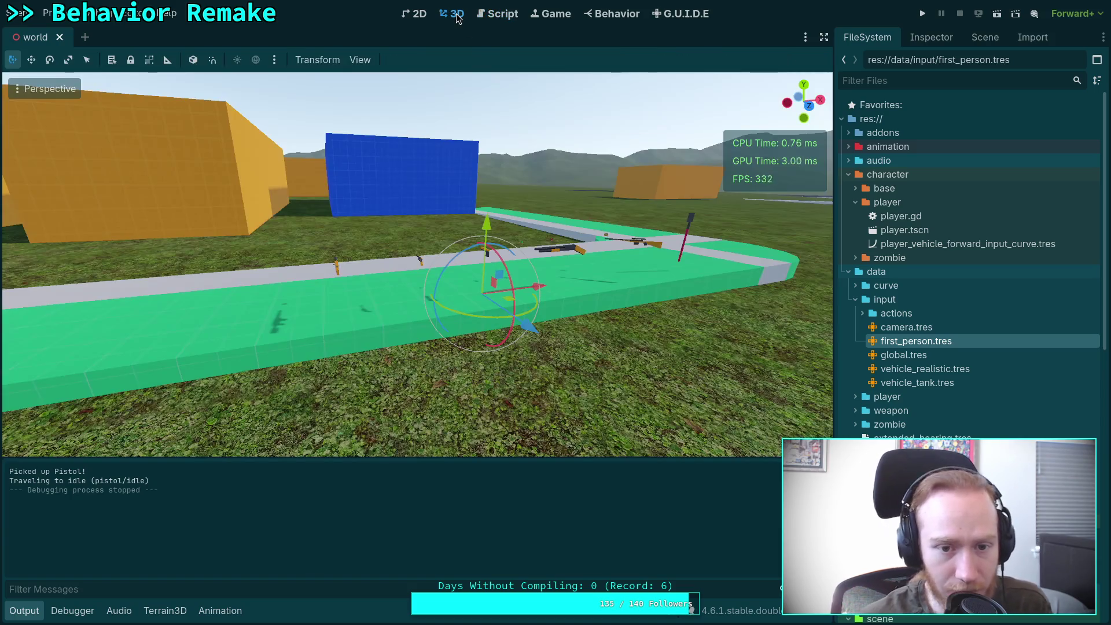
pyautogui.click(931, 36)
pyautogui.click(984, 36)
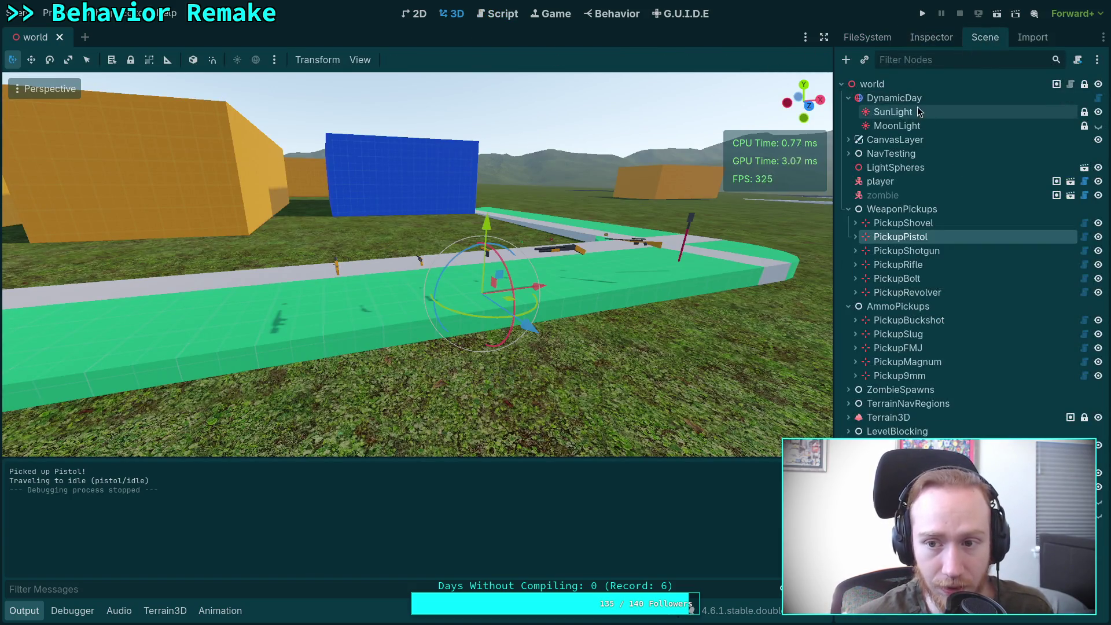
pyautogui.click(879, 181)
pyautogui.click(930, 37)
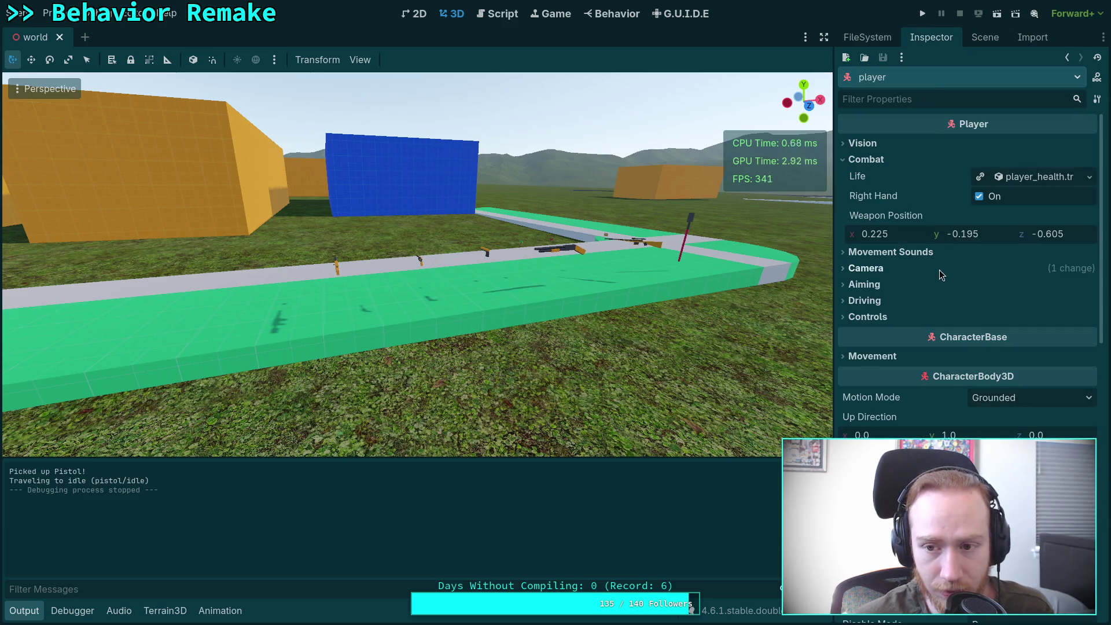
pyautogui.click(866, 317)
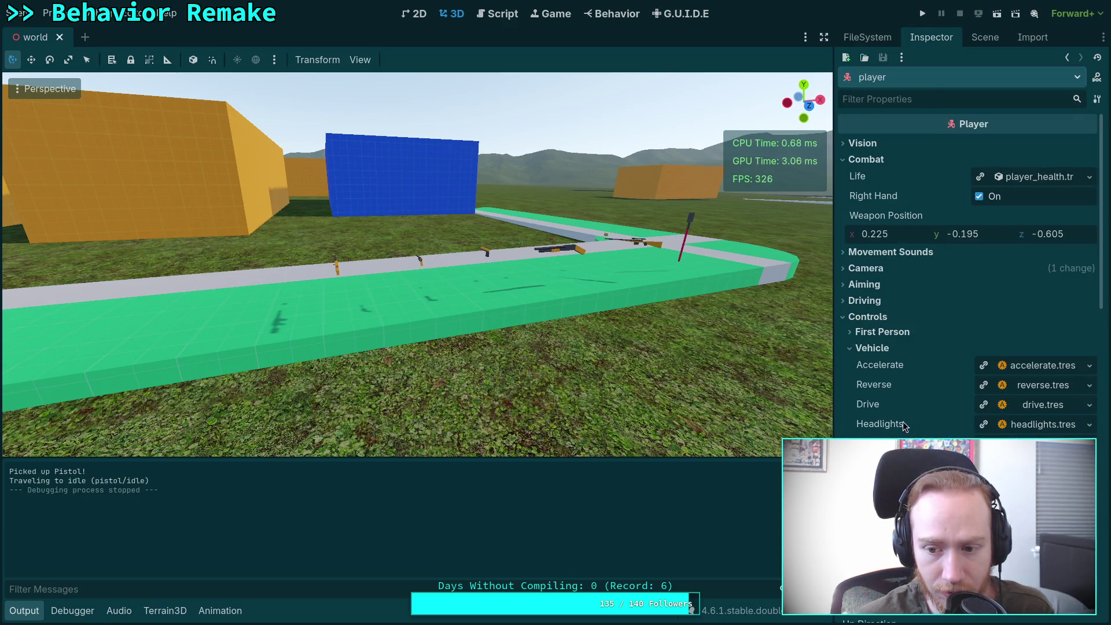
pyautogui.click(877, 333)
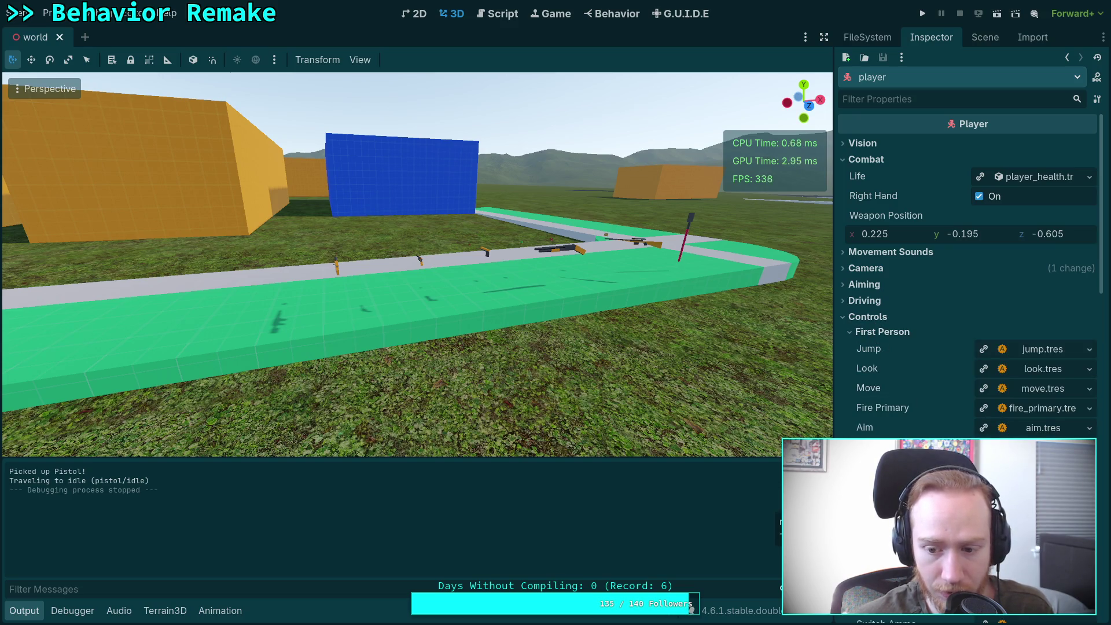
pyautogui.click(498, 13)
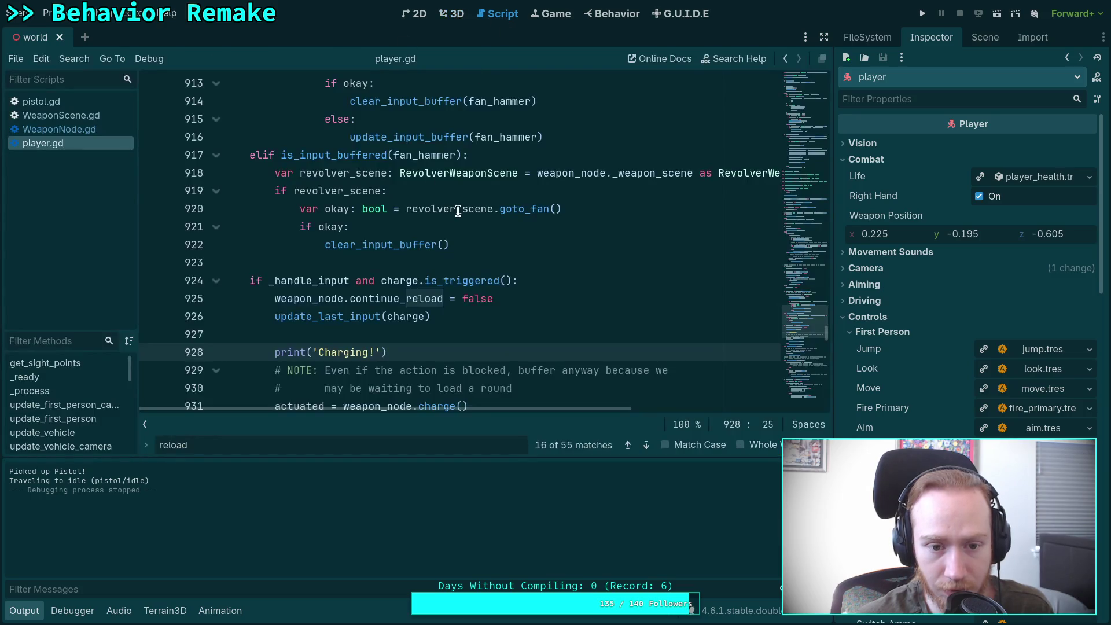
# Delete the old print('Charging!') line and its blank line.
pyautogui.doubleClick(396, 282)
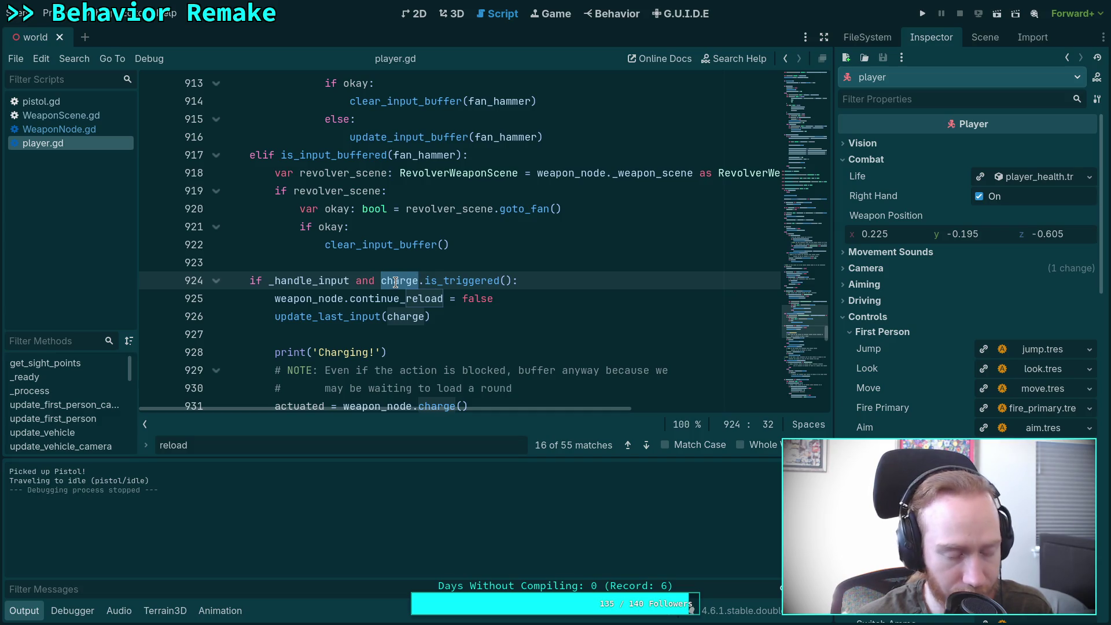
pyautogui.moveTo(422, 347); pyautogui.dragTo(422, 339)
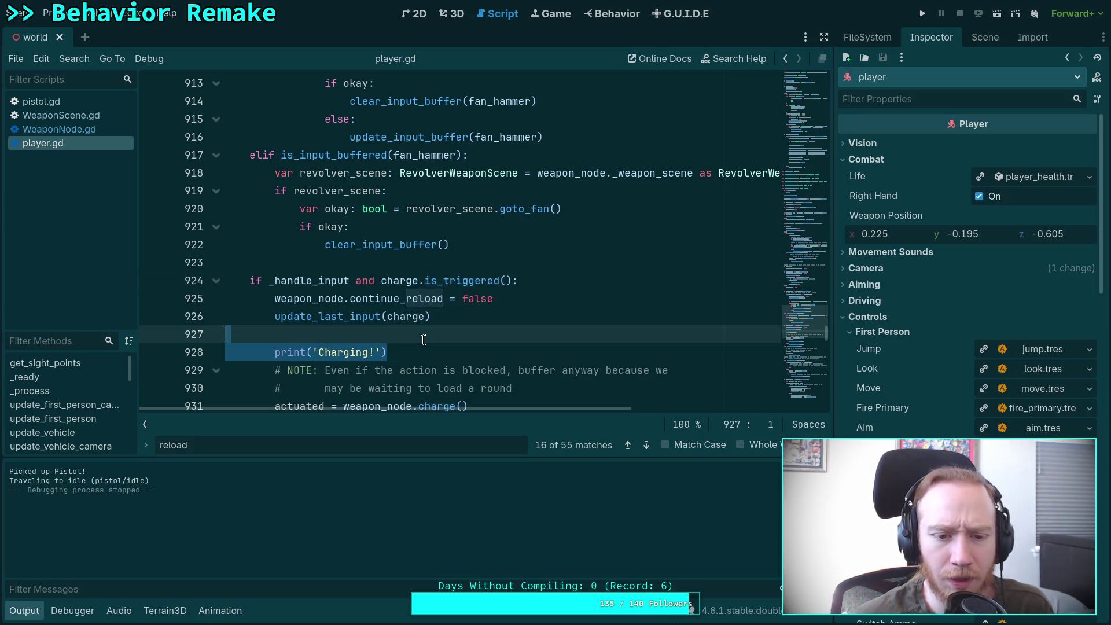
pyautogui.press('BackSpace')
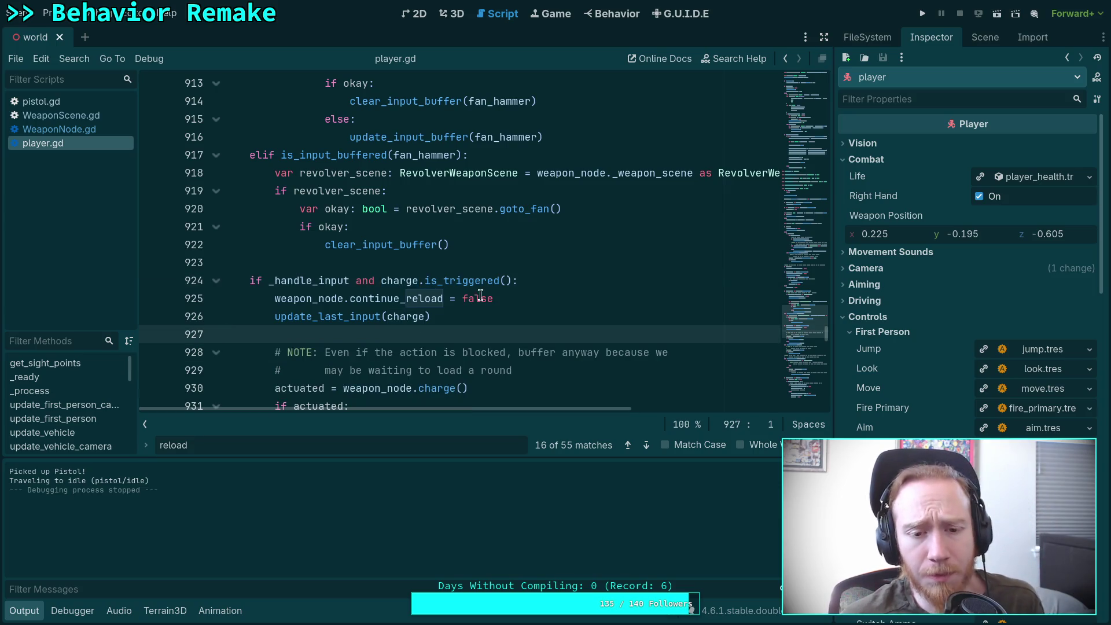
# Write 'if charge.is_triggered():' with an indented print('charging!') at line 924.
pyautogui.click(511, 260)
pyautogui.press('Return')
pyautogui.press('Return')
pyautogui.press('Up')
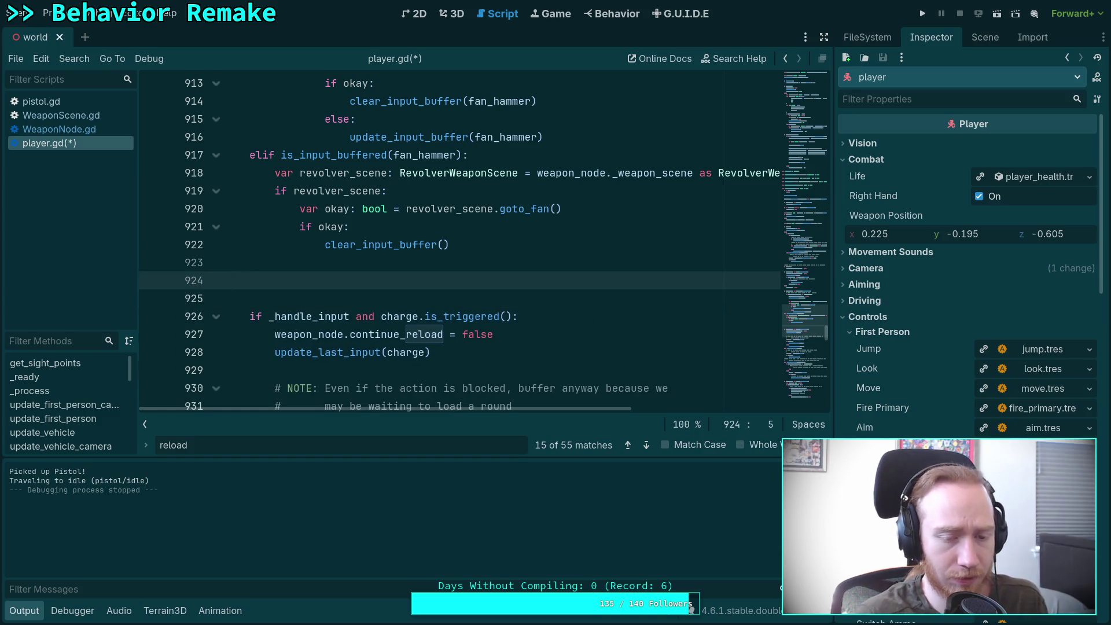
pyautogui.write('if charc')
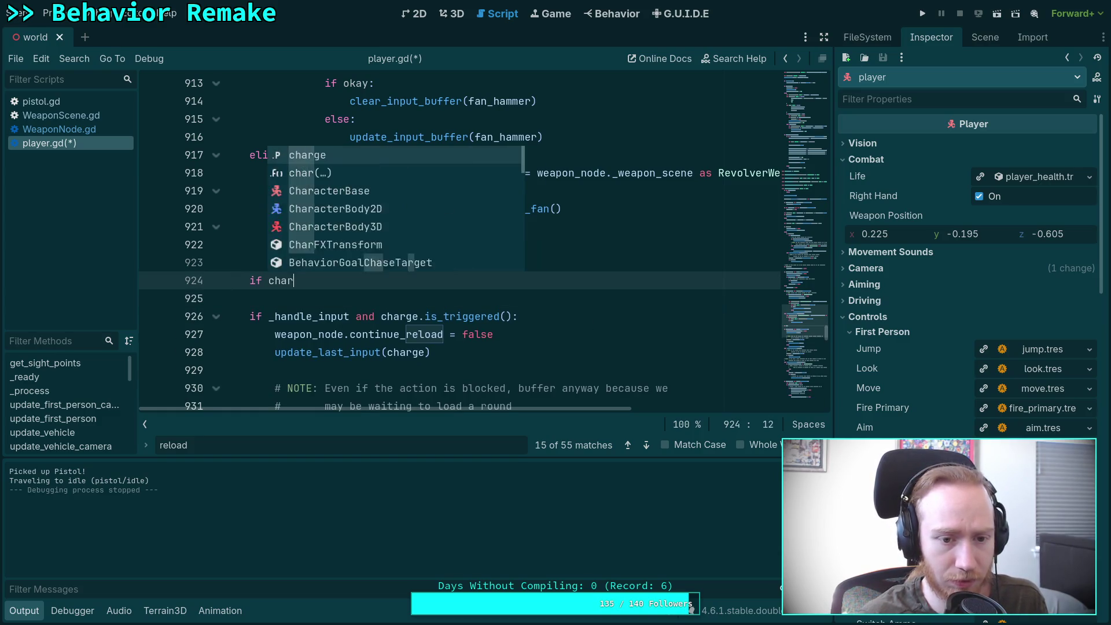
pyautogui.press('BackSpace')
pyautogui.write('ge.is_tr')
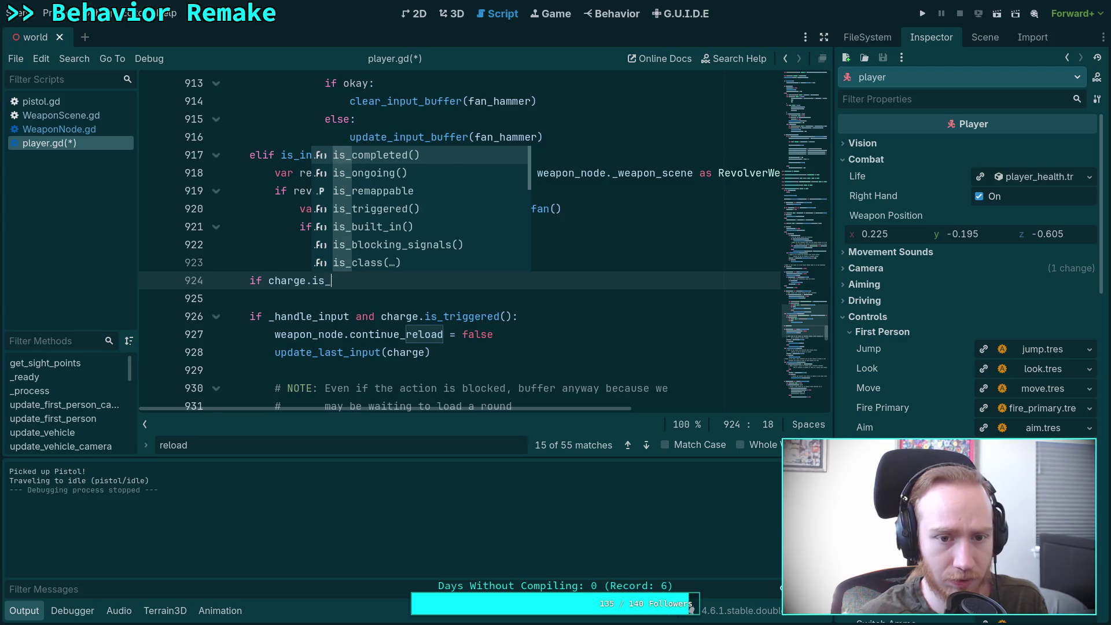
pyautogui.press('Return')
pyautogui.write(':')
pyautogui.press('Return')
pyautogui.write('rel')
pyautogui.press('BackSpace')
pyautogui.press('BackSpace')
pyautogui.press('BackSpace')
pyautogui.write("print('charging!")
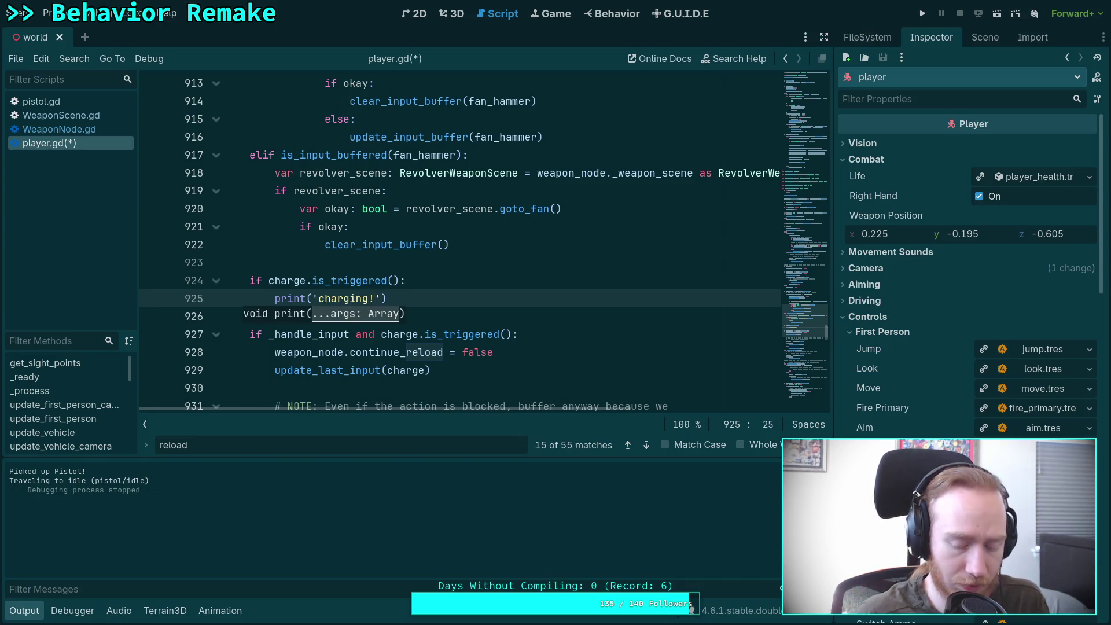
# Save and run the game, walk forward to grab the pistol, then exit to the editor.
pyautogui.hotkey('ctrl', 's')
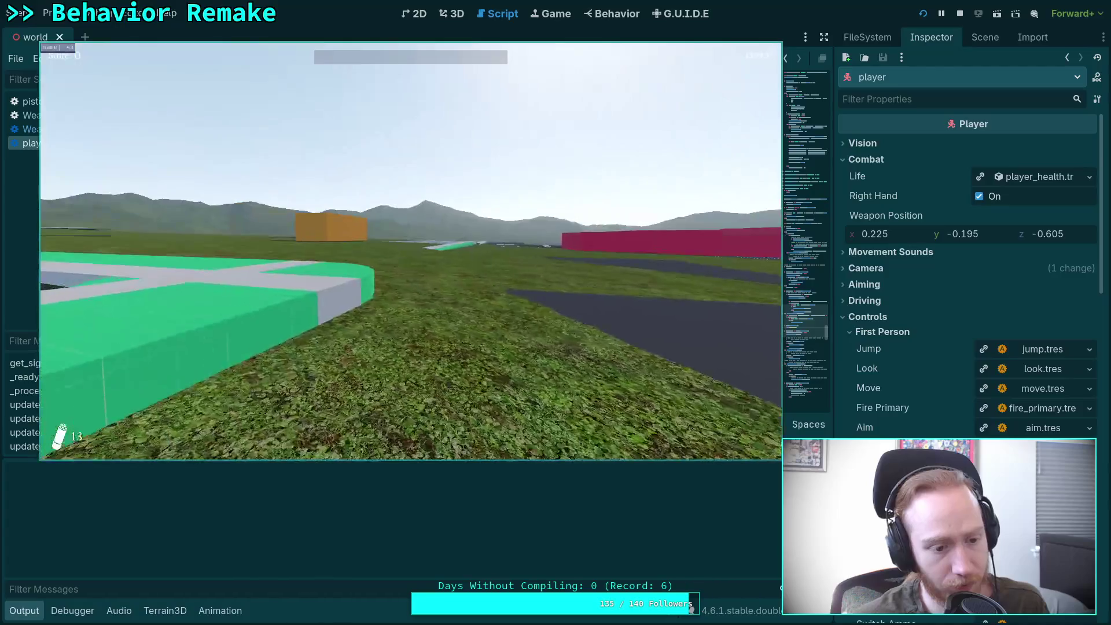
pyautogui.press('w')
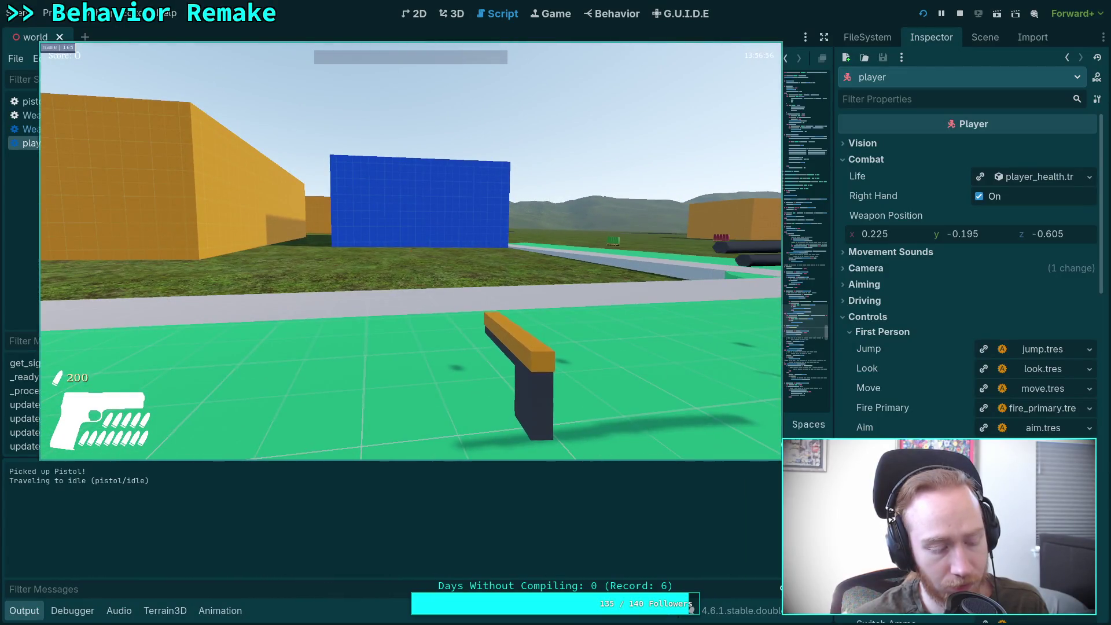
pyautogui.press('Escape')
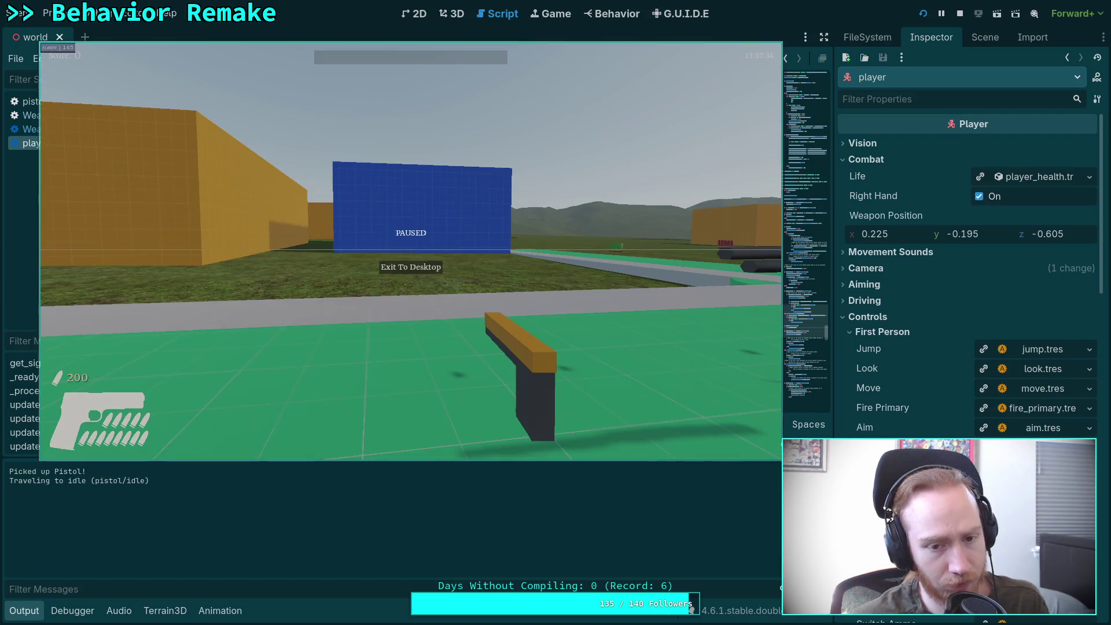
pyautogui.click(403, 267)
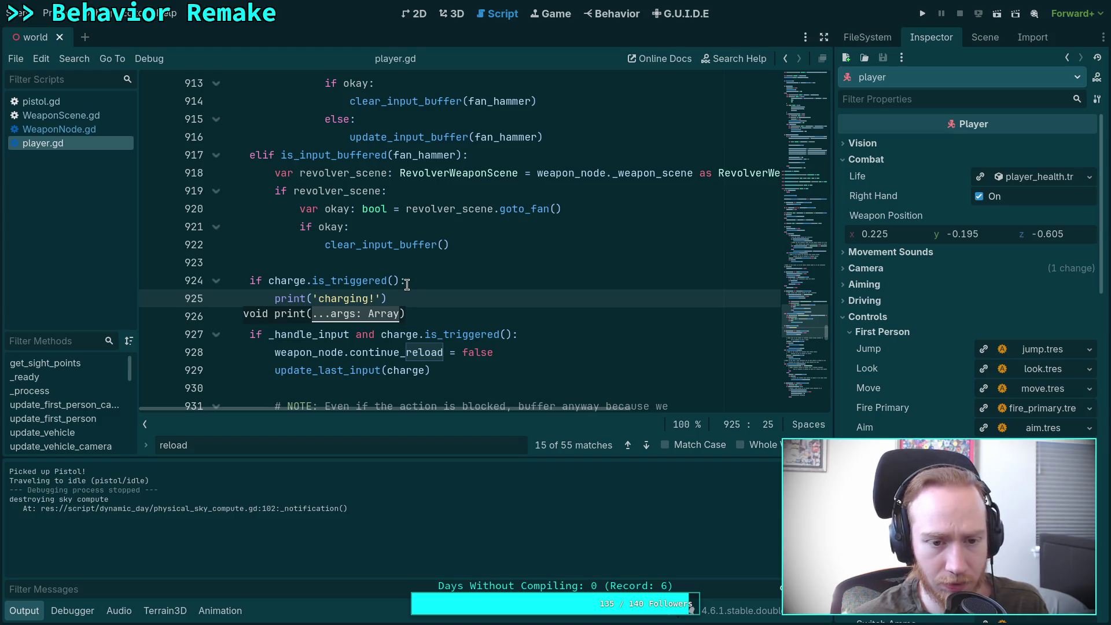
# Delete the temporary charge-check lines 924–925 and scroll up to update_weapon_node.
pyautogui.moveTo(426, 300); pyautogui.dragTo(148, 280)
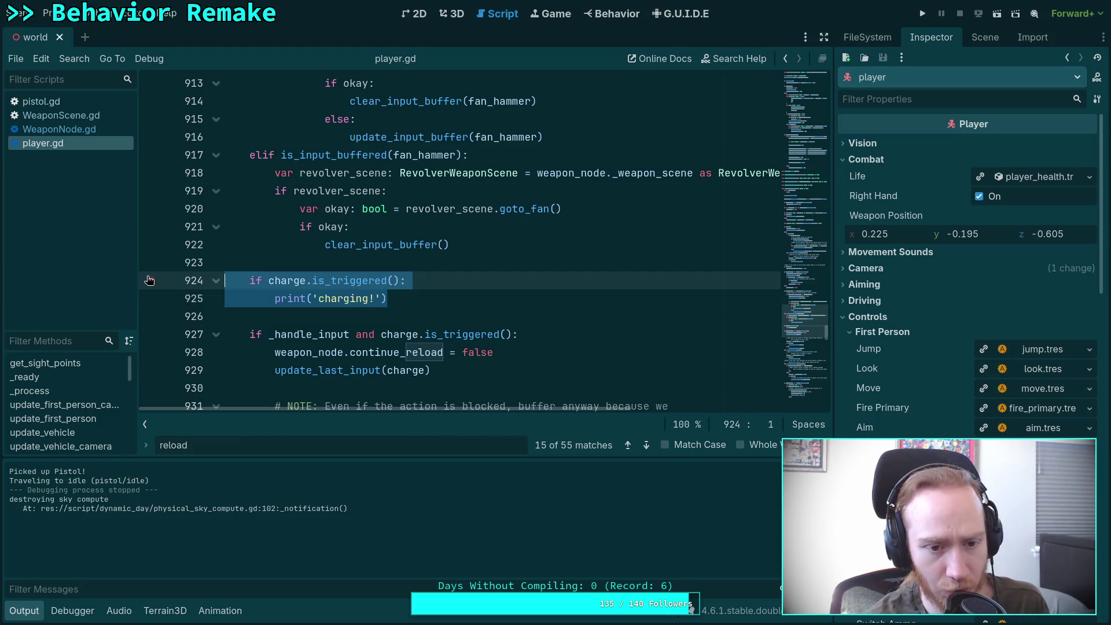
pyautogui.press('BackSpace')
pyautogui.press('BackSpace')
pyautogui.press('BackSpace')
pyautogui.scroll(7, 513, 245)
pyautogui.scroll(15, 512, 246)
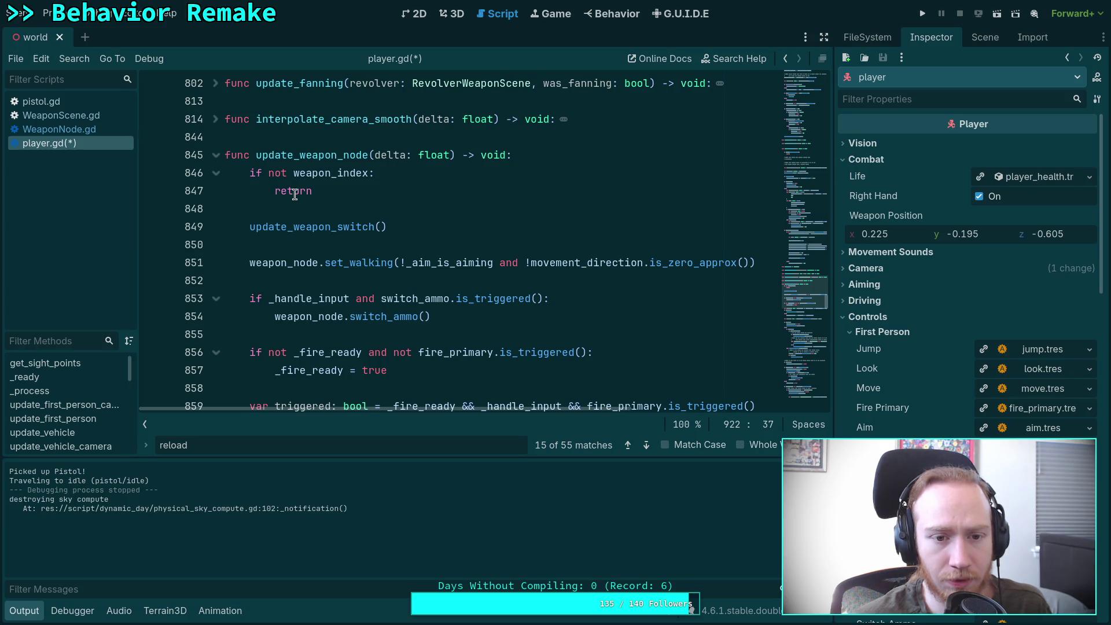
pyautogui.scroll(-2, 294, 194)
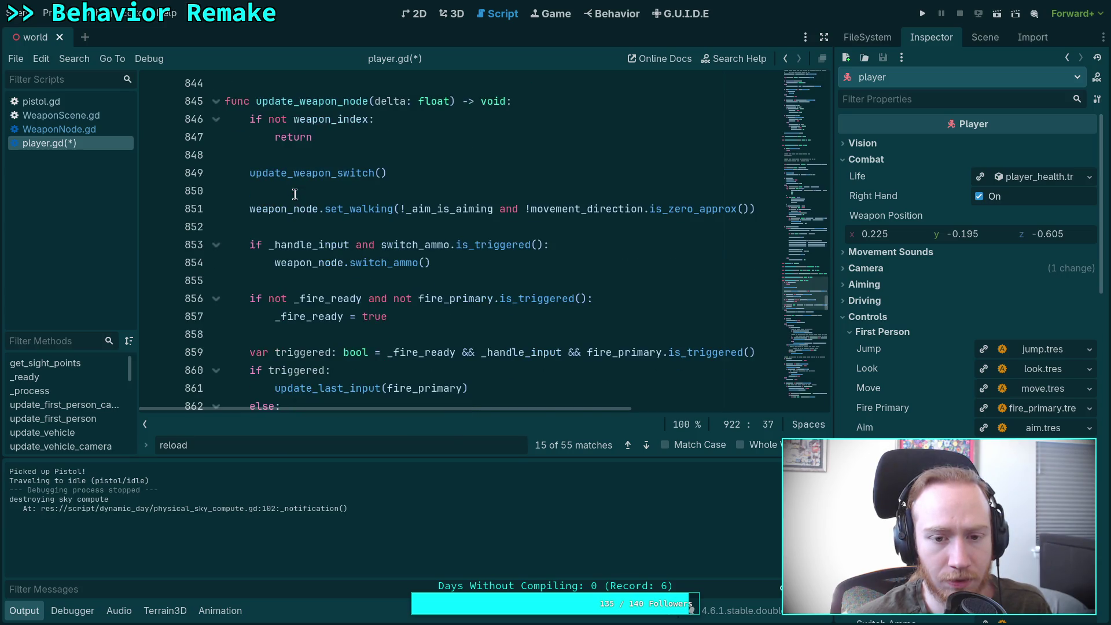
pyautogui.scroll(-1, 294, 195)
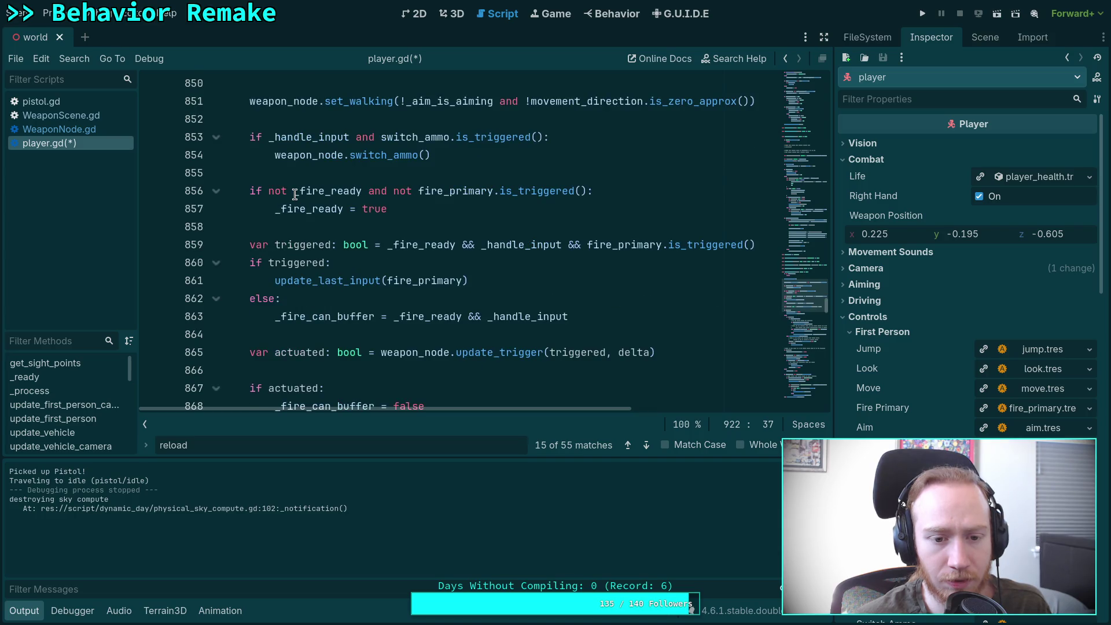
pyautogui.scroll(4, 295, 194)
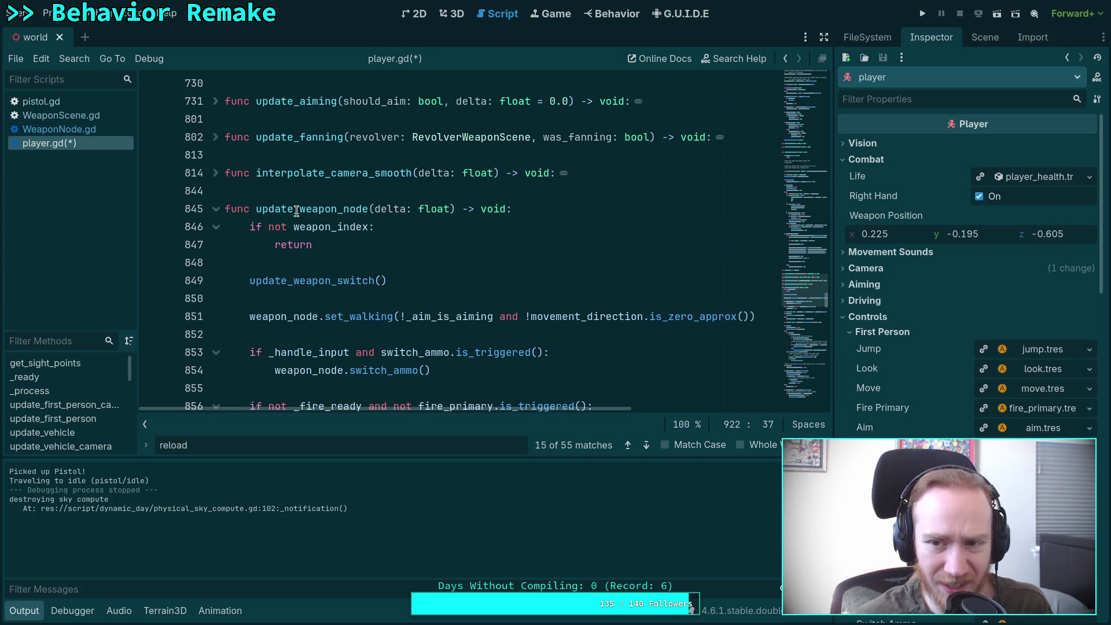
# Browse the world scene's CanvasLayer nodes, and briefly open then close the player scene.
pyautogui.click(985, 36)
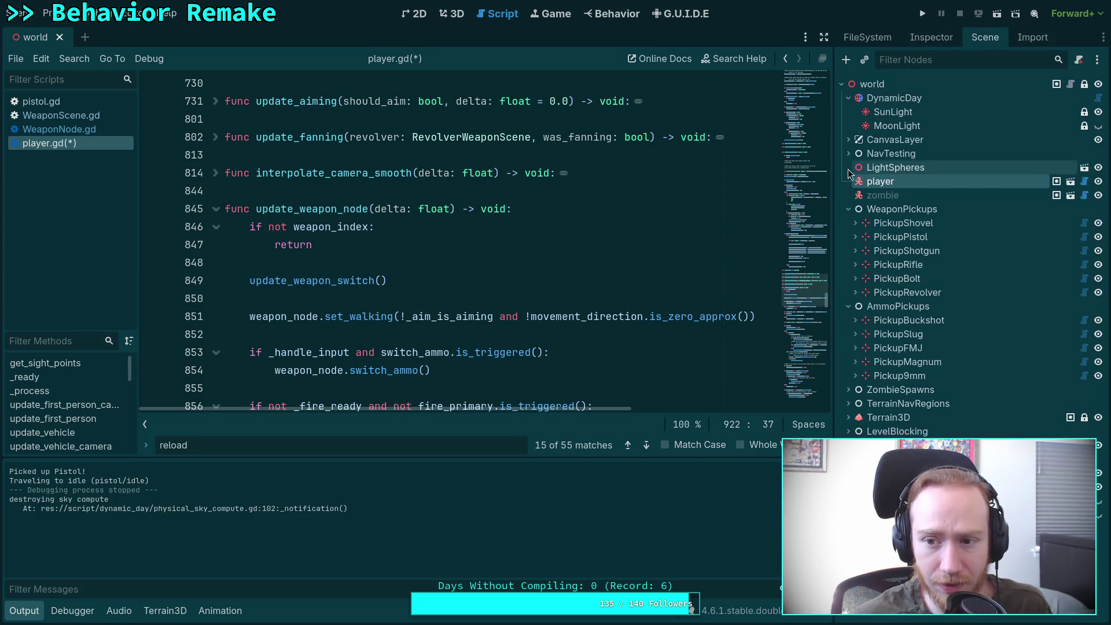
pyautogui.click(848, 139)
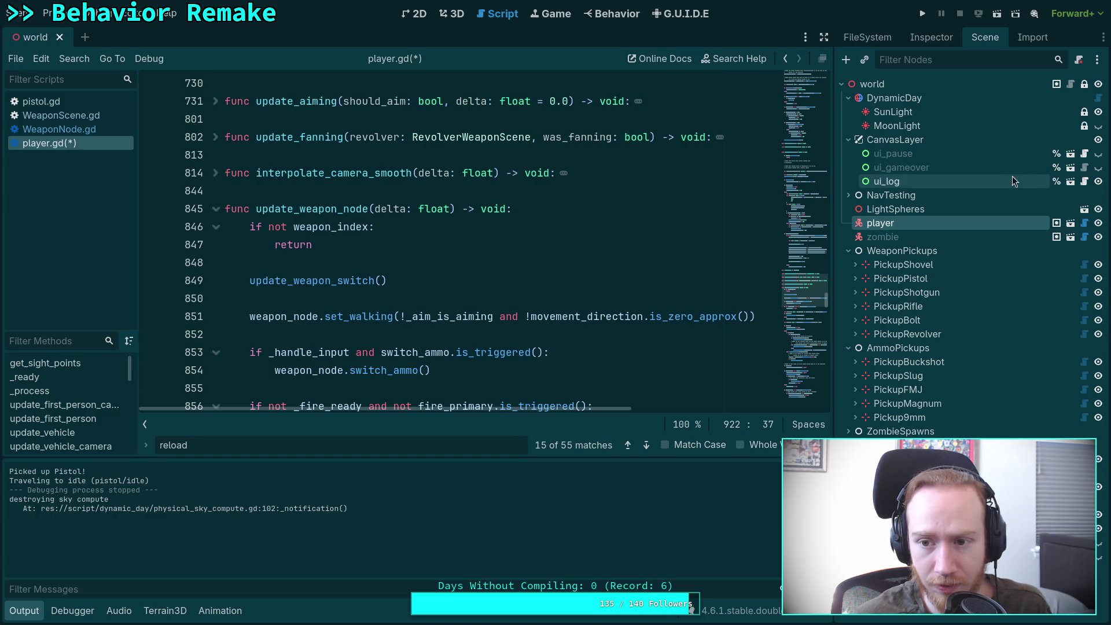
pyautogui.click(848, 140)
pyautogui.click(848, 140)
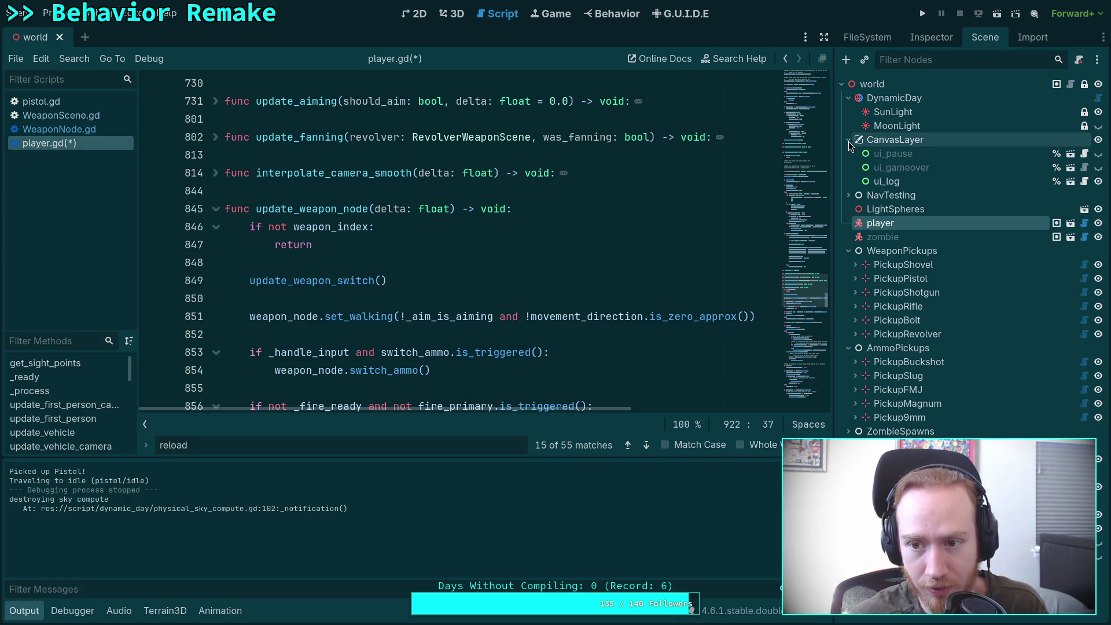
pyautogui.click(848, 139)
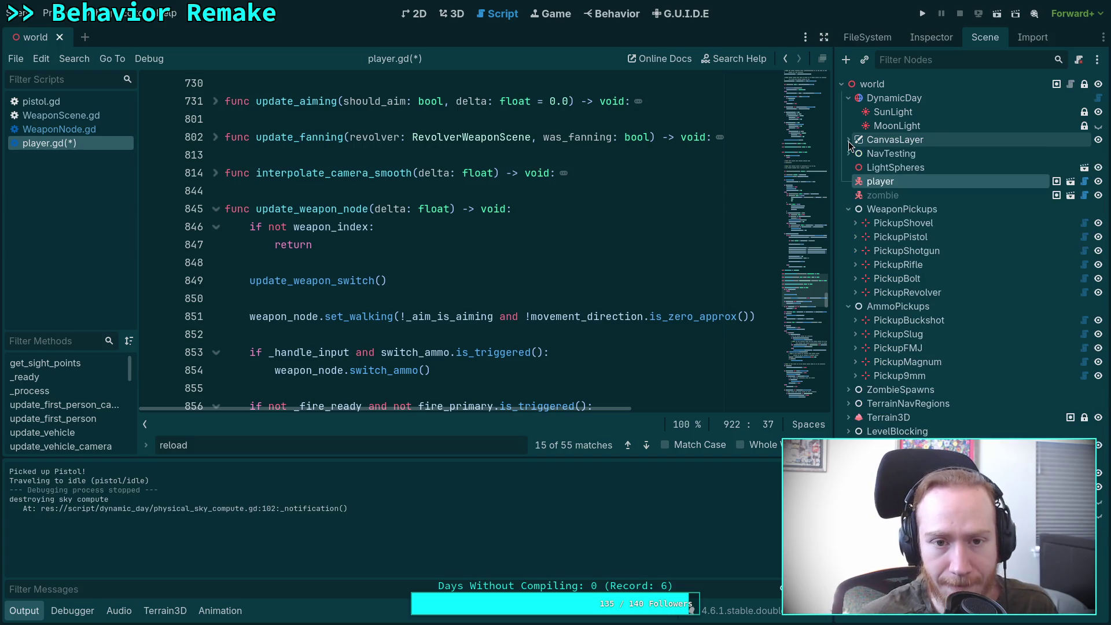
pyautogui.click(1071, 181)
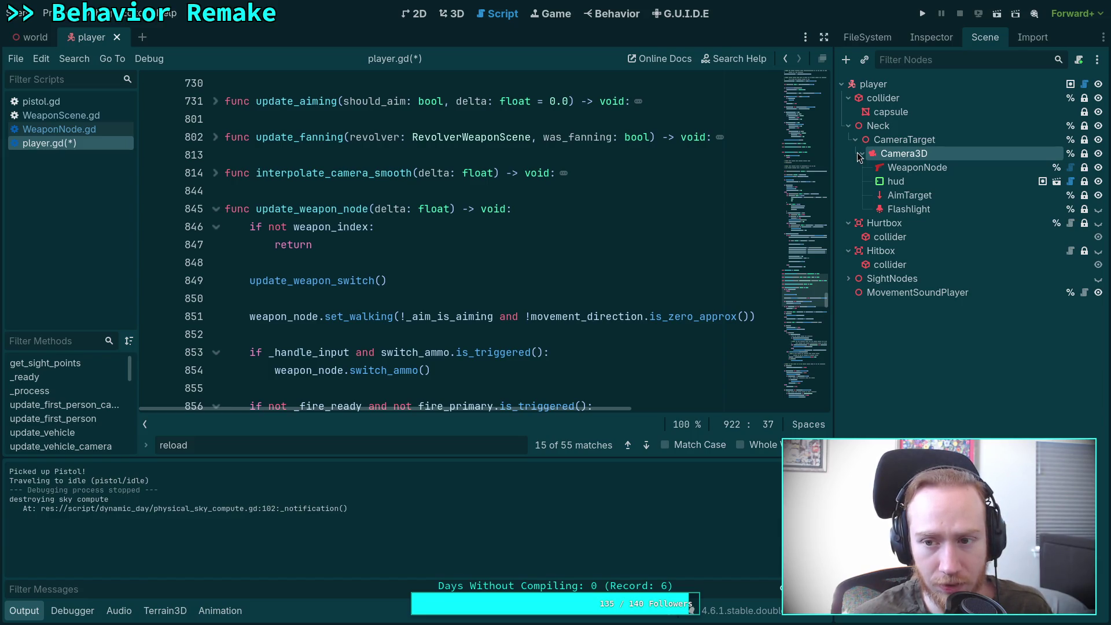
pyautogui.click(117, 37)
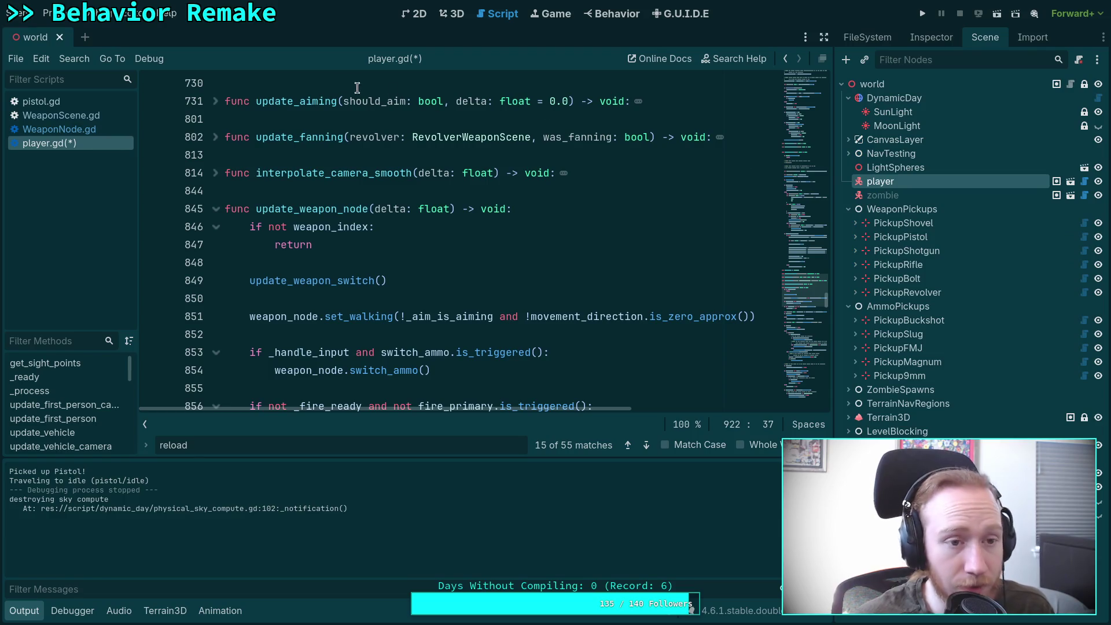
# Expand CanvasLayer, peek into NavTesting, and cycle through the FileSystem, Inspector and Scene docks.
pyautogui.click(847, 140)
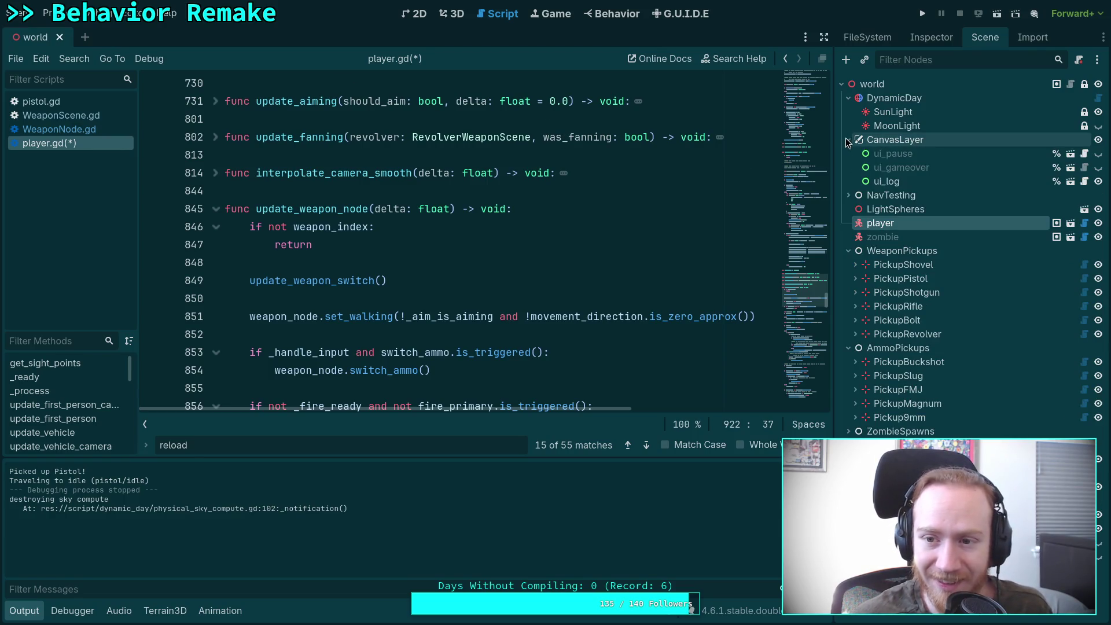
pyautogui.click(846, 197)
pyautogui.click(846, 197)
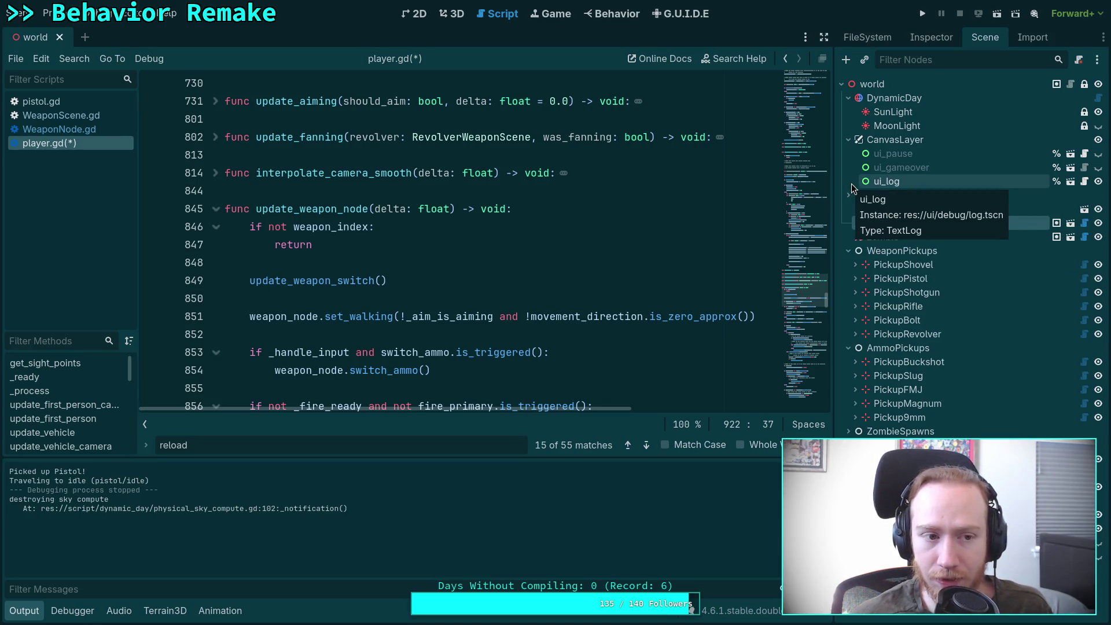
pyautogui.click(891, 38)
pyautogui.click(921, 40)
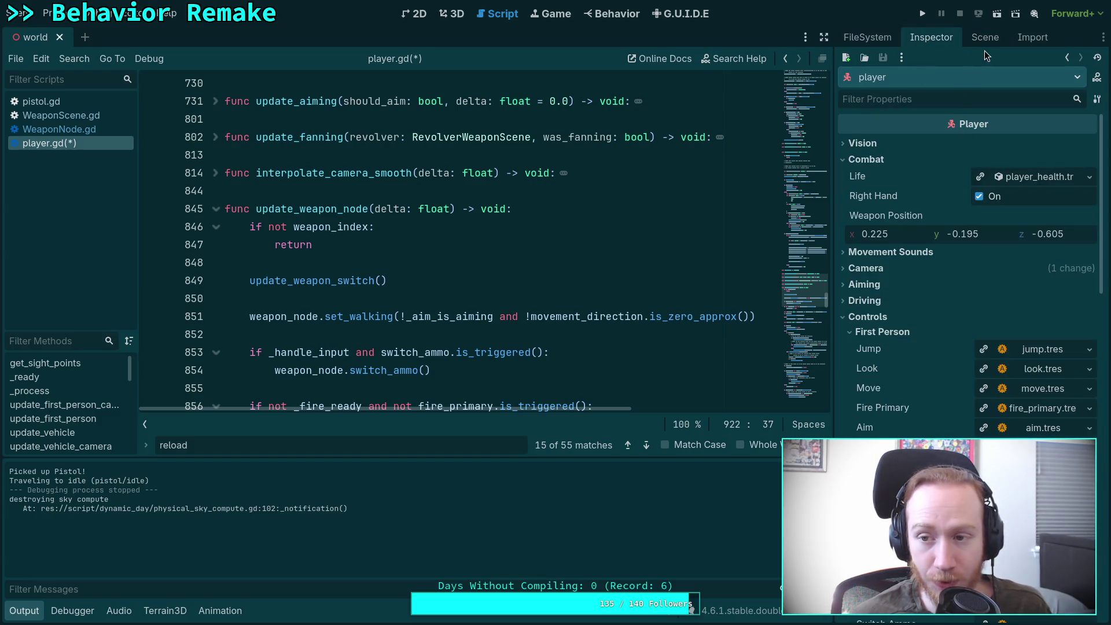
pyautogui.click(985, 43)
# Open the hud scene via player, expand debug_bar and inner_margins, then close the hud tab.
pyautogui.click(1071, 224)
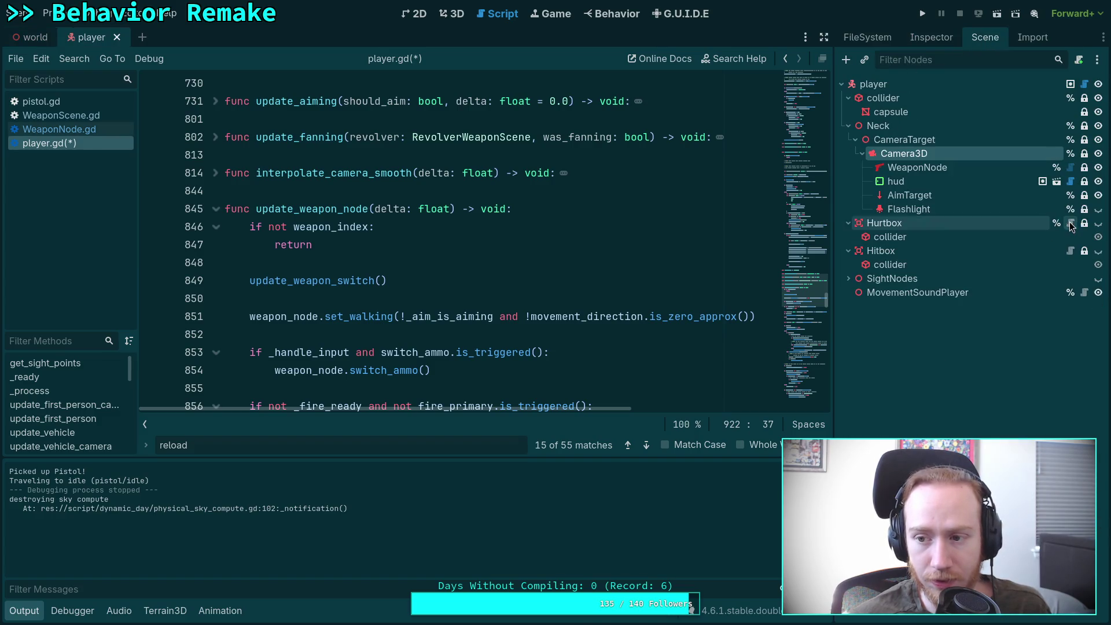
pyautogui.click(1056, 181)
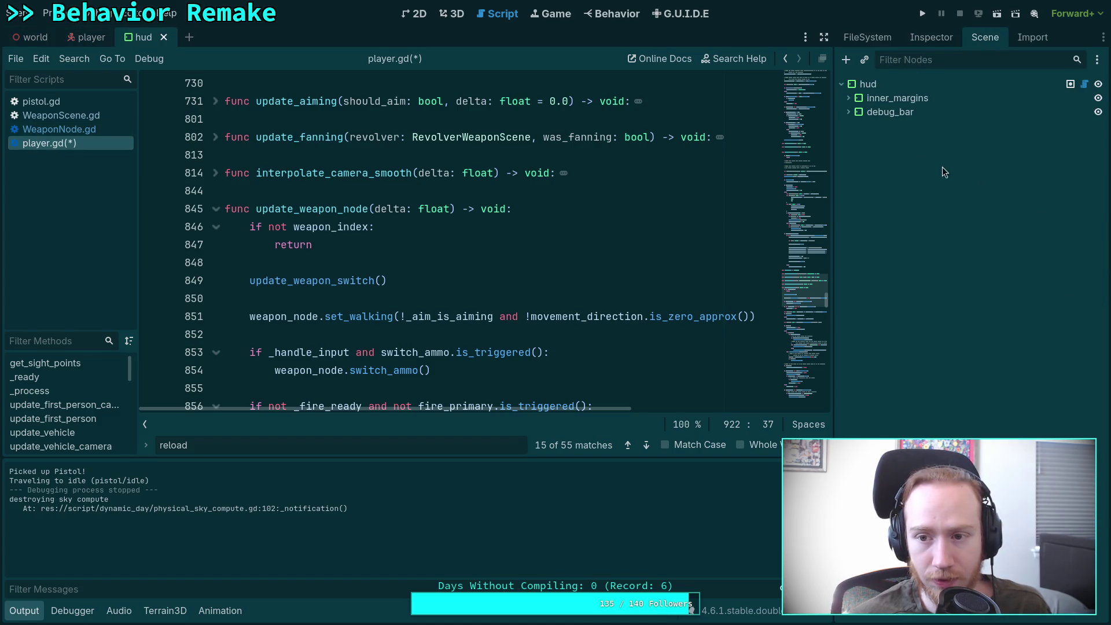
pyautogui.click(848, 112)
pyautogui.click(847, 98)
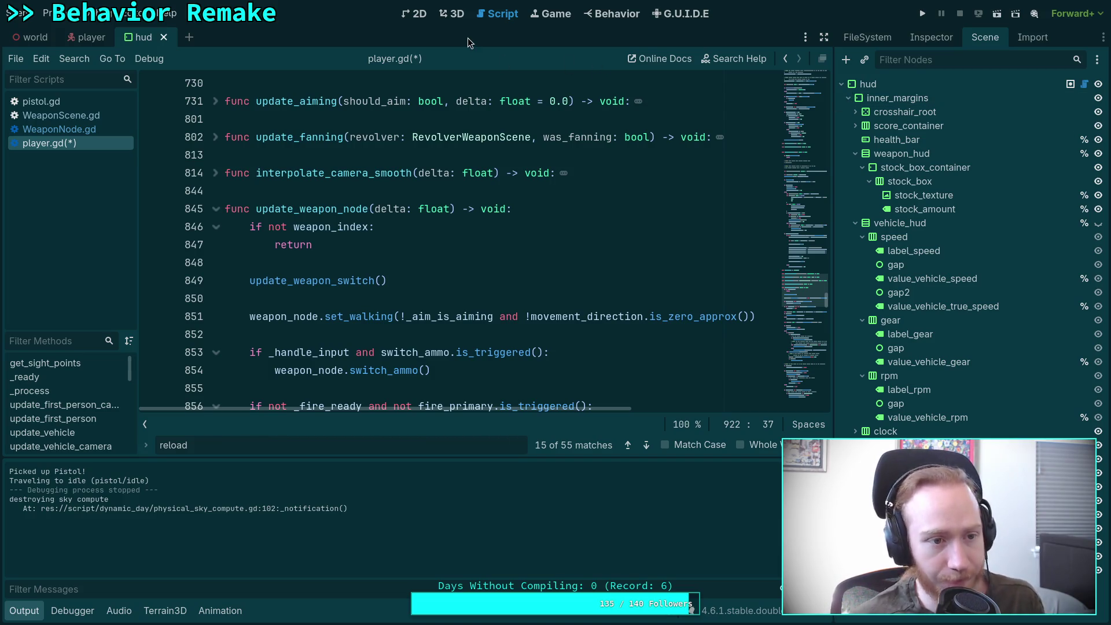
pyautogui.click(165, 37)
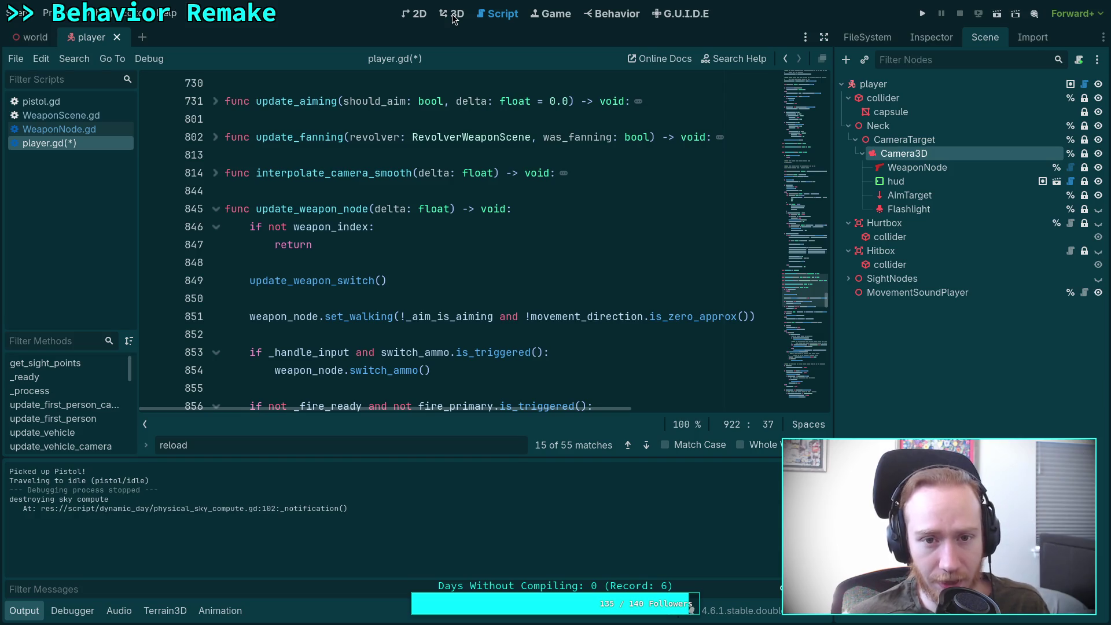
pyautogui.hotkey('ctrl', 'shift', 'w')
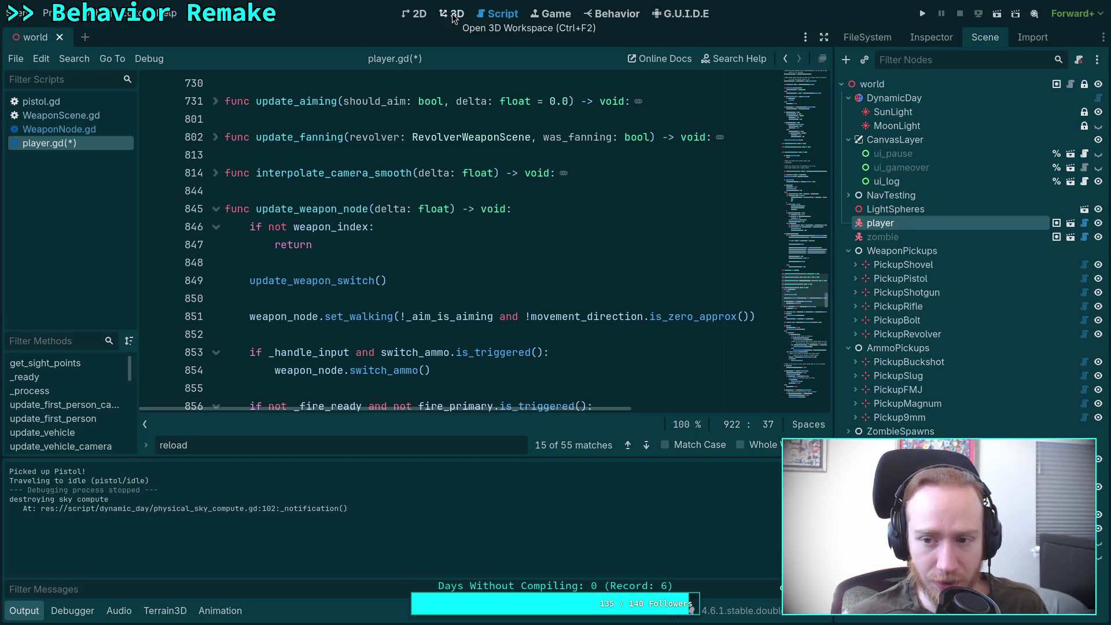
pyautogui.click(454, 16)
pyautogui.click(911, 141)
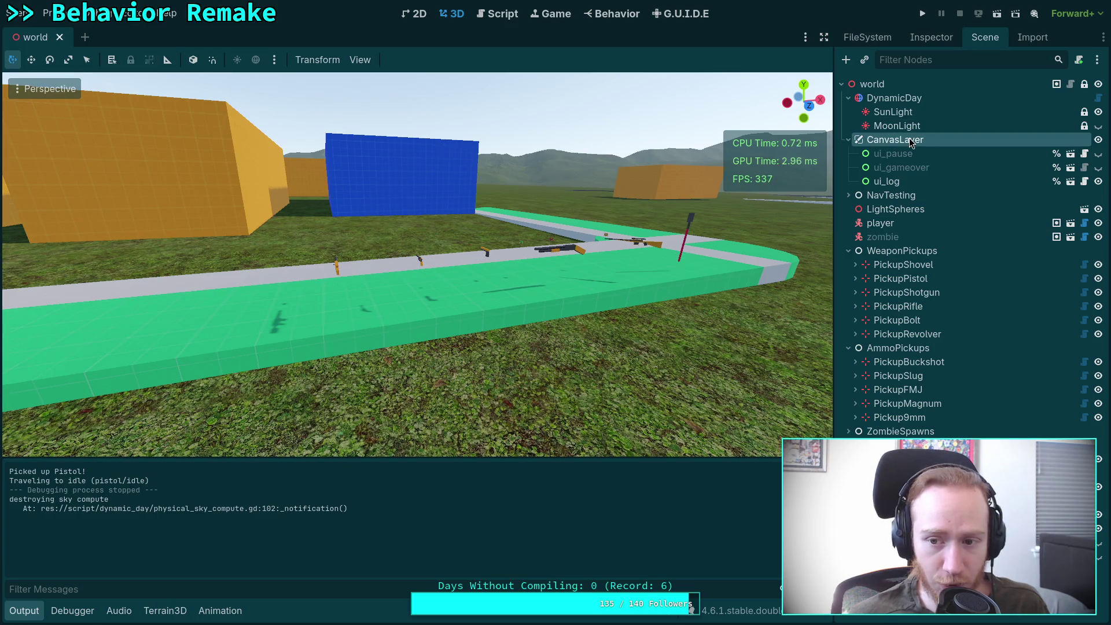
pyautogui.click(848, 195)
pyautogui.click(848, 195)
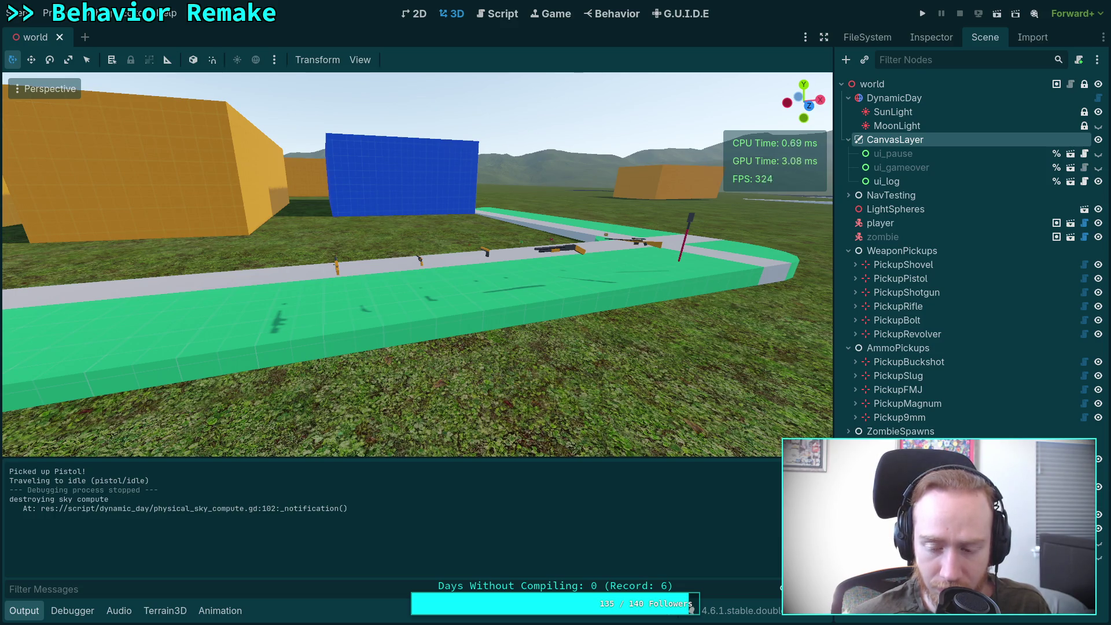
pyautogui.rightClick(897, 142)
pyautogui.click(928, 151)
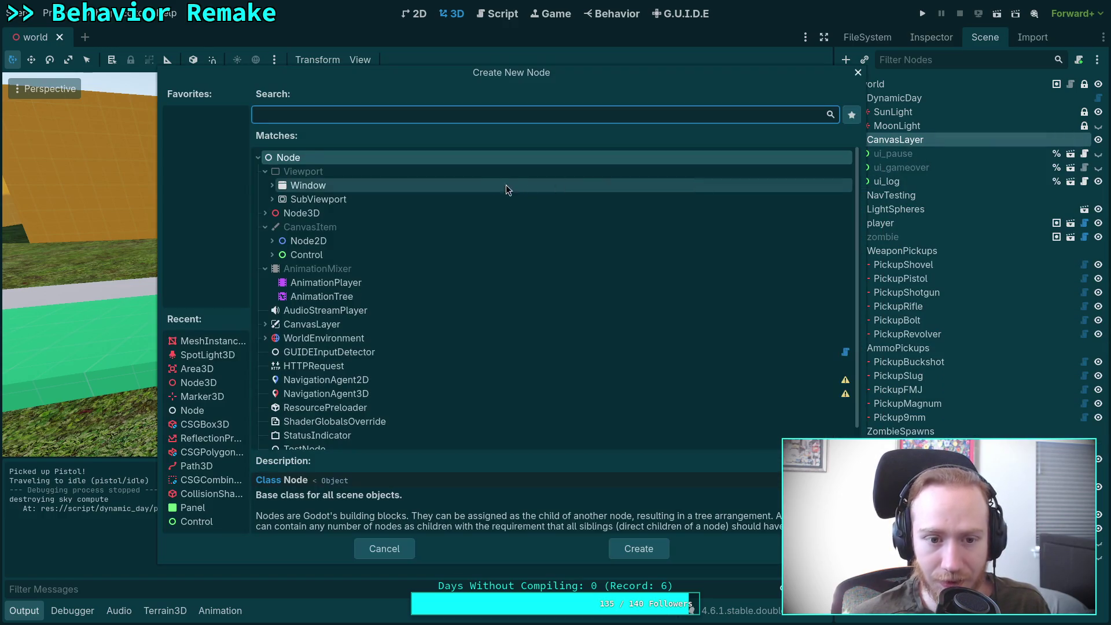
pyautogui.write('deb')
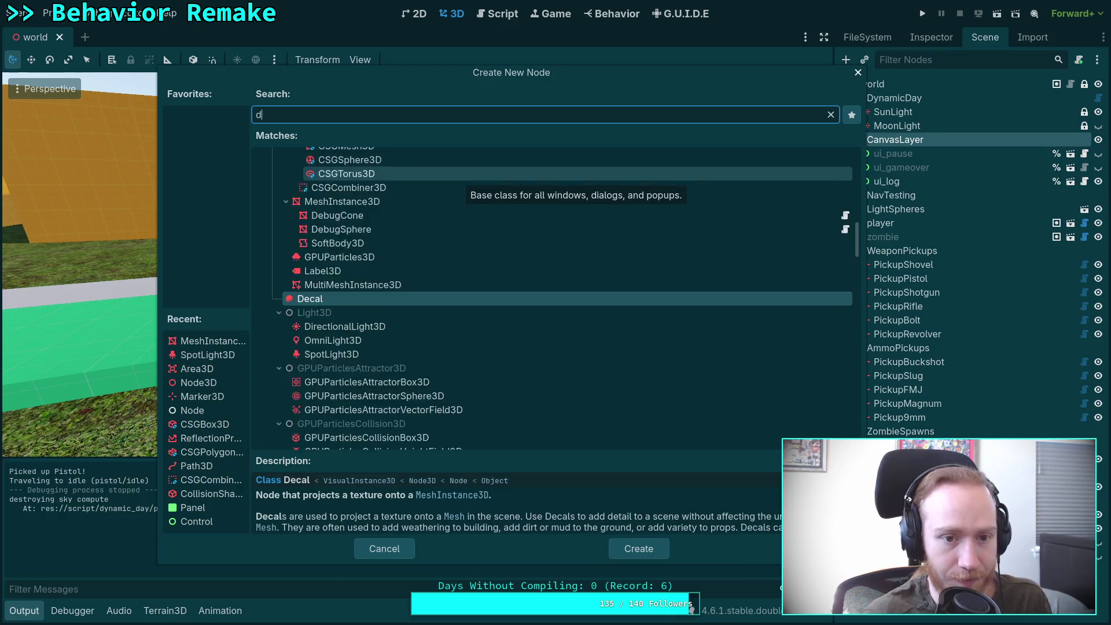
pyautogui.click(412, 550)
pyautogui.rightClick(897, 143)
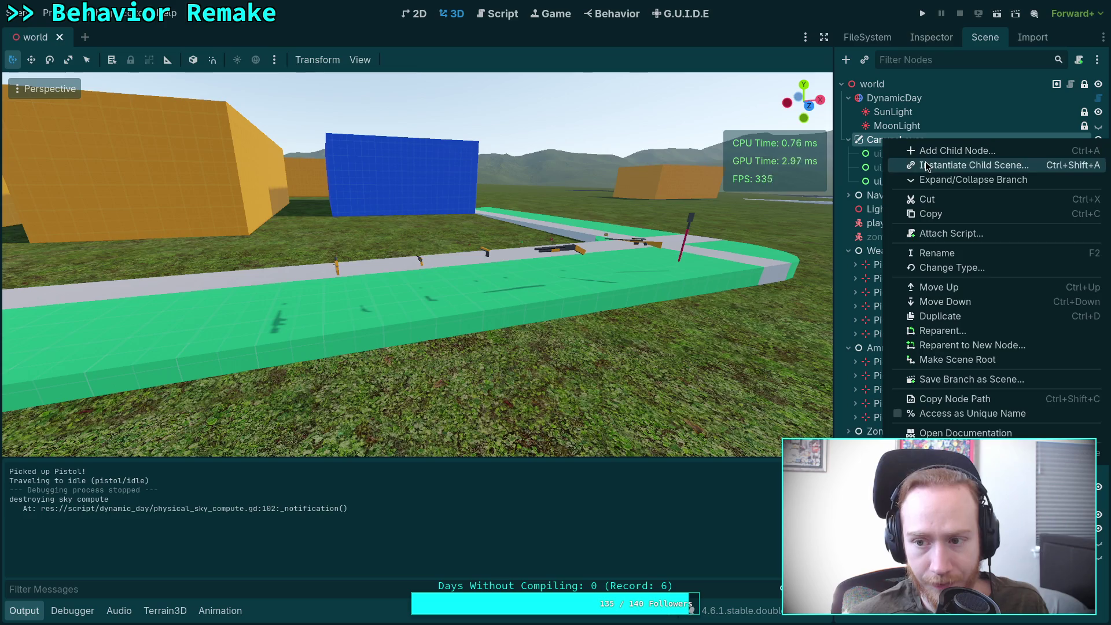
# Search the Instantiate Child Scene picker for 'deb' and 'guide', then cancel it.
pyautogui.click(919, 164)
pyautogui.write('deb')
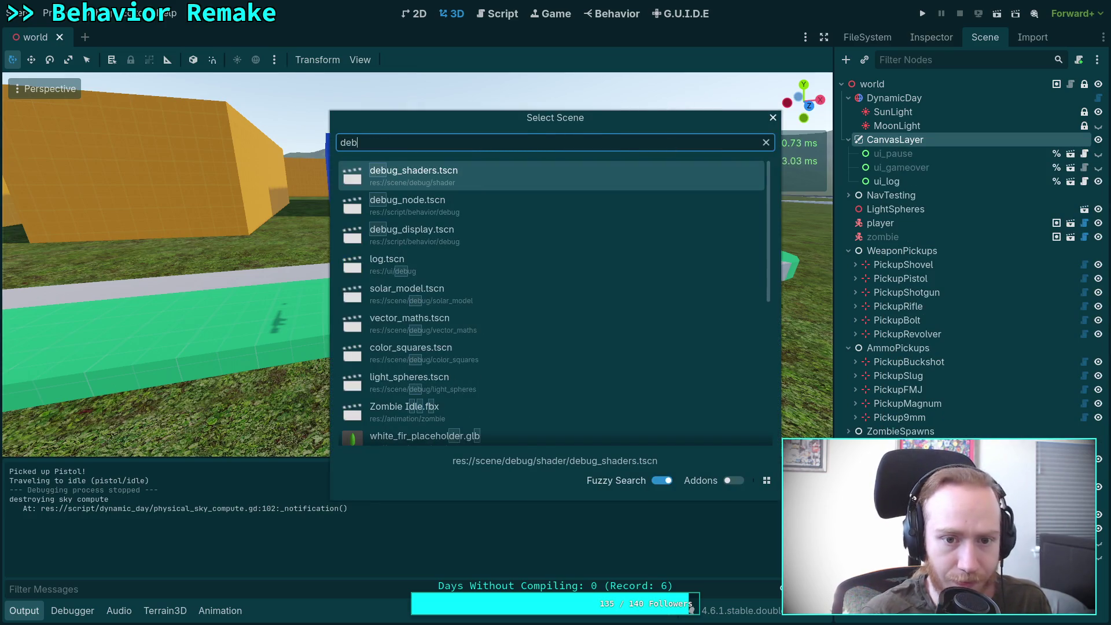
pyautogui.press('BackSpace')
pyautogui.press('BackSpace')
pyautogui.press('BackSpace')
pyautogui.write('gui')
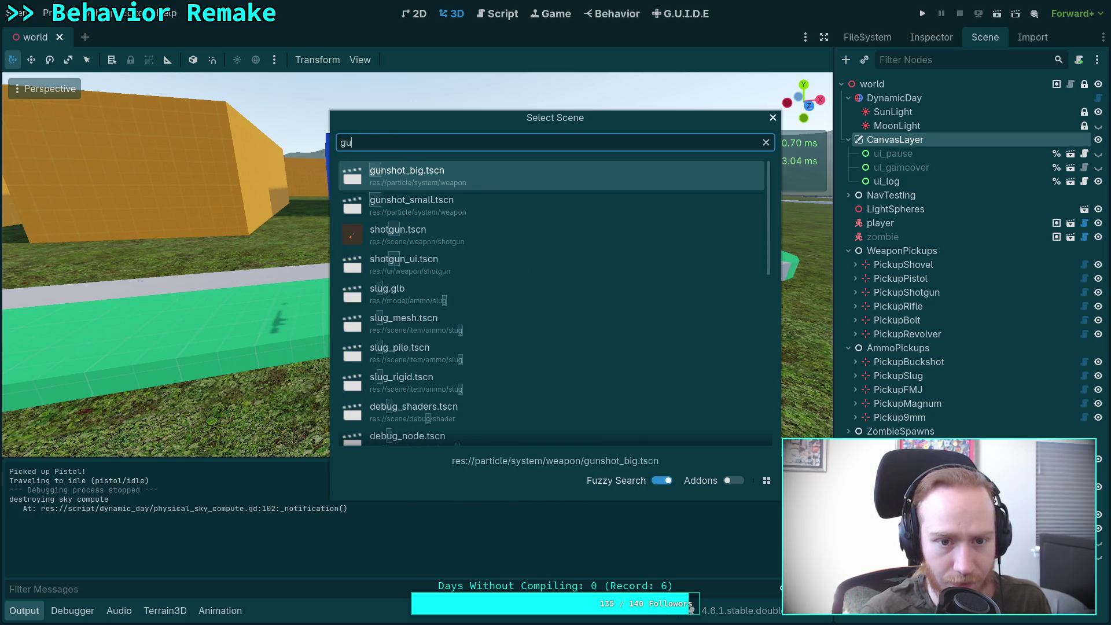
pyautogui.write('de')
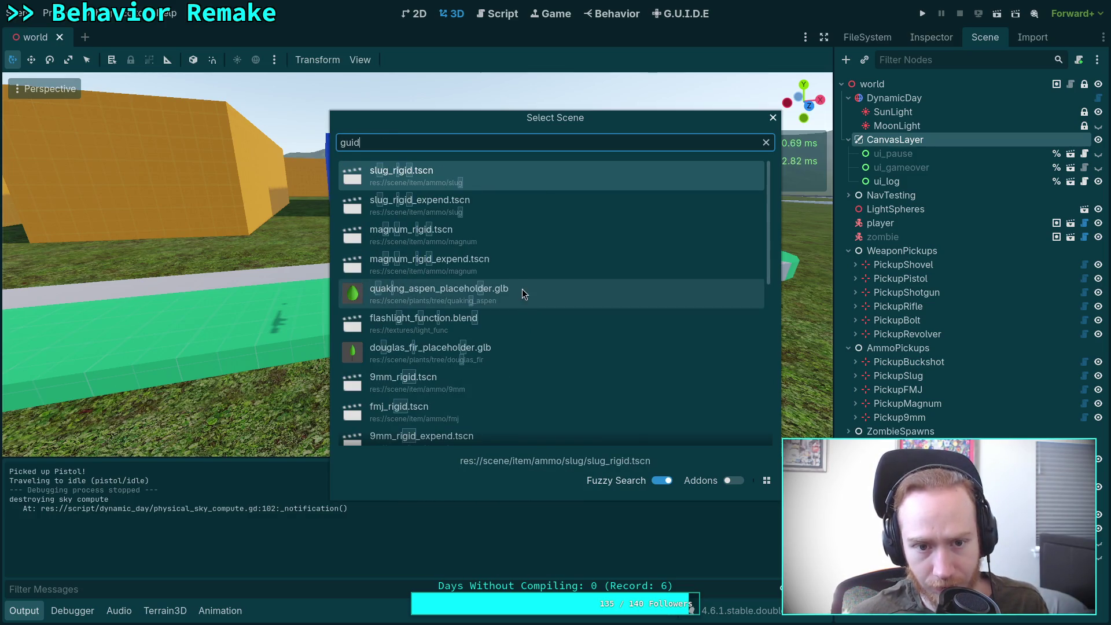
pyautogui.scroll(-5, 485, 267)
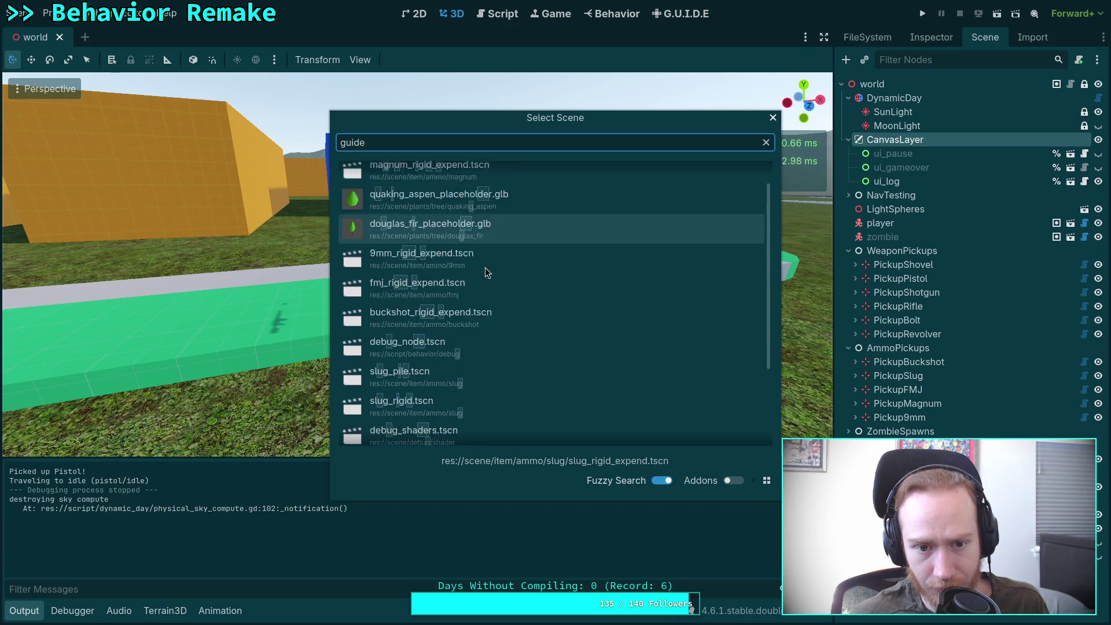
pyautogui.scroll(5, 485, 268)
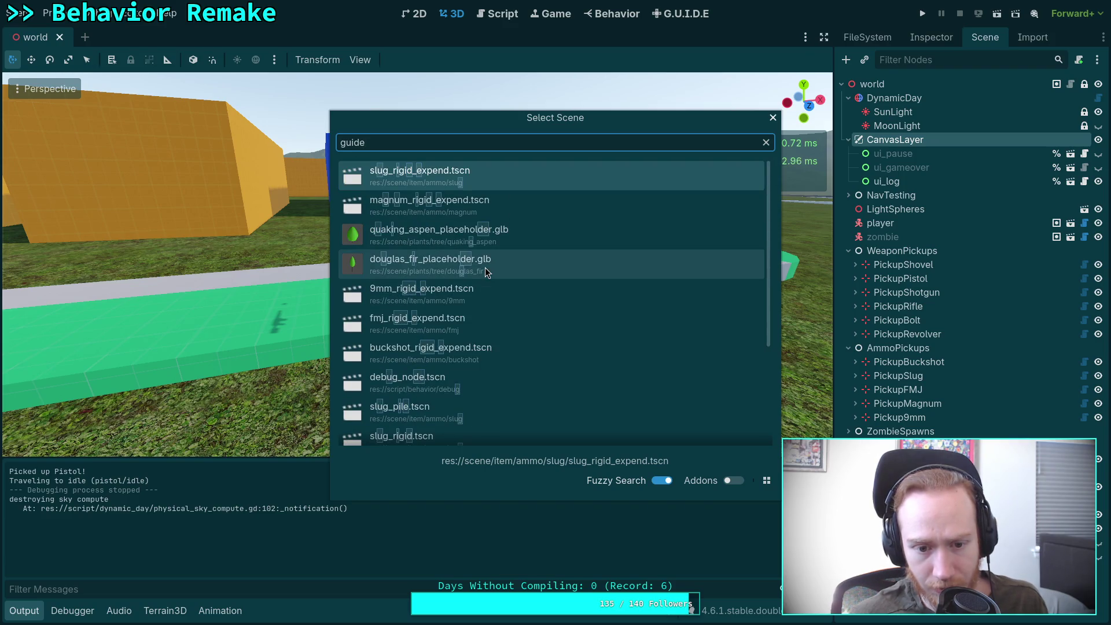
pyautogui.press('Escape')
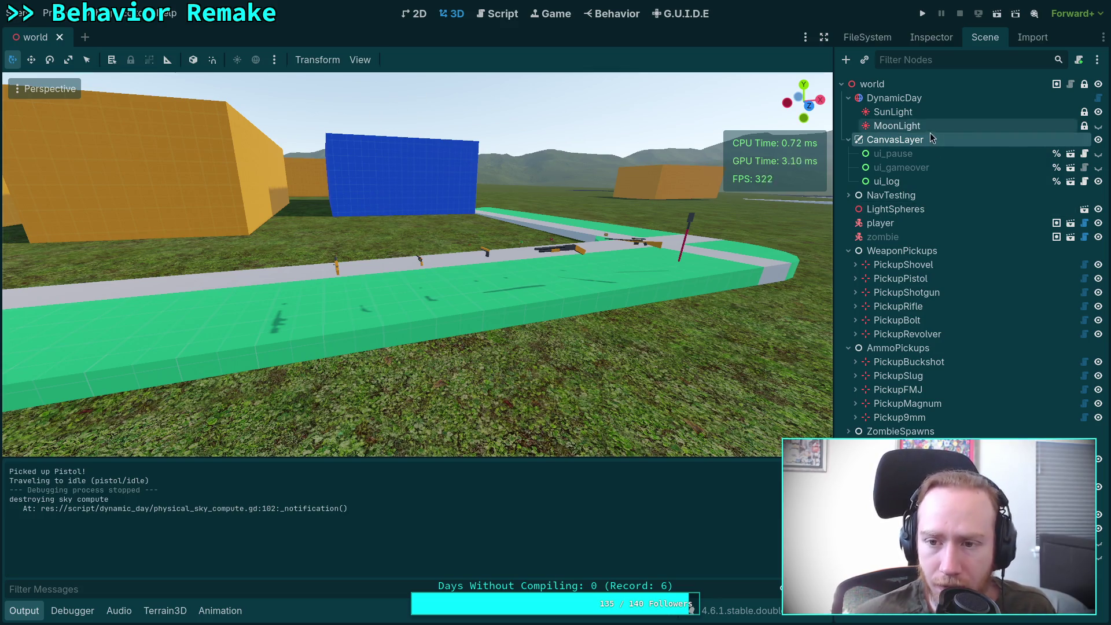
# Include addon scenes, search 'guide' and instantiate guide_debugger.tscn under CanvasLayer.
pyautogui.click(865, 61)
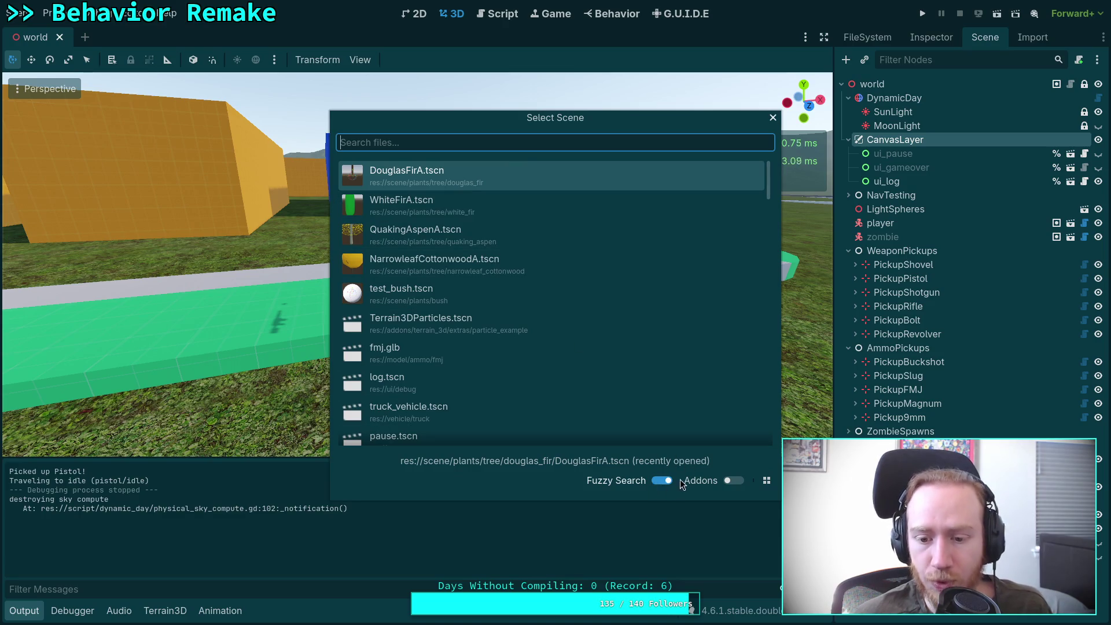
pyautogui.click(481, 143)
pyautogui.write('g')
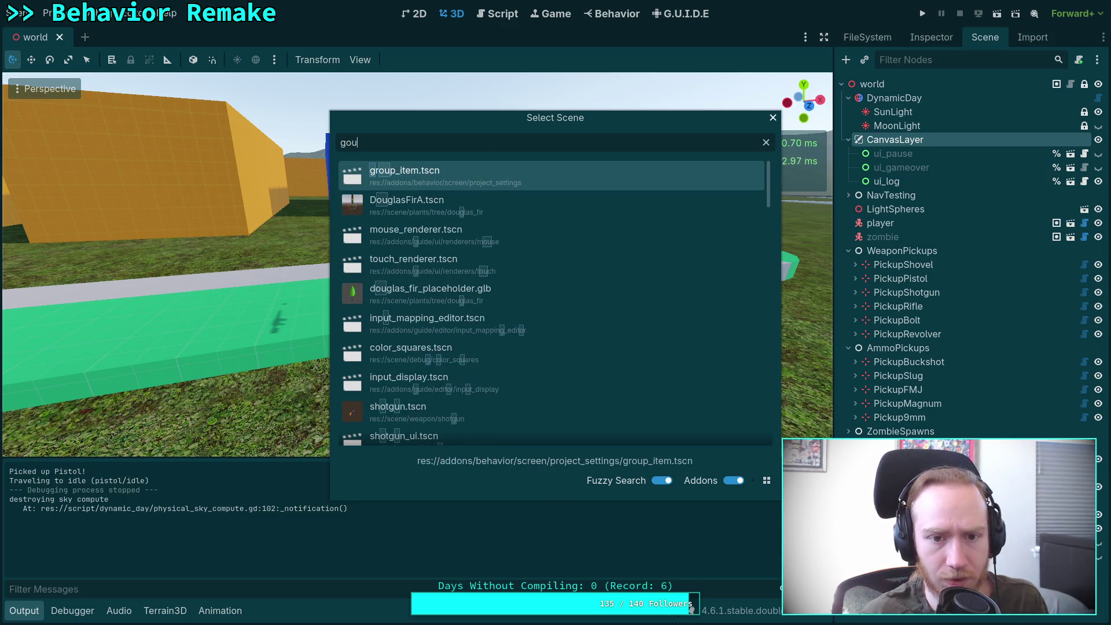
pyautogui.write('uide')
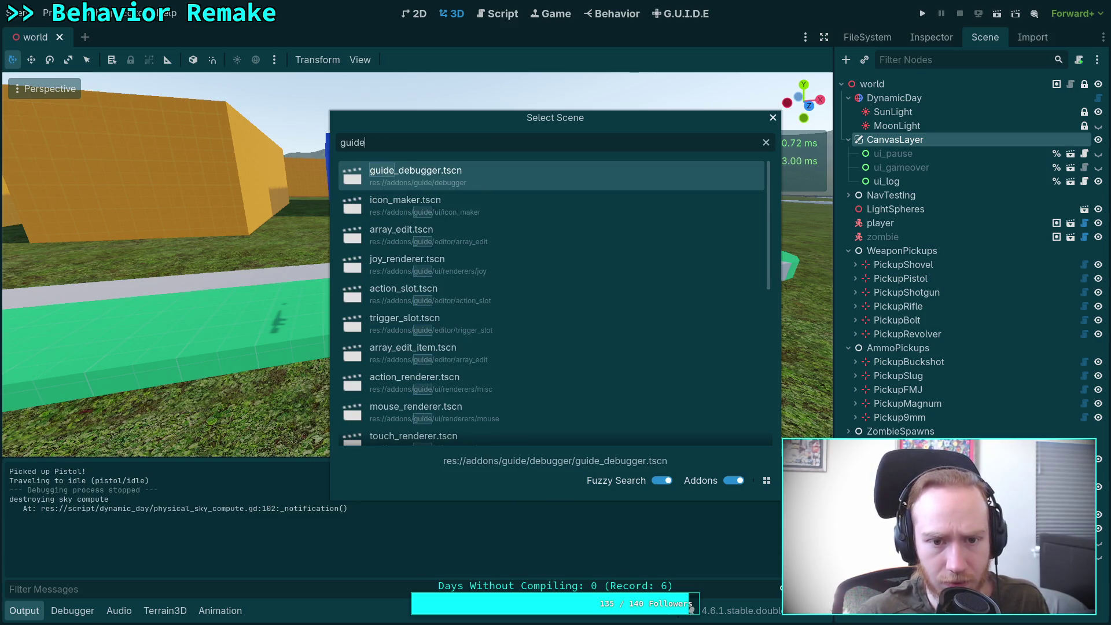
pyautogui.click(504, 176)
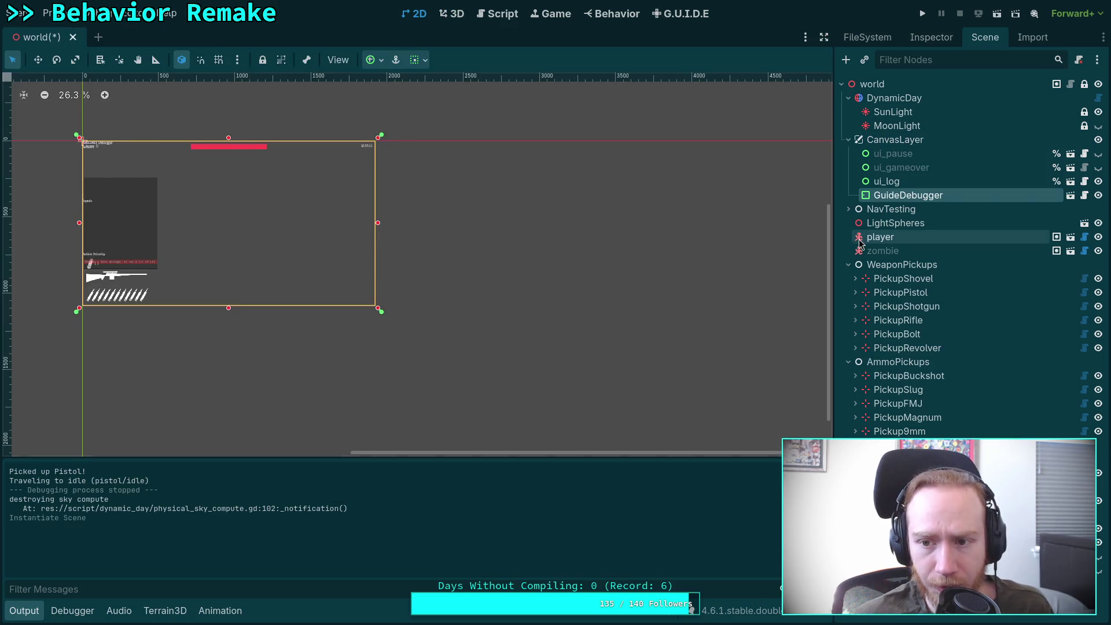
# Frame the debugger overlay in the 2D viewport, then save and run the game.
pyautogui.moveTo(211, 235)
pyautogui.mouseDown()
pyautogui.moveTo(436, 275)
pyautogui.moveTo(415, 226)
pyautogui.moveTo(421, 258)
pyautogui.mouseUp()
pyautogui.scroll(2, 439, 273)
pyautogui.scroll(1, 444, 271)
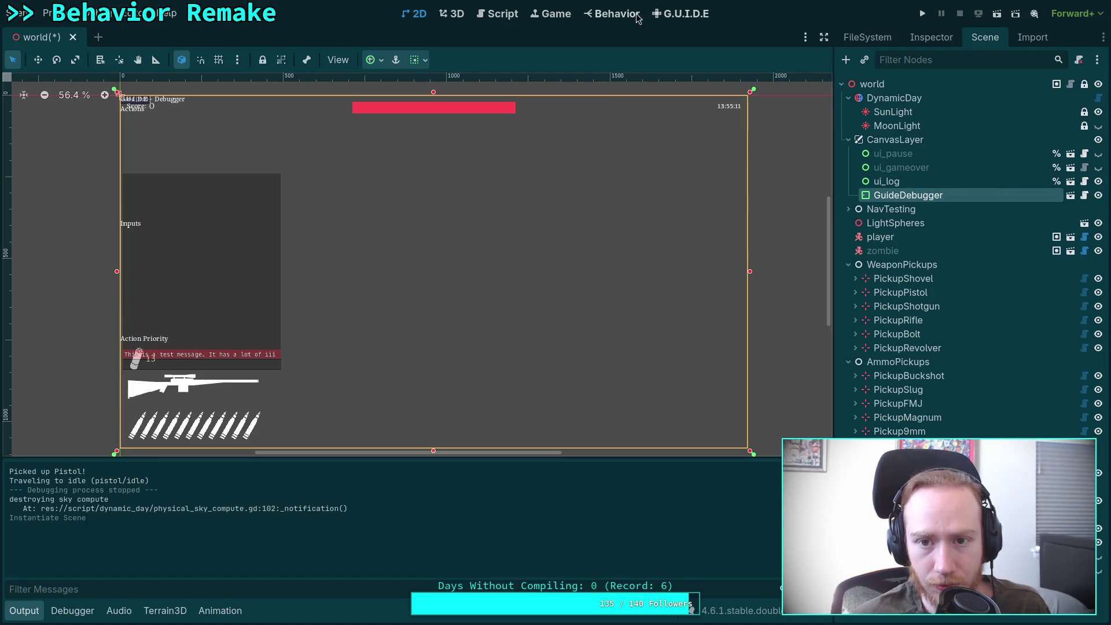
pyautogui.click(922, 13)
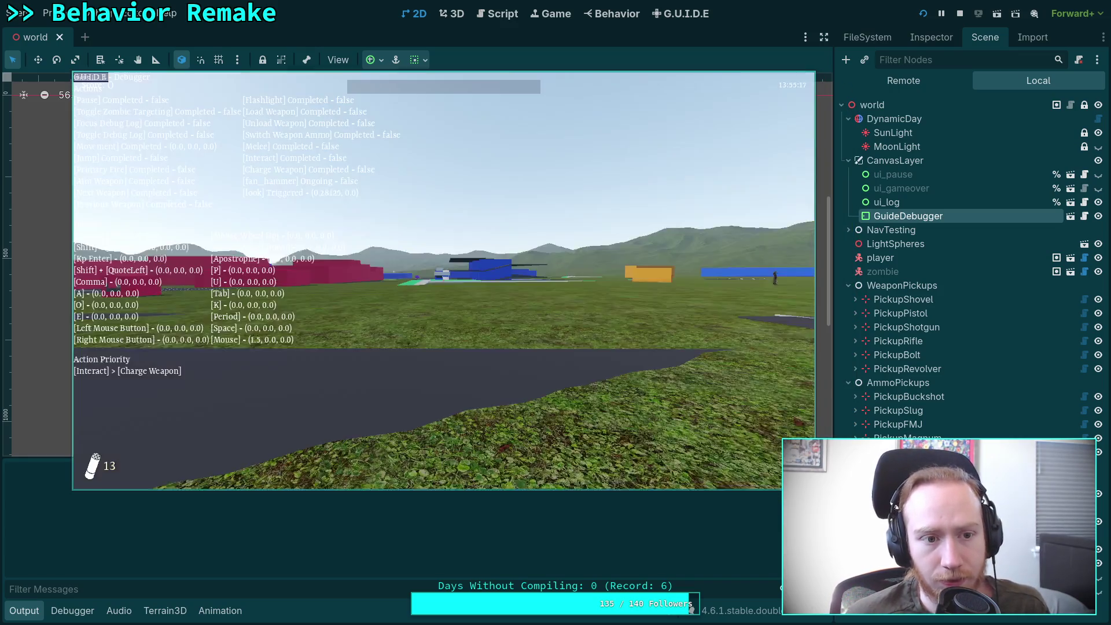
# Press Period in-game repeatedly, watching Interact and Charge Weapon fire in the debugger.
pyautogui.press('.')
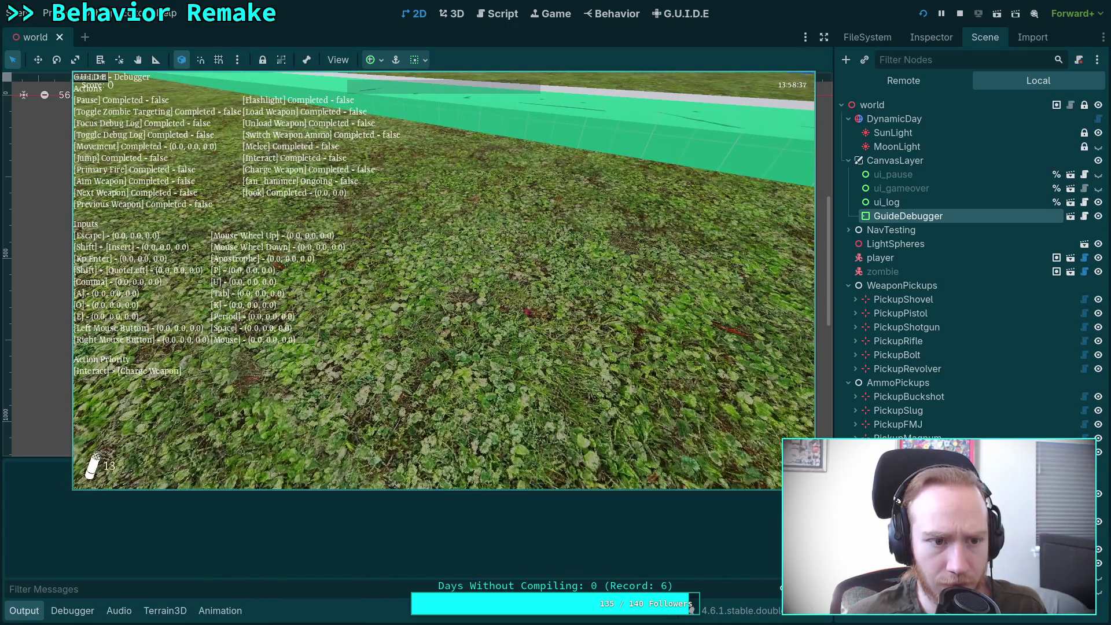
pyautogui.press('.')
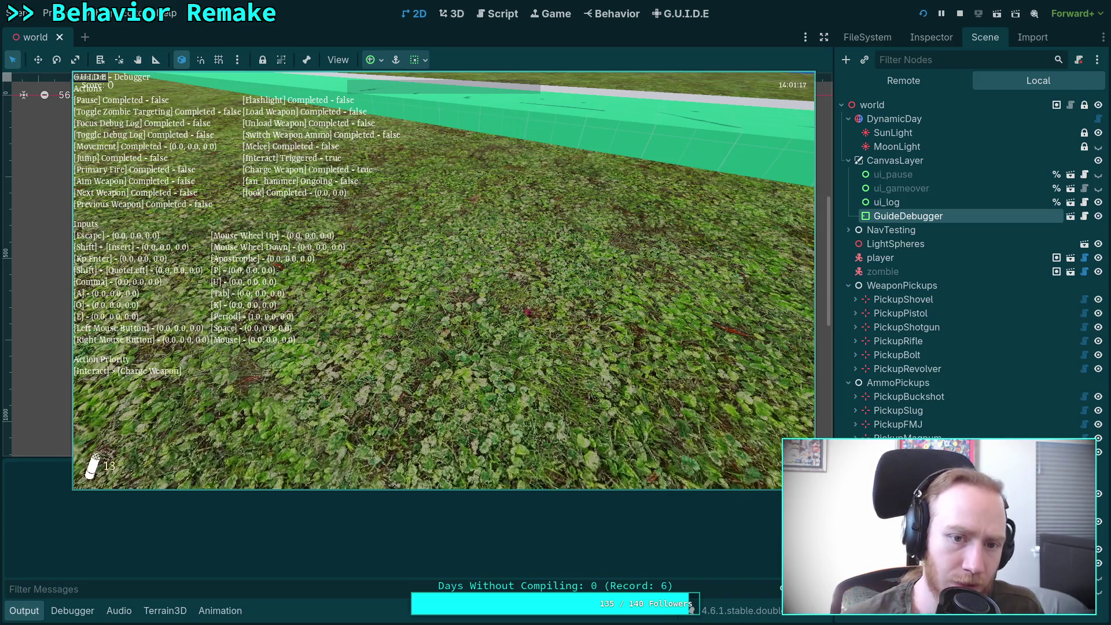
pyautogui.moveTo(443, 281)
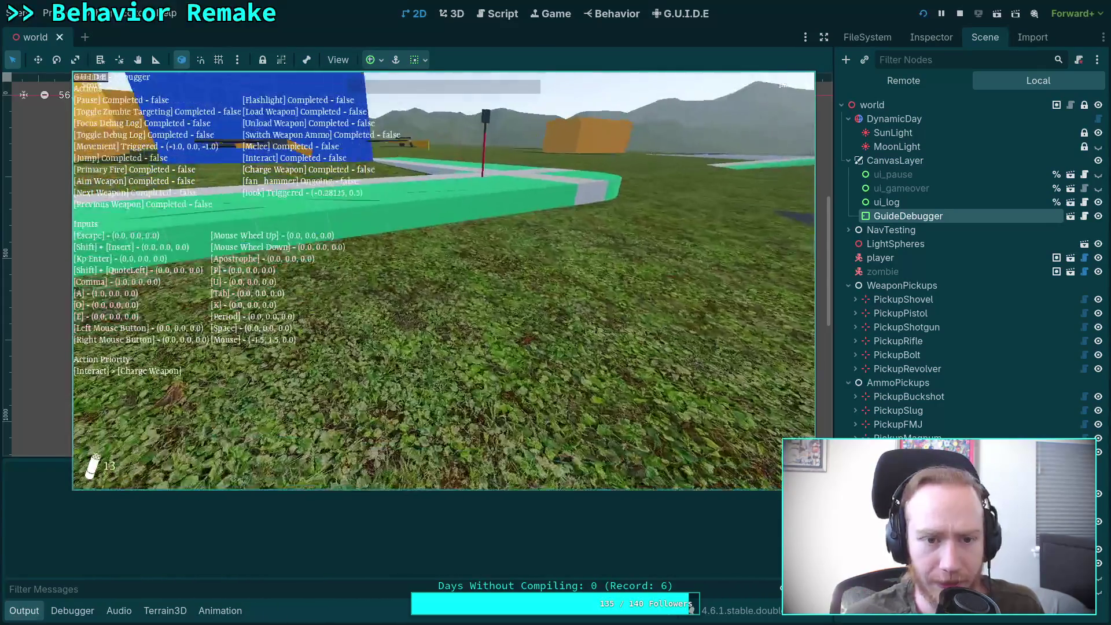
pyautogui.press('.')
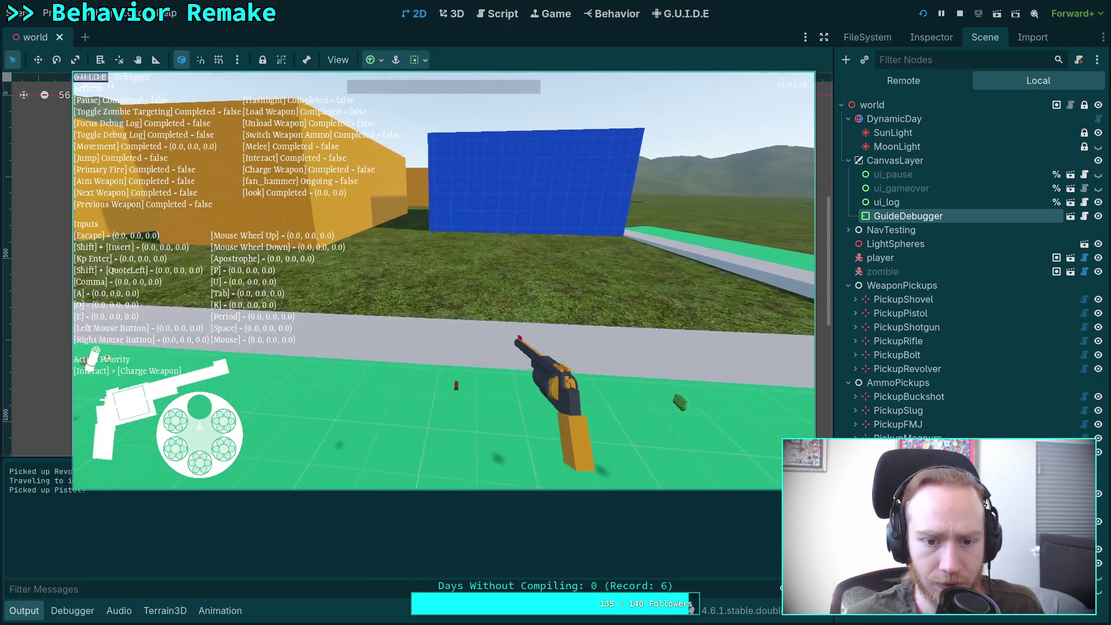
pyautogui.press('.')
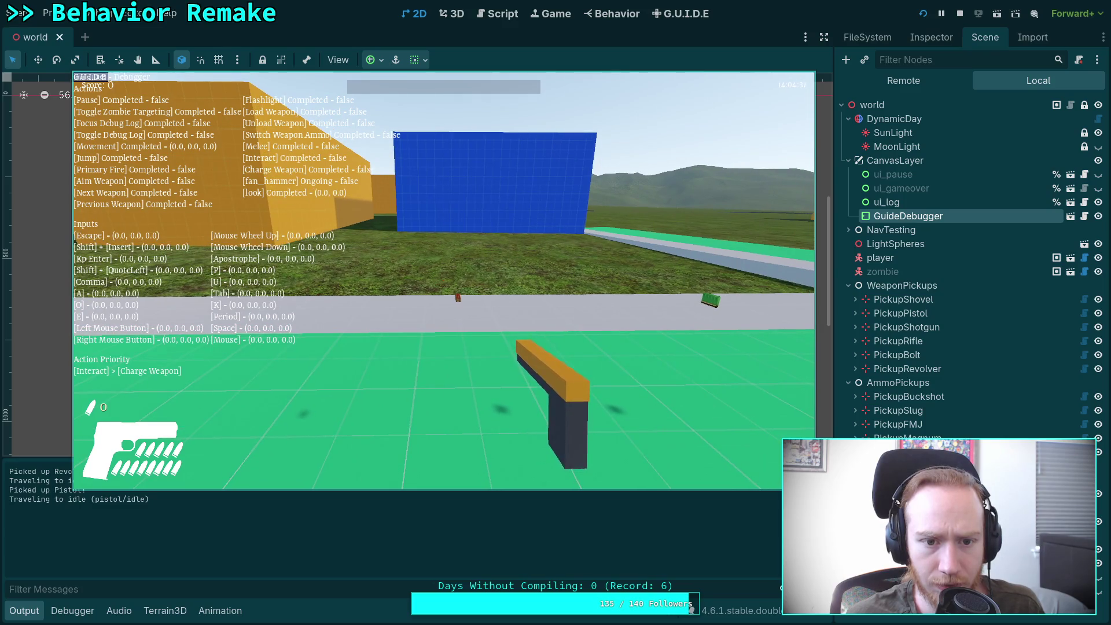
# Quit the game to the editor and open the G.U.I.D.E mapping editor.
pyautogui.press('Escape')
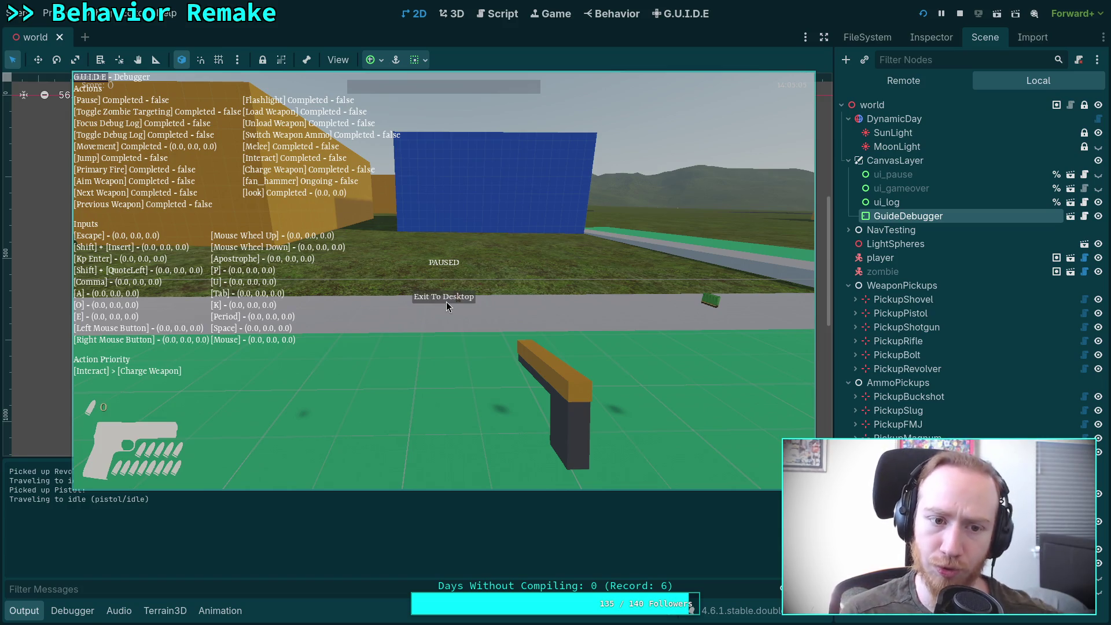
pyautogui.click(446, 301)
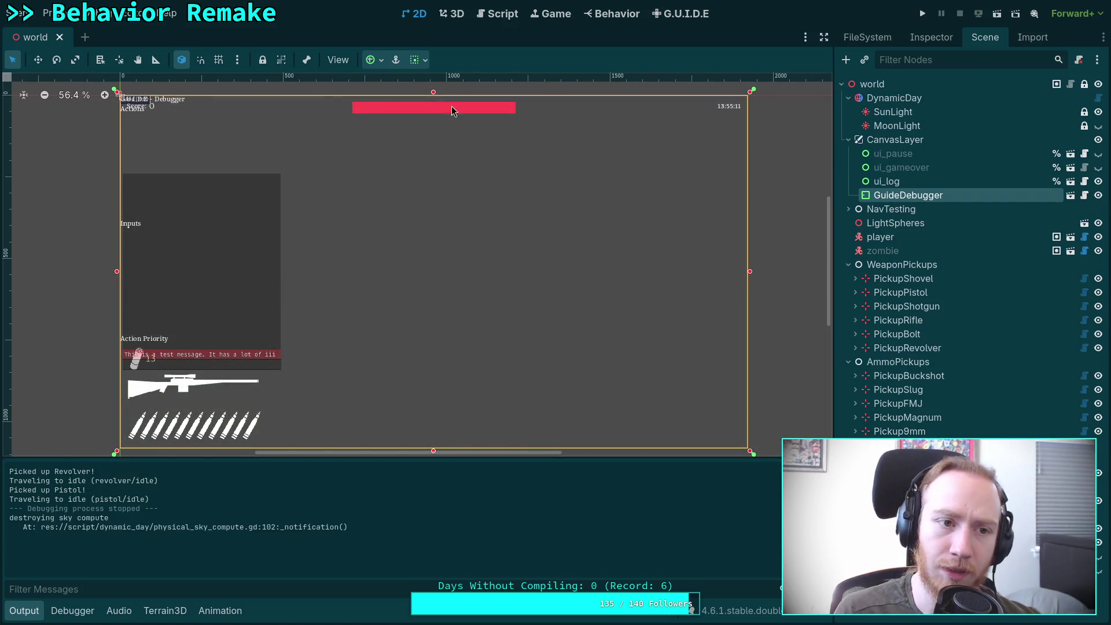
pyautogui.click(617, 13)
pyautogui.click(686, 13)
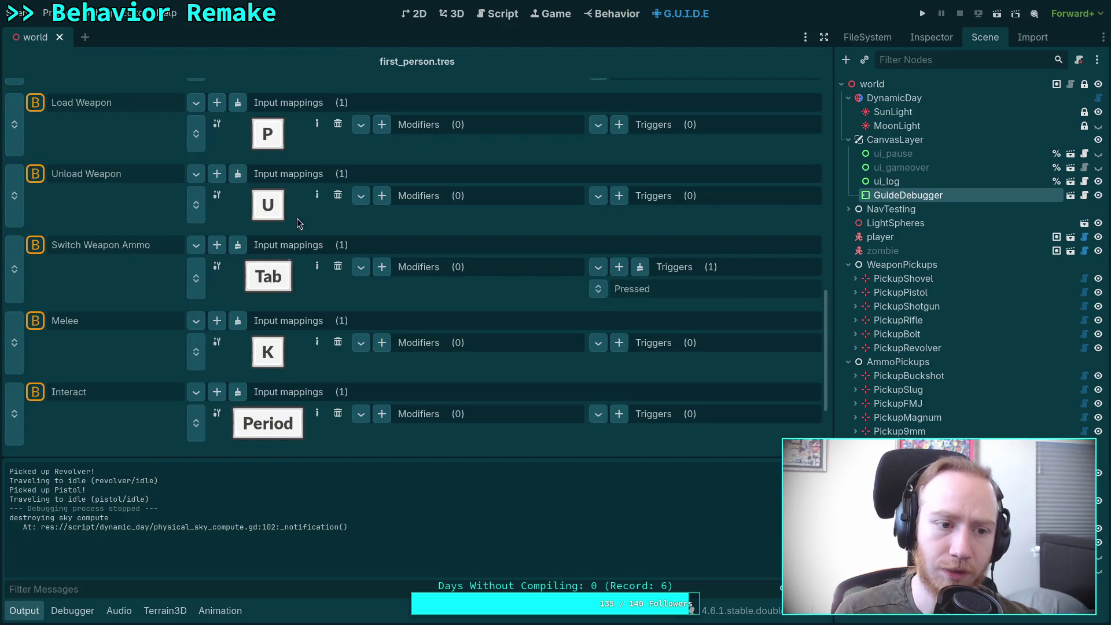
# Hide the Output panel, inspect Interact and Charge Weapon, then edit Interact's Period mapping.
pyautogui.click(21, 613)
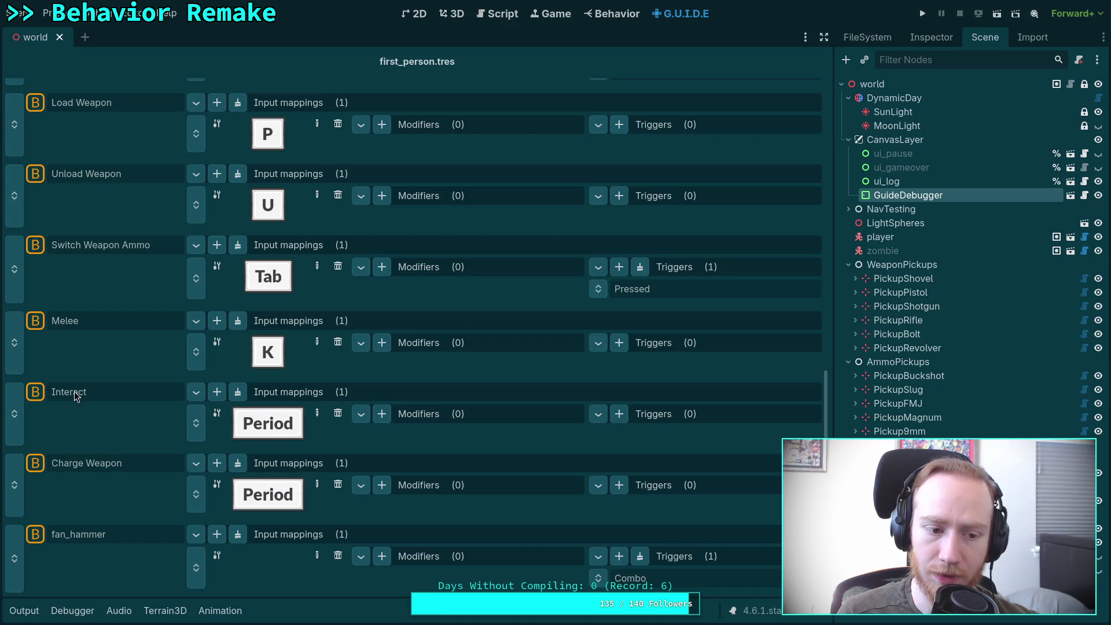
pyautogui.click(44, 394)
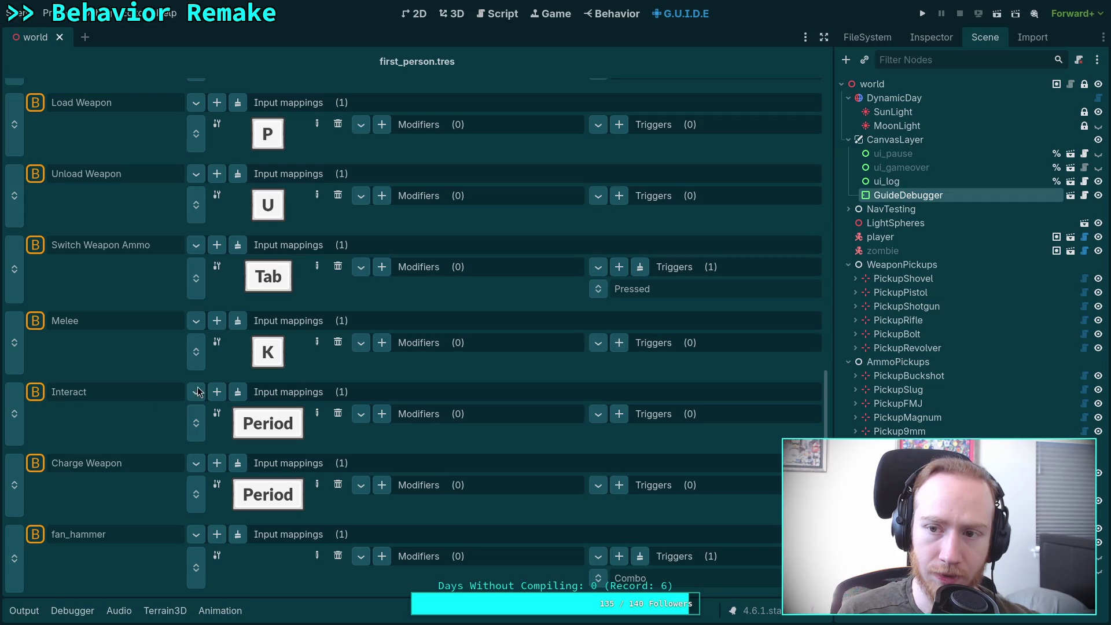
pyautogui.click(931, 38)
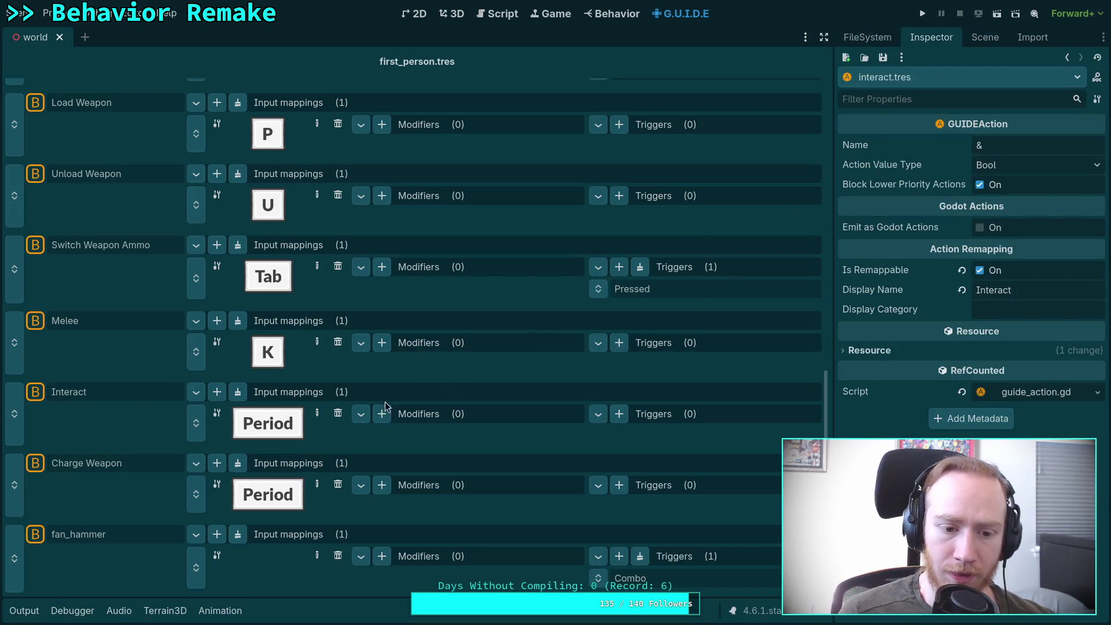
pyautogui.click(106, 461)
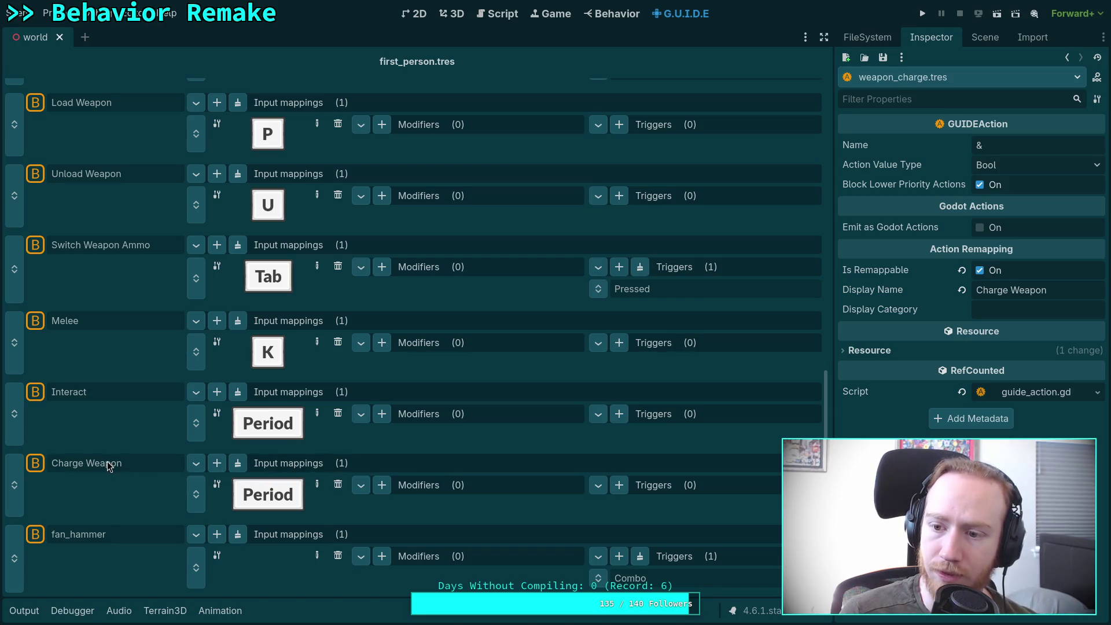
pyautogui.click(85, 393)
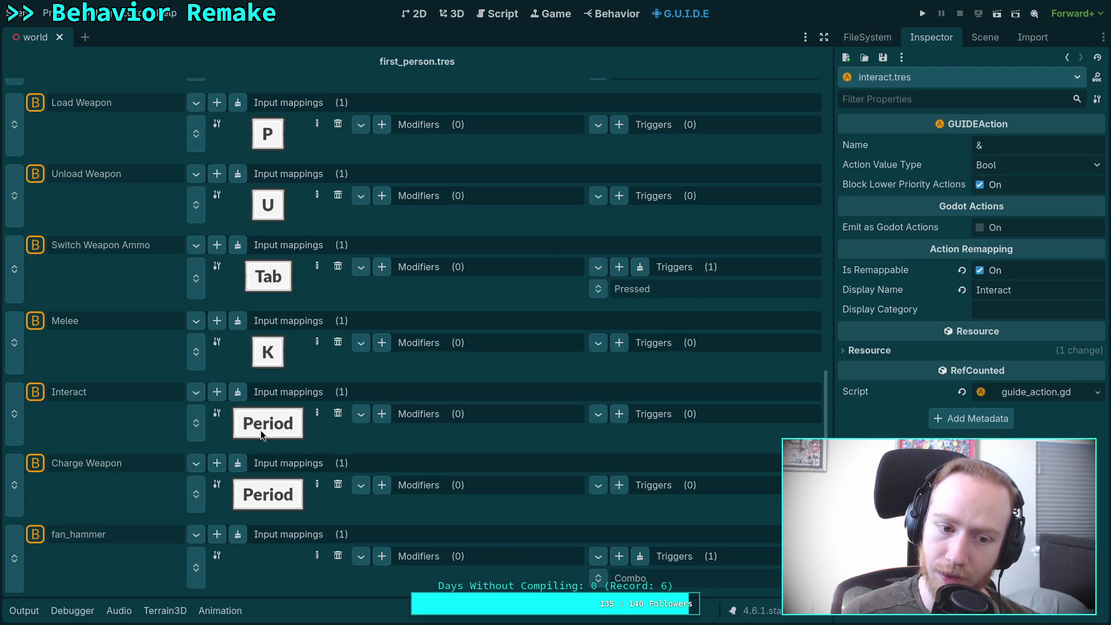
pyautogui.click(217, 414)
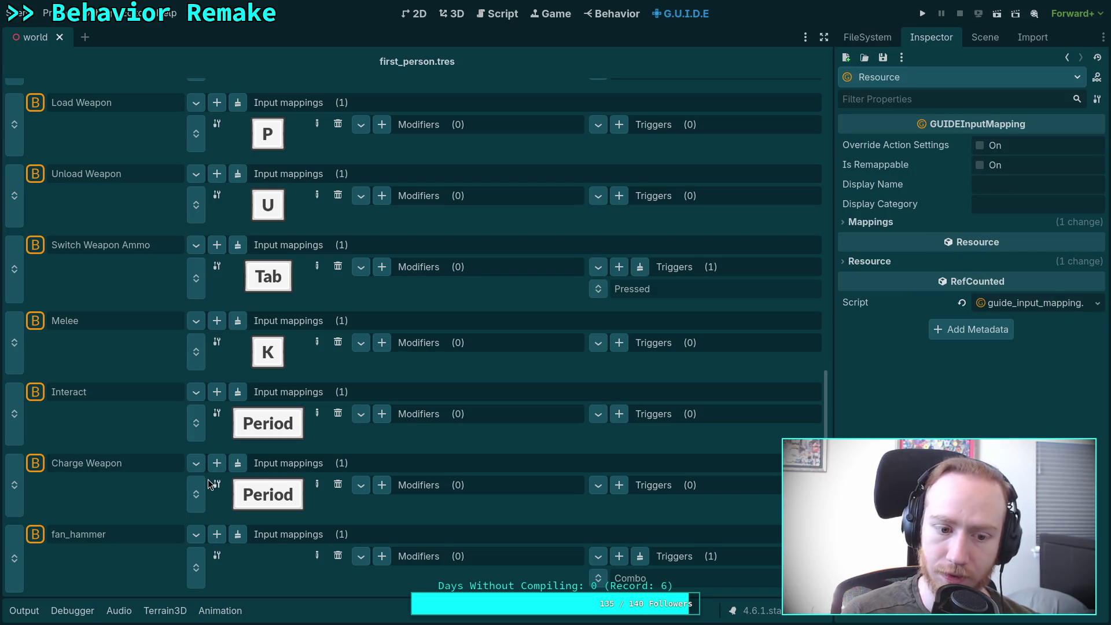
# Widen the Inspector and expand the current mapping's input key details.
pyautogui.click(870, 221)
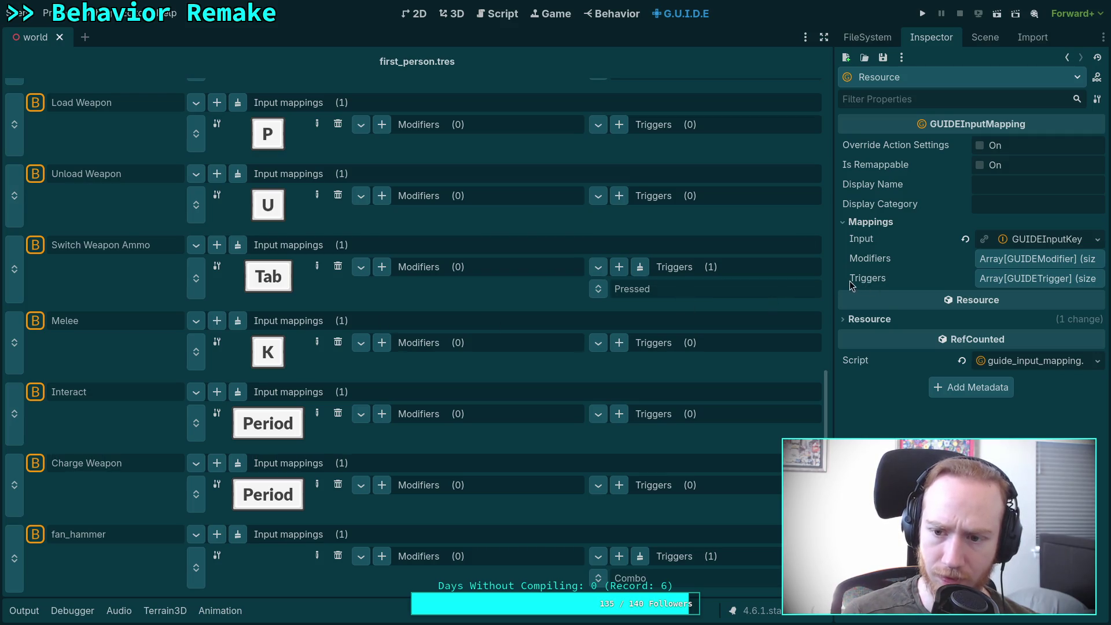
pyautogui.moveTo(832, 284); pyautogui.dragTo(802, 284)
pyautogui.click(1026, 239)
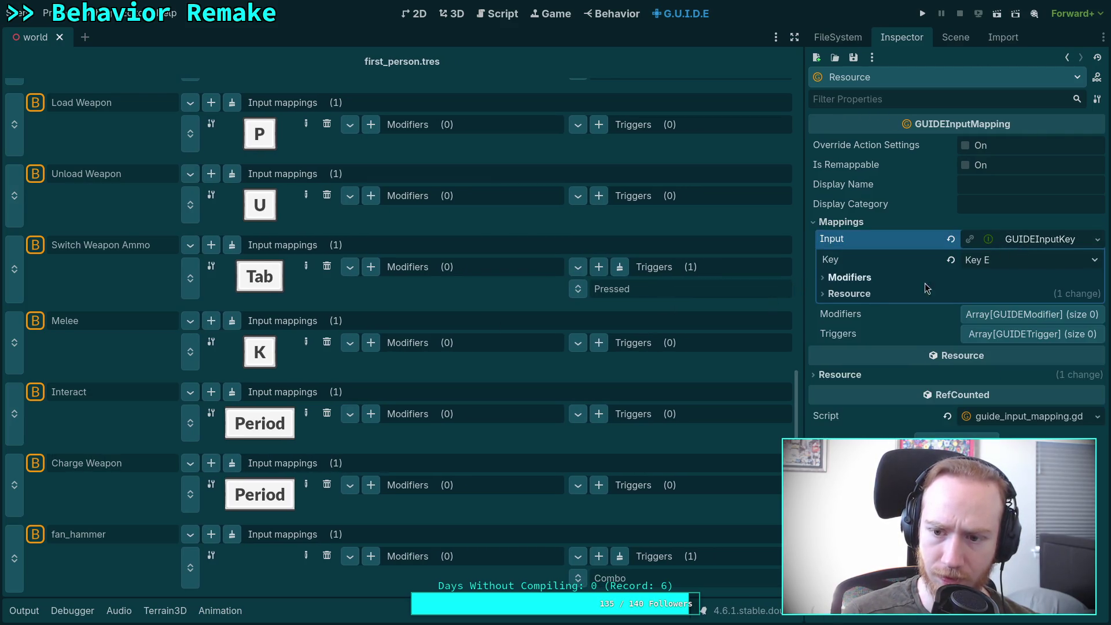
# Confirm the Interact mapping is bound to Key E, then view the Interact action's interact.tres settings.
pyautogui.click(213, 415)
pyautogui.click(843, 221)
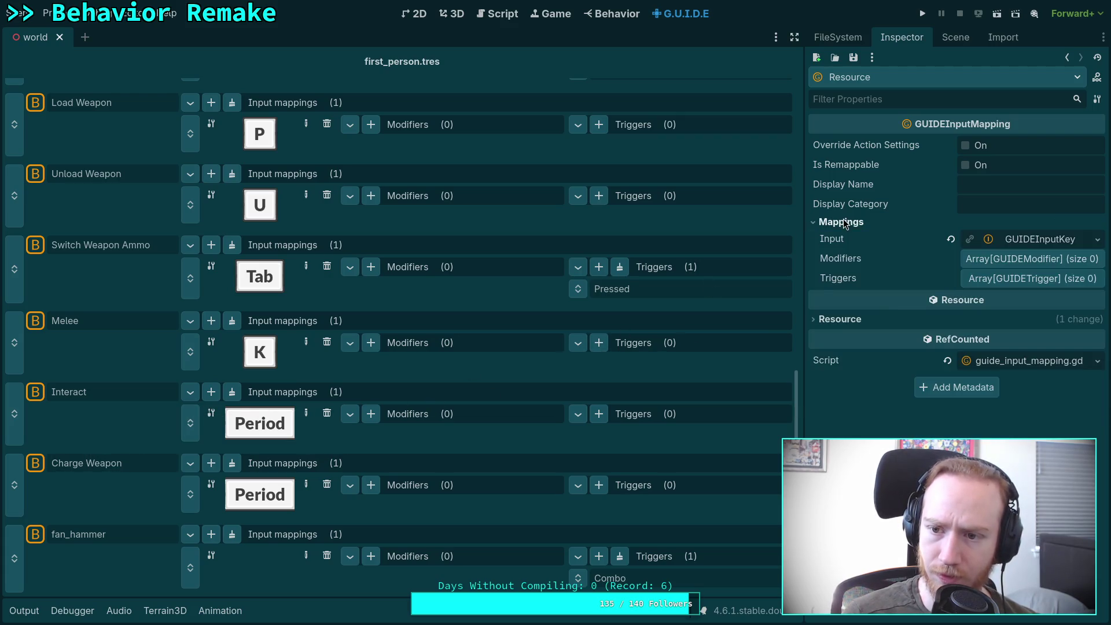
pyautogui.click(1010, 239)
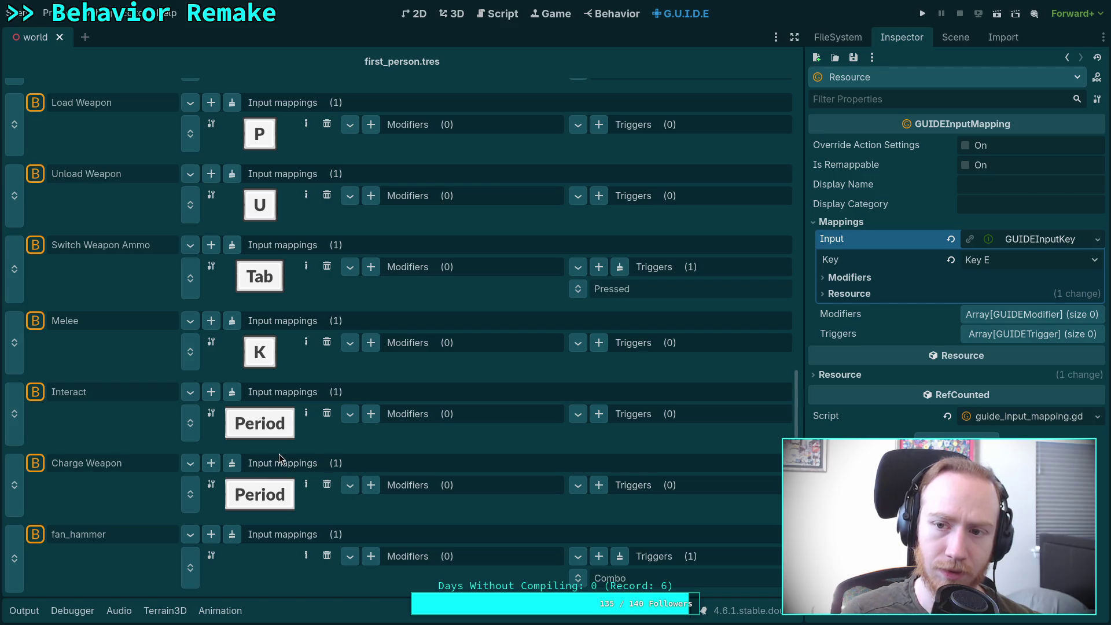
pyautogui.click(97, 460)
pyautogui.click(81, 392)
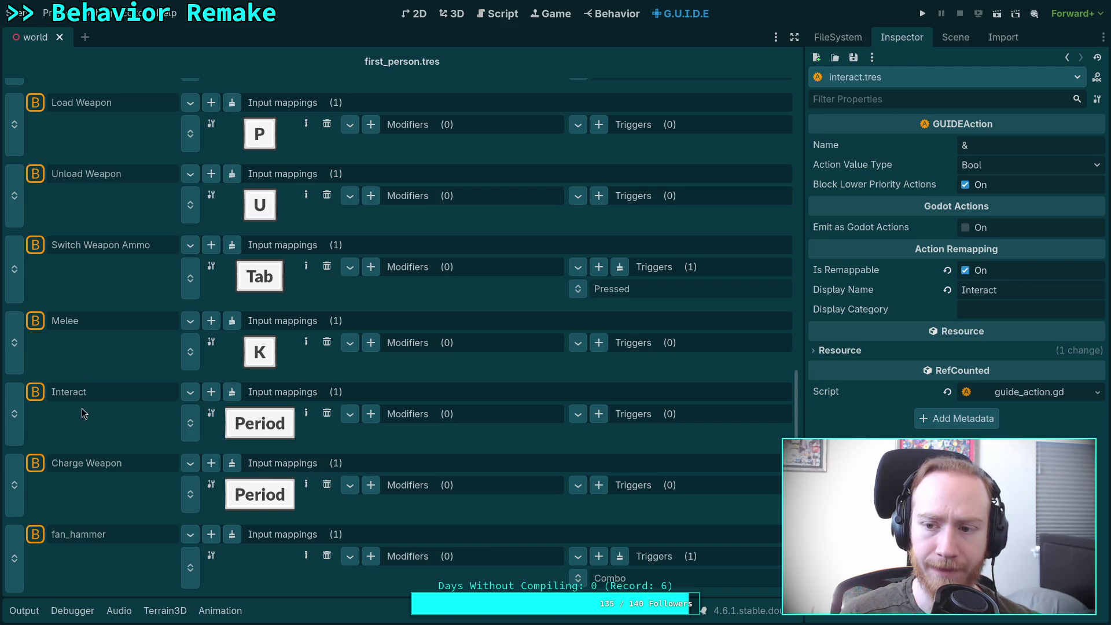
pyautogui.click(96, 463)
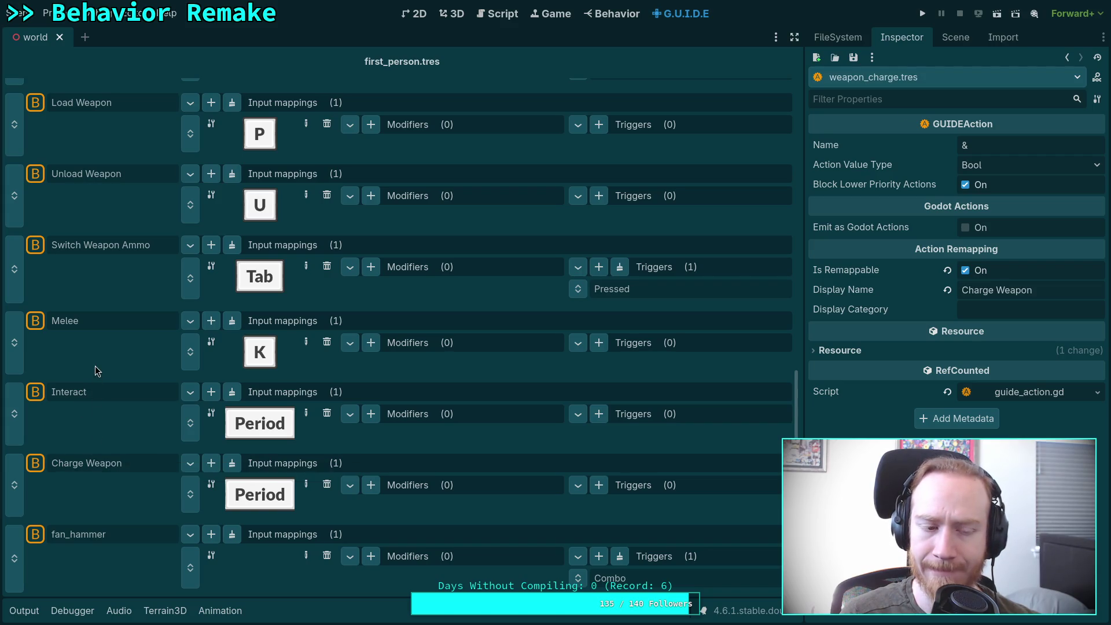
pyautogui.click(88, 395)
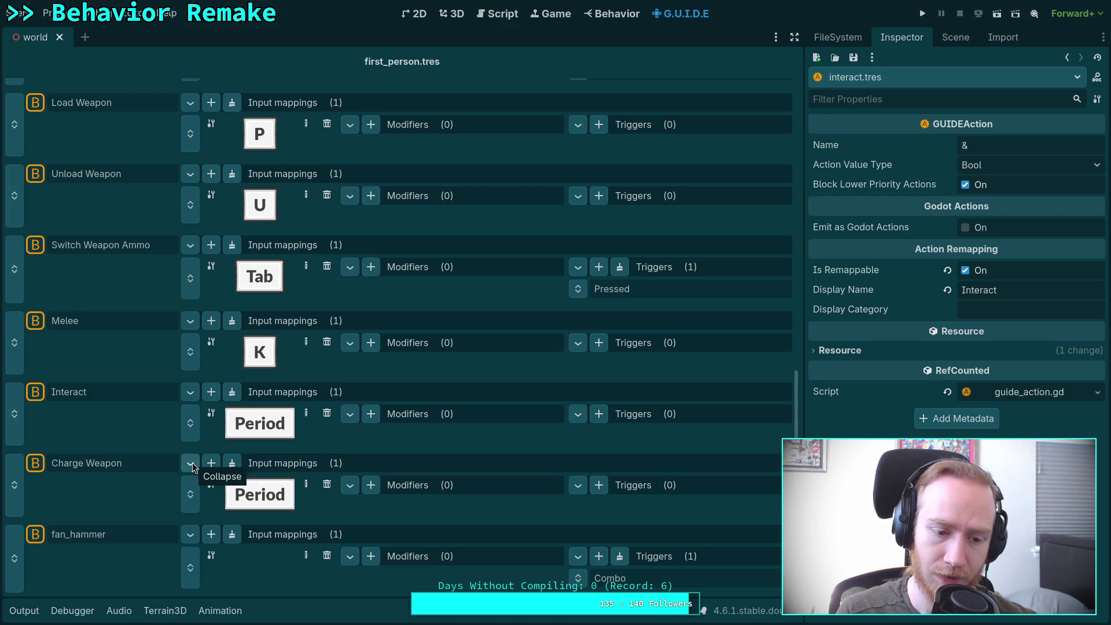
pyautogui.scroll(1, 193, 466)
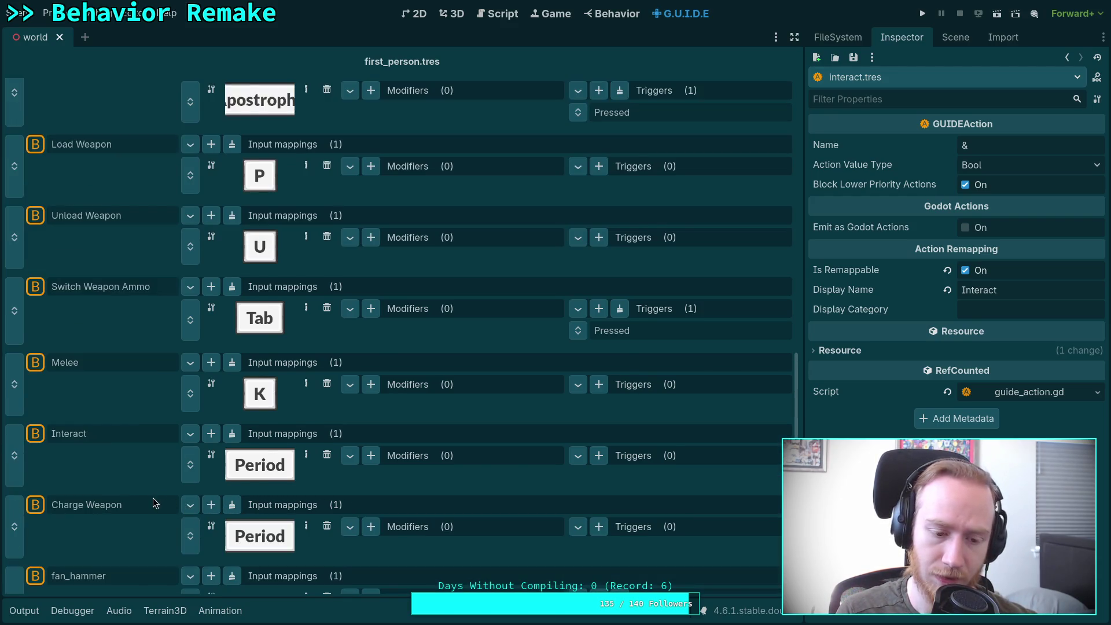
pyautogui.scroll(-1, 129, 506)
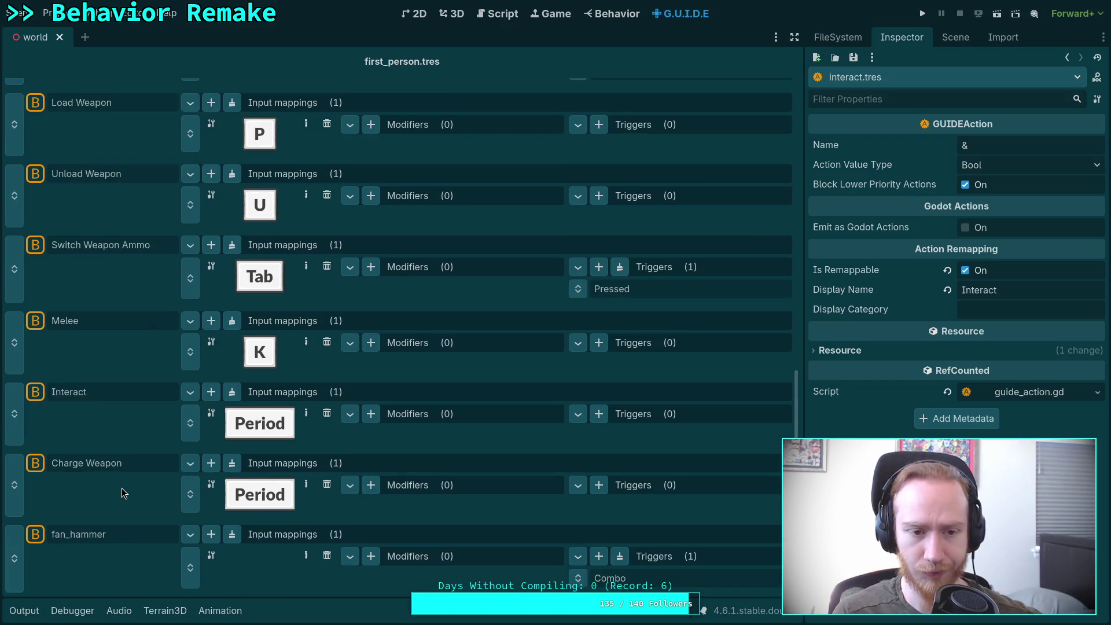
pyautogui.scroll(12, 121, 492)
pyautogui.scroll(4, 122, 488)
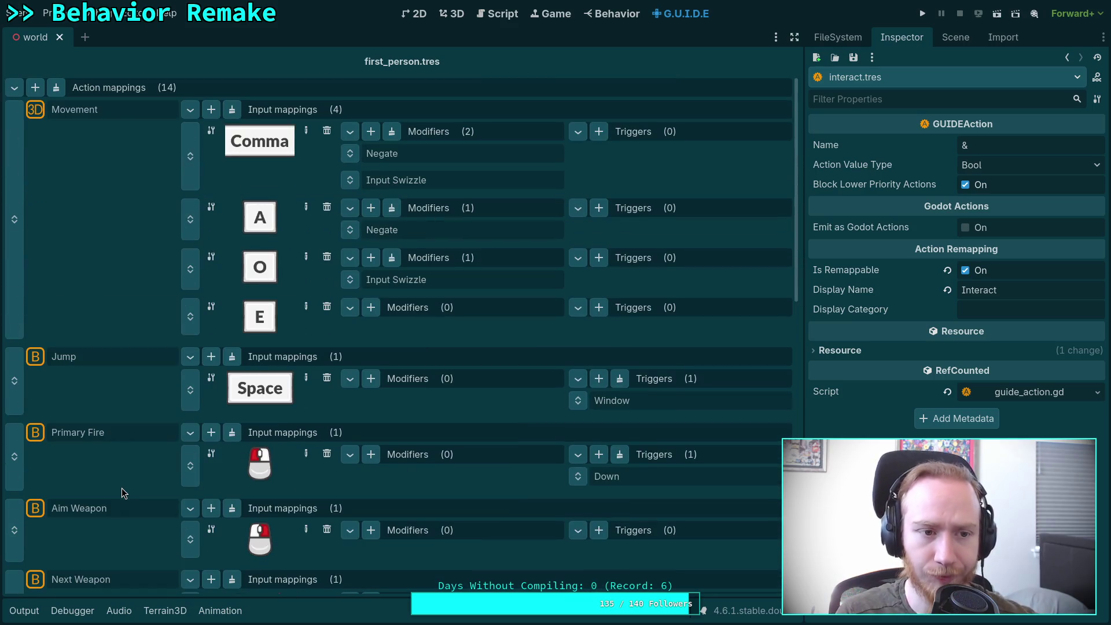
pyautogui.scroll(-16, 115, 485)
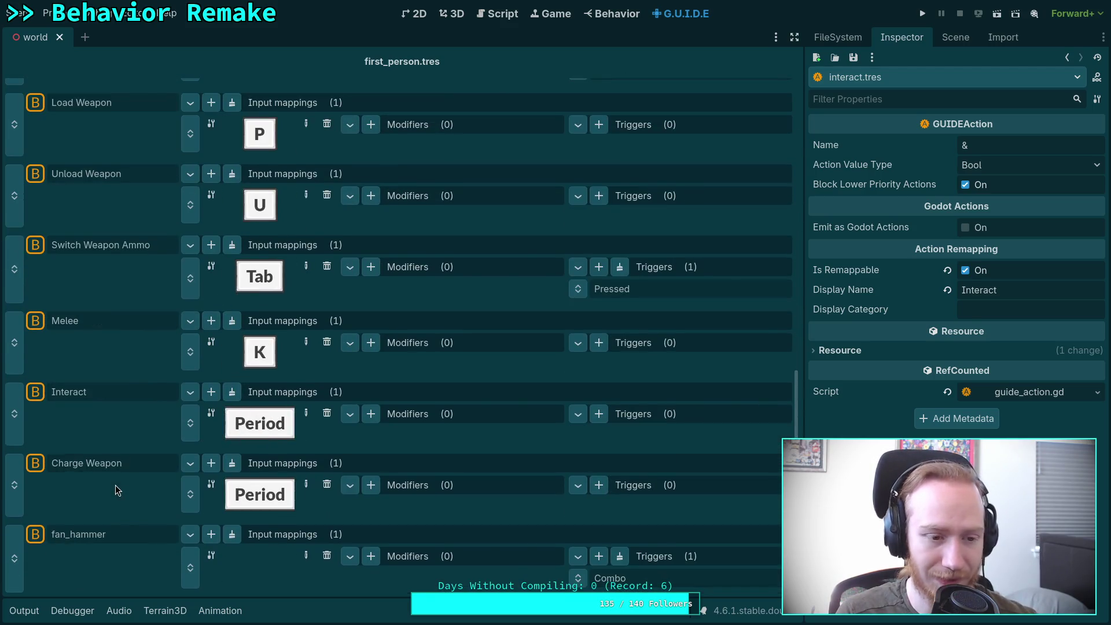
pyautogui.click(496, 13)
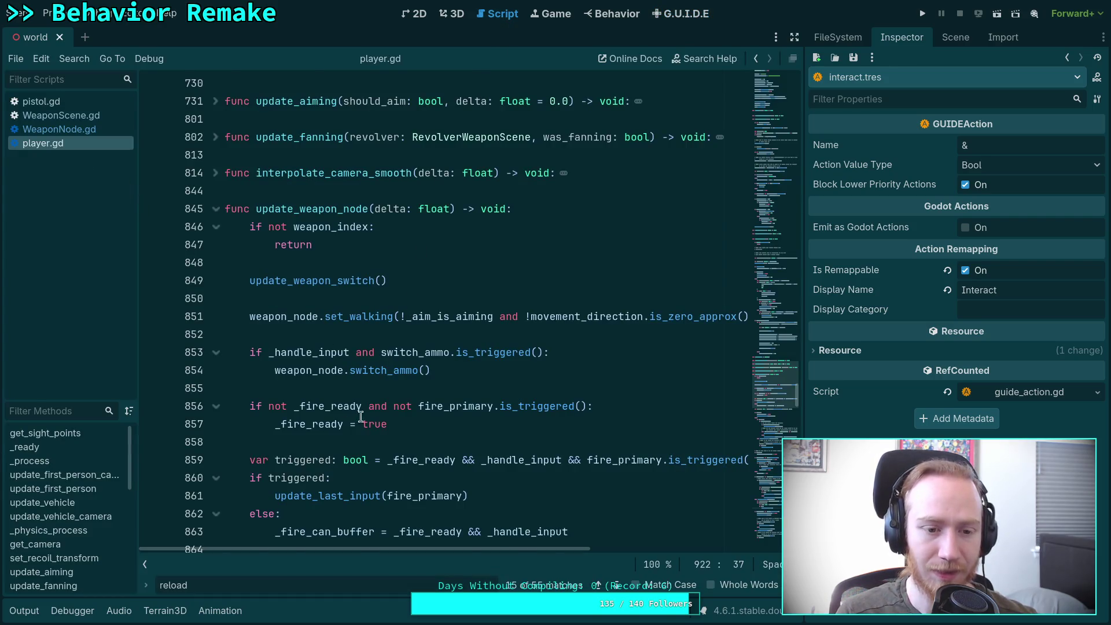
# Search player.gd for 'charge' from the fire buffering code.
pyautogui.scroll(-6, 360, 416)
pyautogui.click(482, 386)
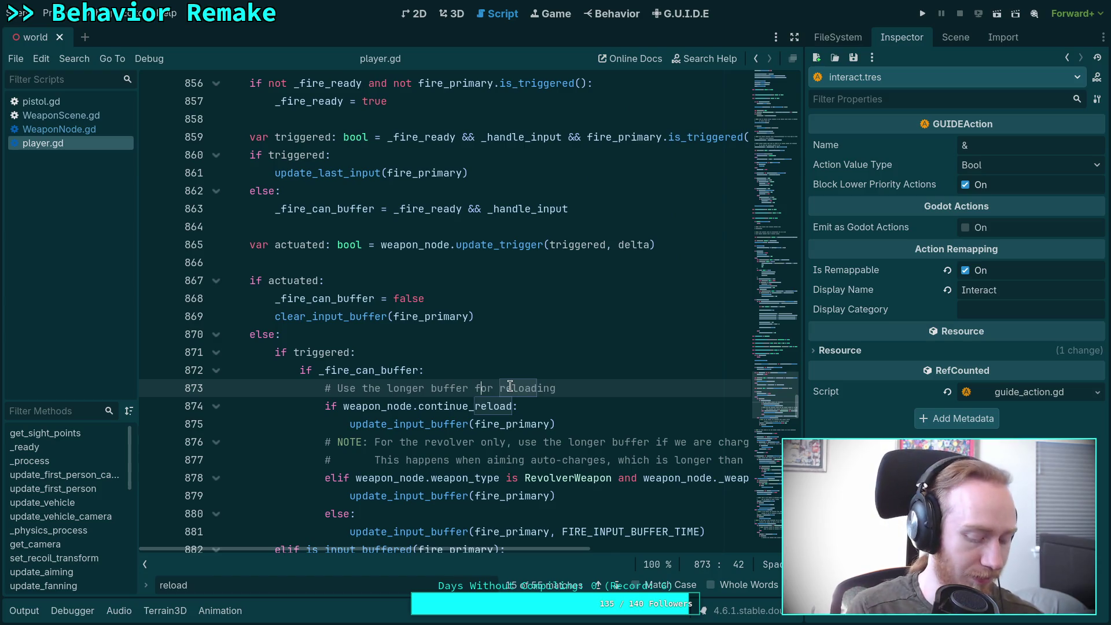
pyautogui.hotkey('ctrl', 'f')
pyautogui.write('charge')
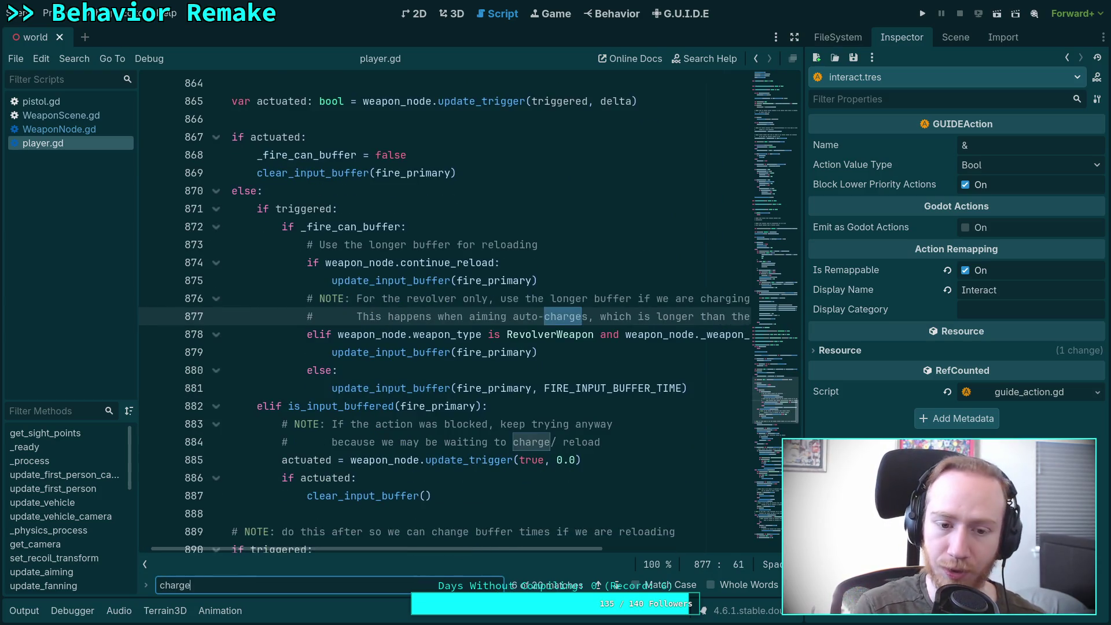
# Step forward through every charge match, up to its use in on_reload_complete.
pyautogui.click(615, 585)
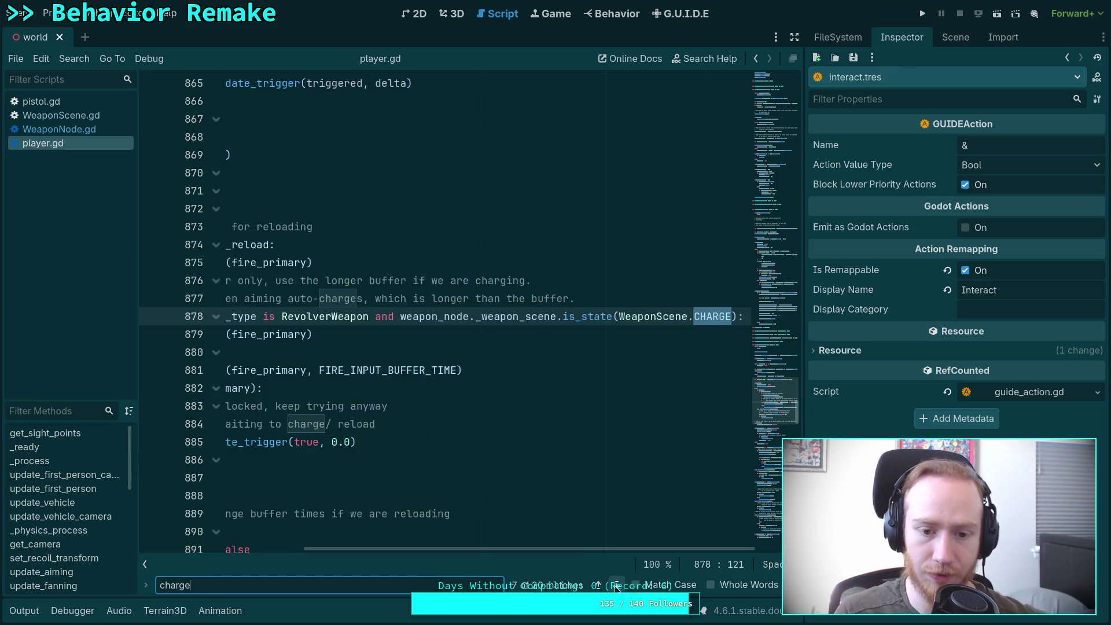
pyautogui.click(615, 585)
pyautogui.click(615, 586)
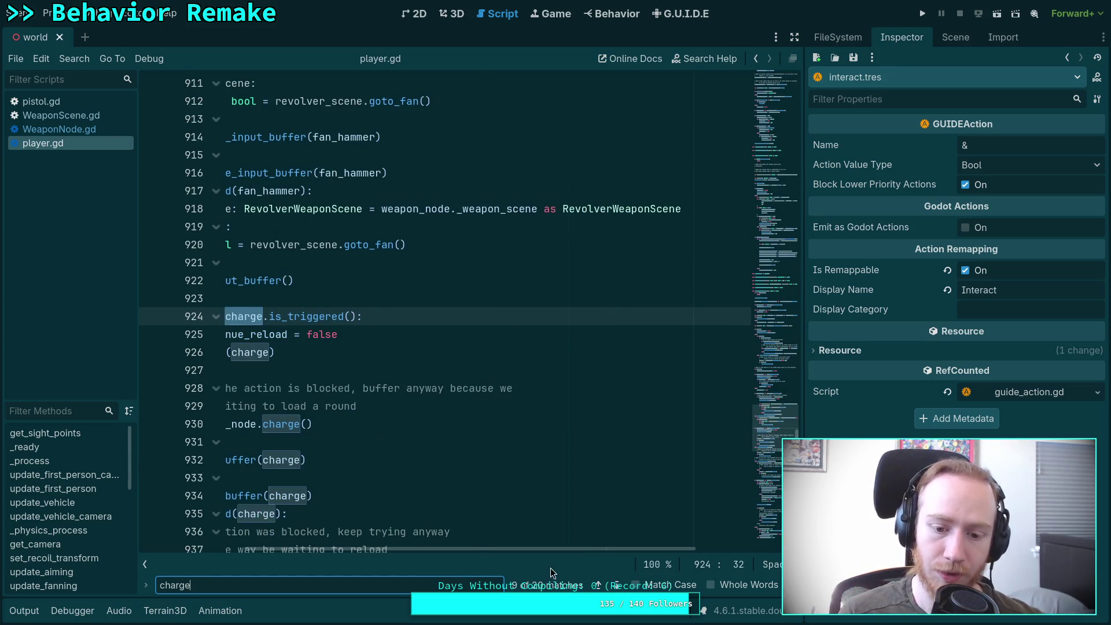
pyautogui.click(615, 586)
pyautogui.click(616, 585)
pyautogui.click(615, 586)
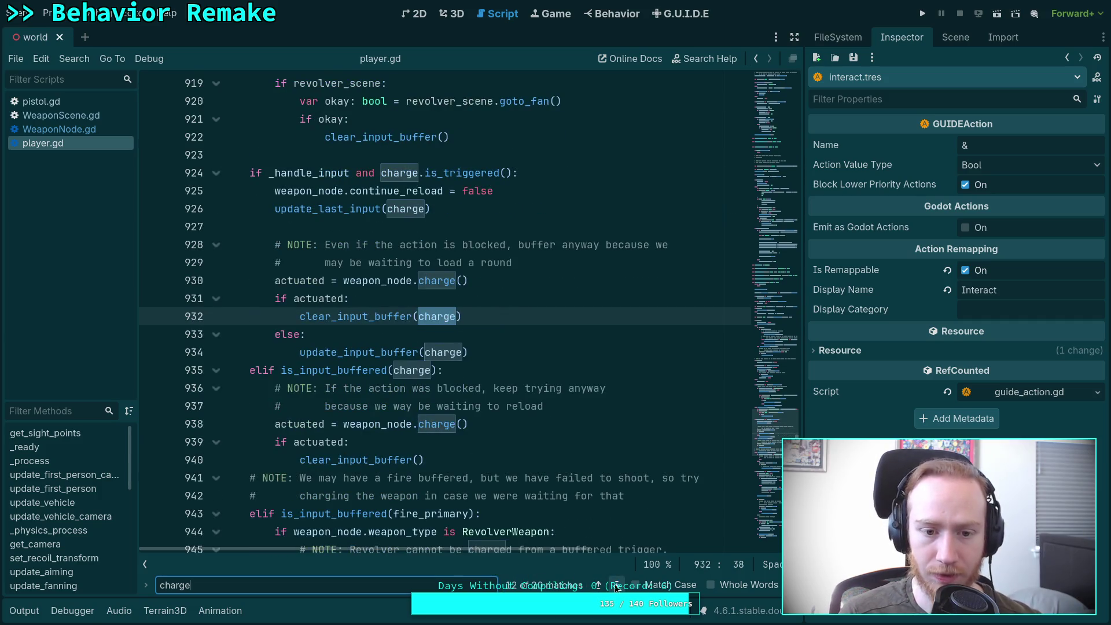
pyautogui.click(616, 586)
pyautogui.click(616, 585)
pyautogui.click(615, 586)
pyautogui.click(616, 586)
pyautogui.click(616, 586)
pyautogui.click(615, 586)
pyautogui.click(615, 585)
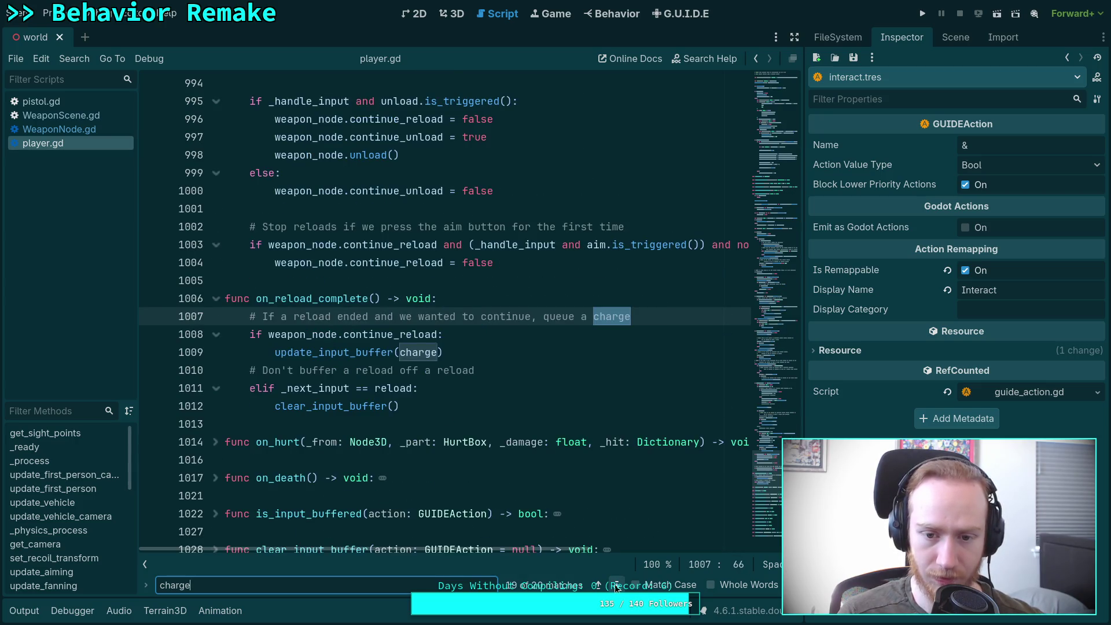
pyautogui.click(616, 585)
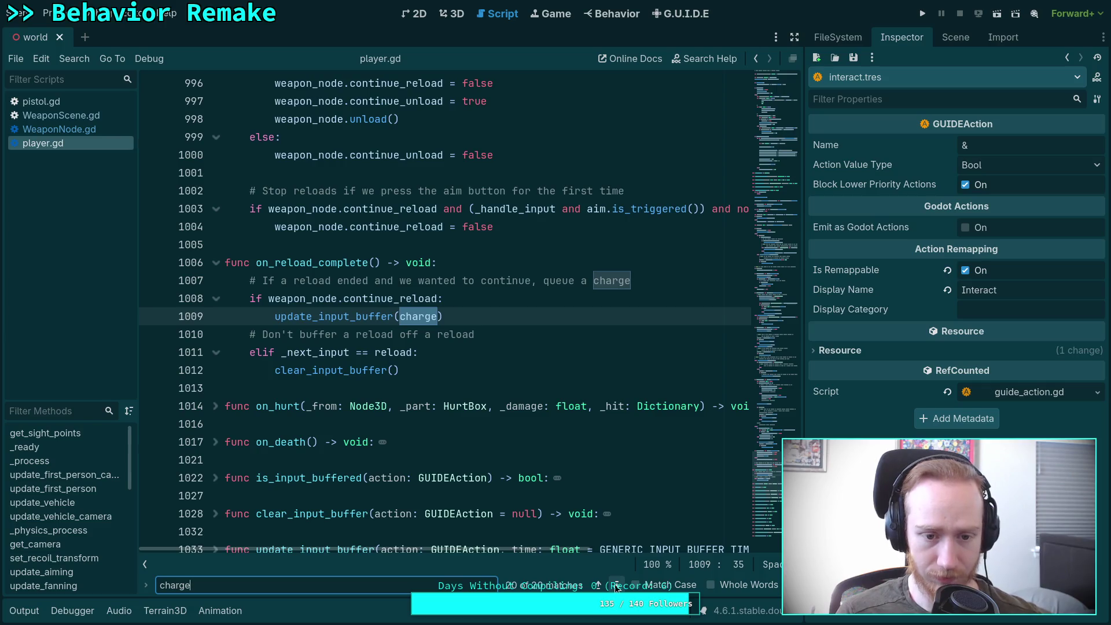
# Wrap to the matches on lines 736–737, then return to the charge declaration on line 164.
pyautogui.click(615, 586)
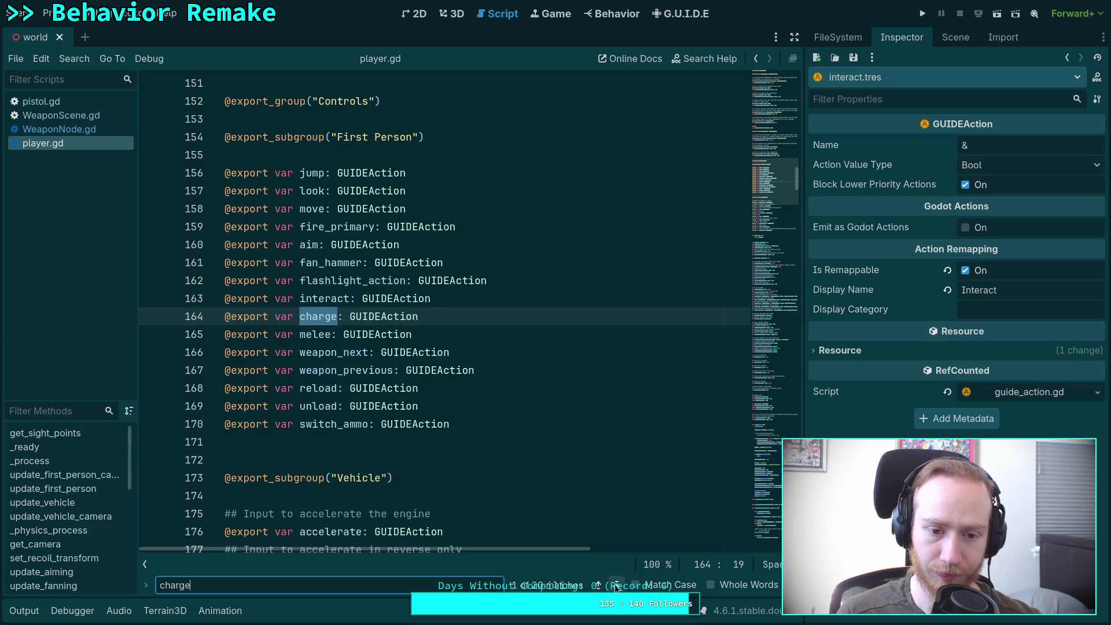
pyautogui.click(616, 585)
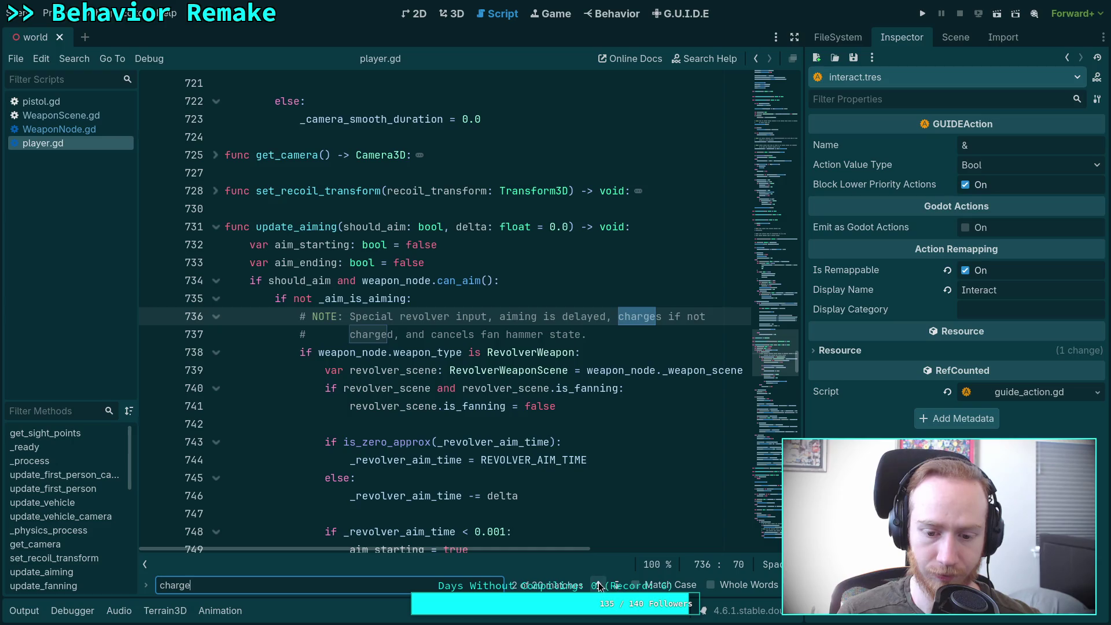
pyautogui.click(615, 586)
pyautogui.click(600, 585)
pyautogui.click(599, 585)
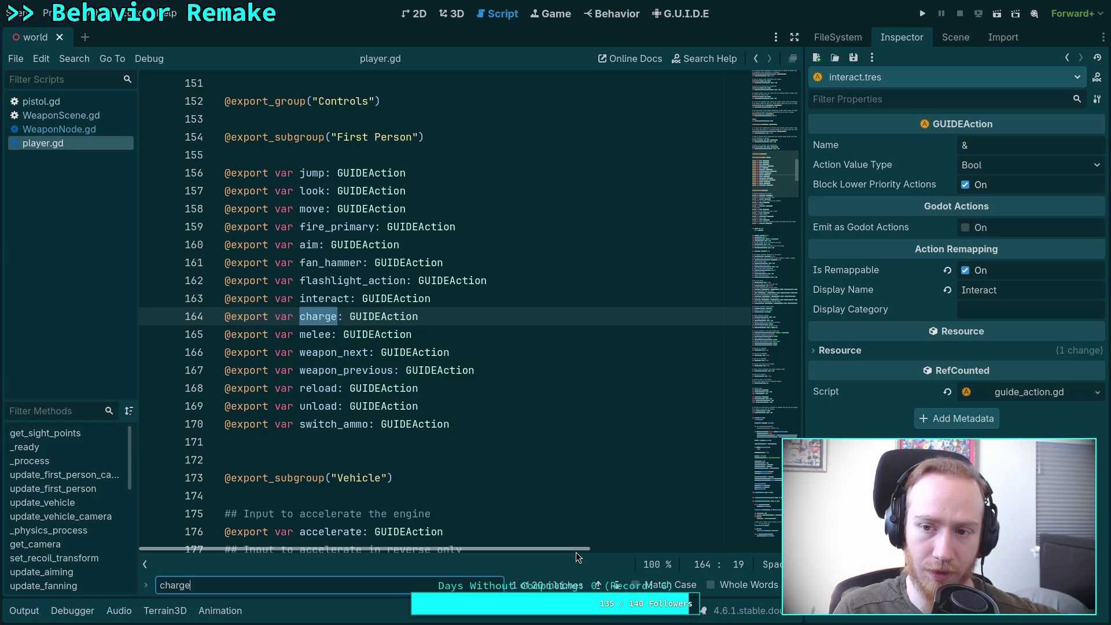
pyautogui.click(940, 39)
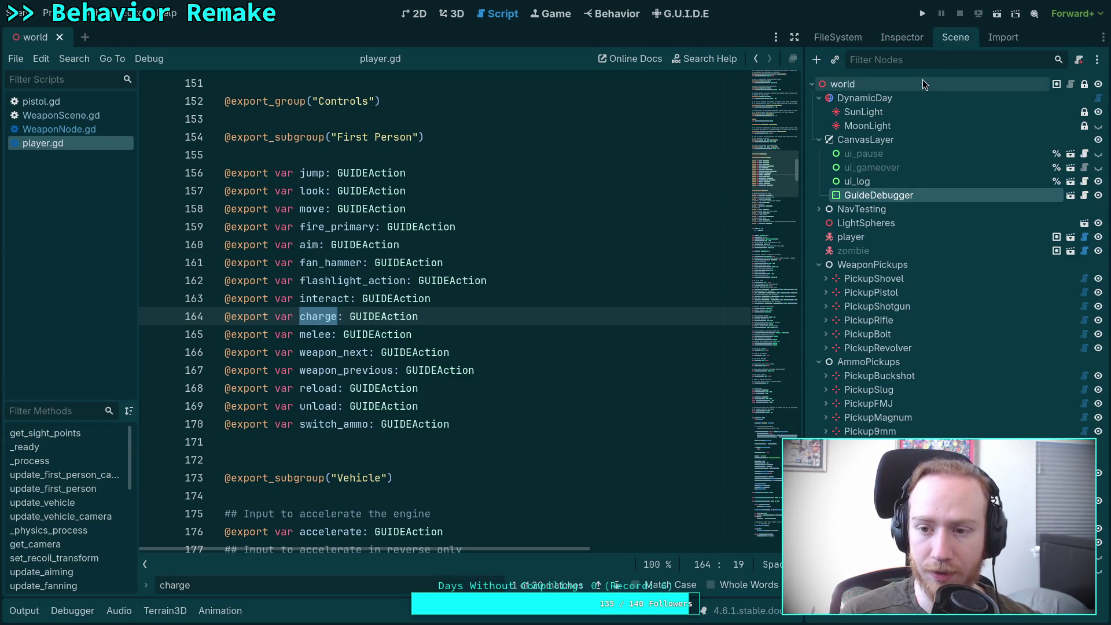
# Open the player scene, select its root node and expand its Controls properties.
pyautogui.click(1070, 237)
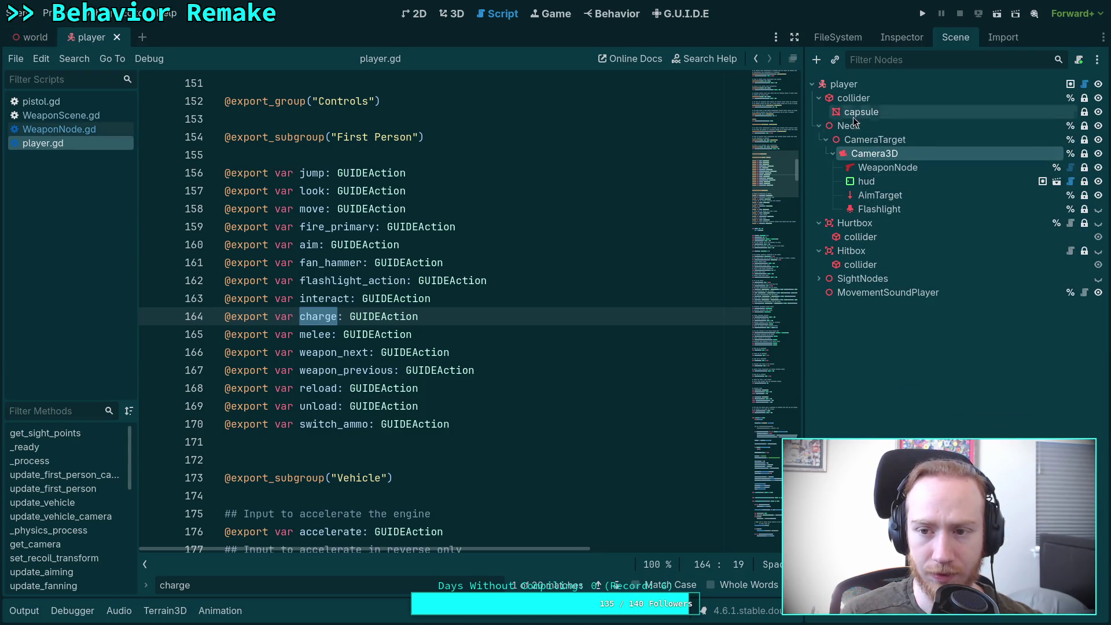
pyautogui.click(843, 84)
pyautogui.click(901, 37)
pyautogui.click(842, 425)
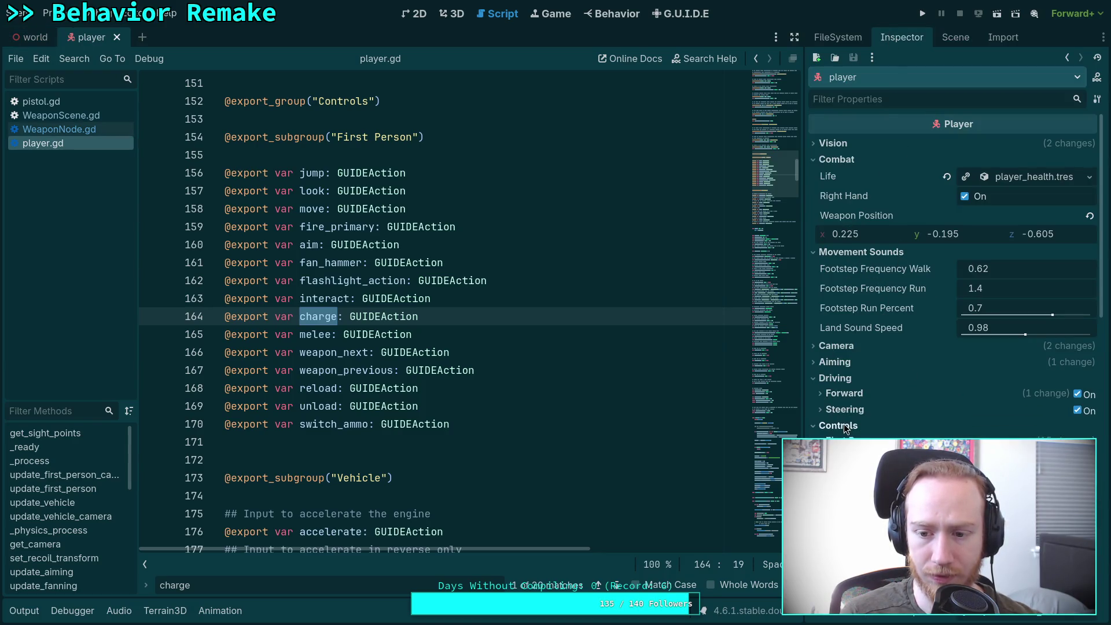
# Expand the Charge (weapon_charge.tres) and Interact (interact.tres) resources to compare their settings.
pyautogui.scroll(-5, 954, 290)
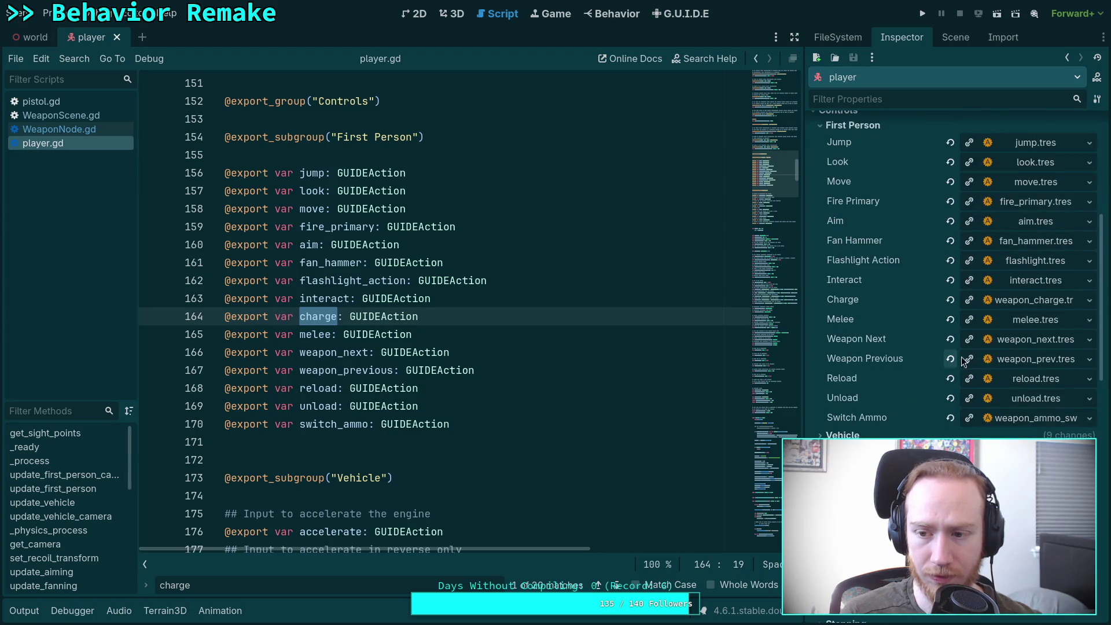
pyautogui.click(1026, 297)
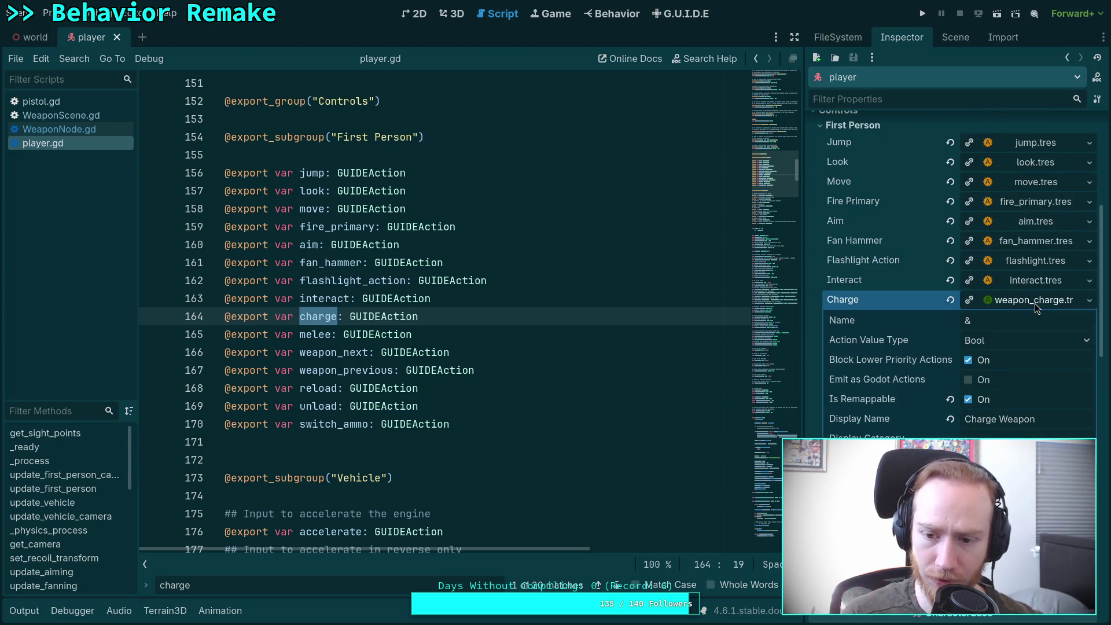
pyautogui.click(1033, 278)
pyautogui.scroll(-3, 884, 394)
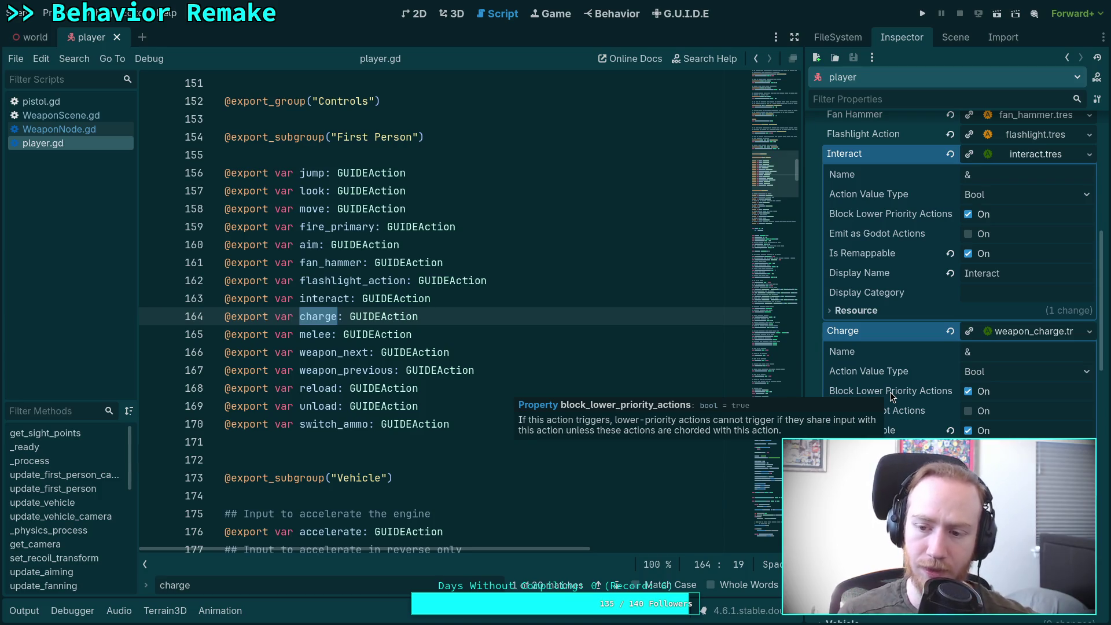
pyautogui.click(854, 311)
pyautogui.click(854, 310)
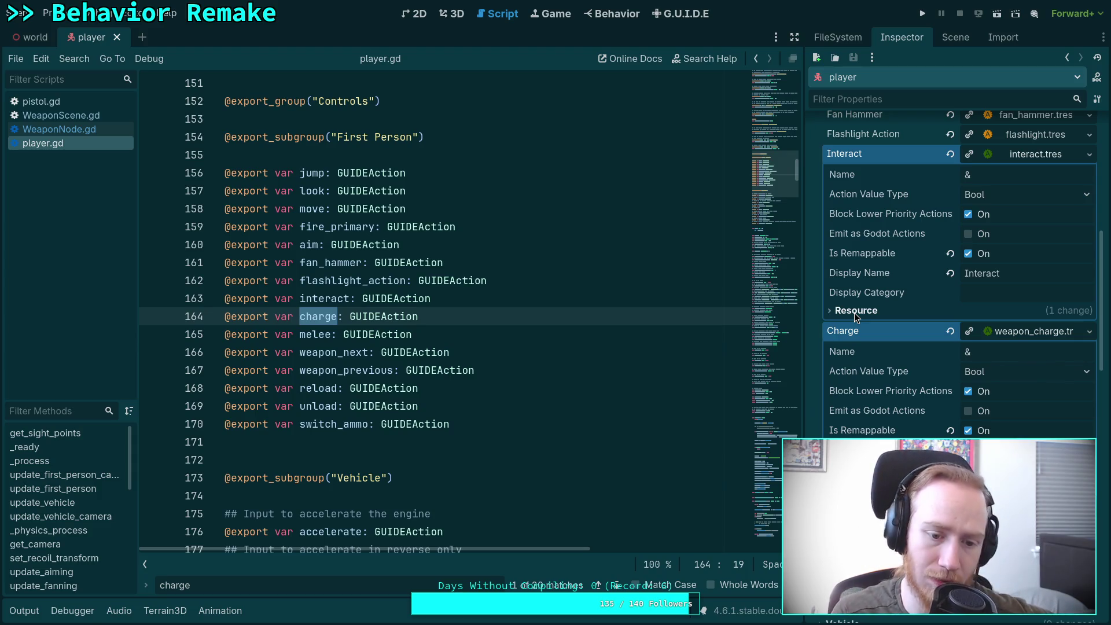
pyautogui.click(452, 443)
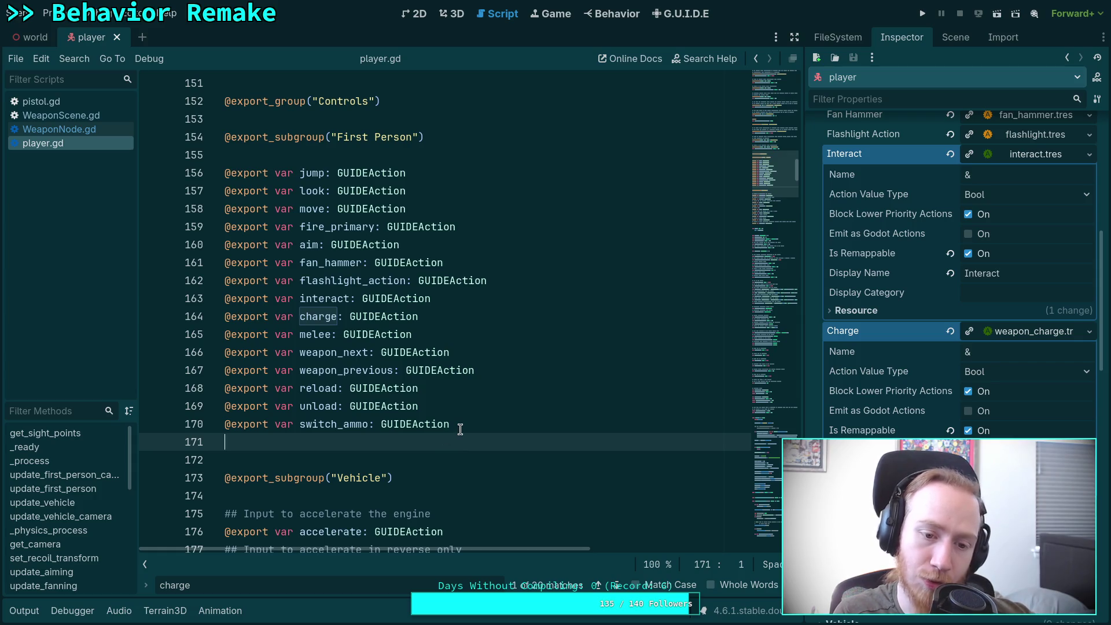
pyautogui.click(396, 316)
# Open and dismiss the text editing menu on the charge declaration.
pyautogui.rightClick(396, 316)
pyautogui.click(377, 318)
pyautogui.rightClick(375, 318)
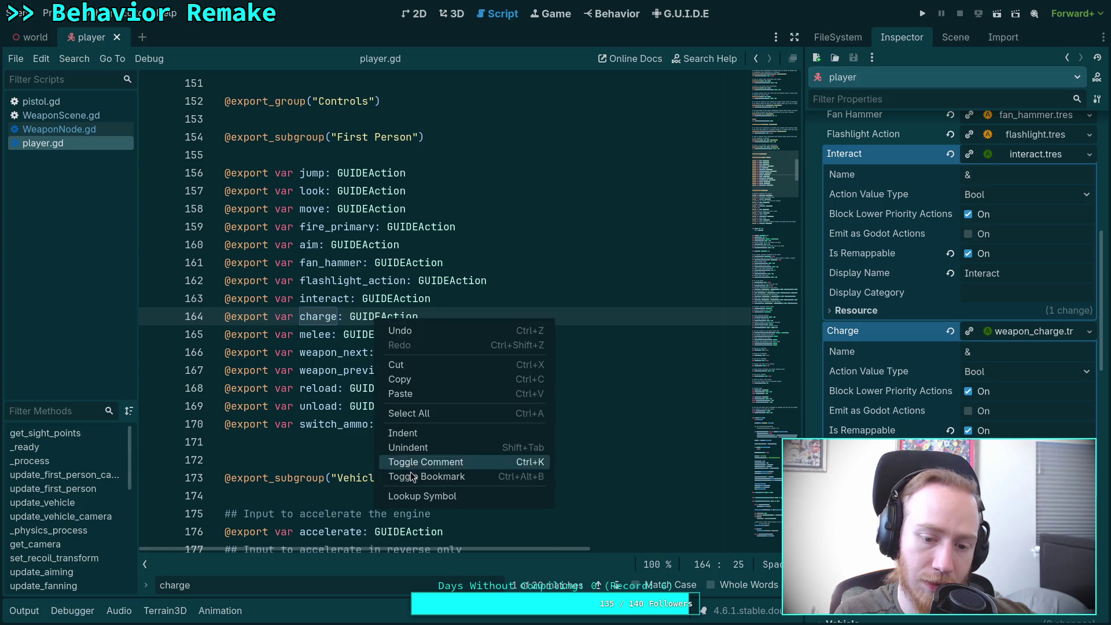
pyautogui.click(277, 338)
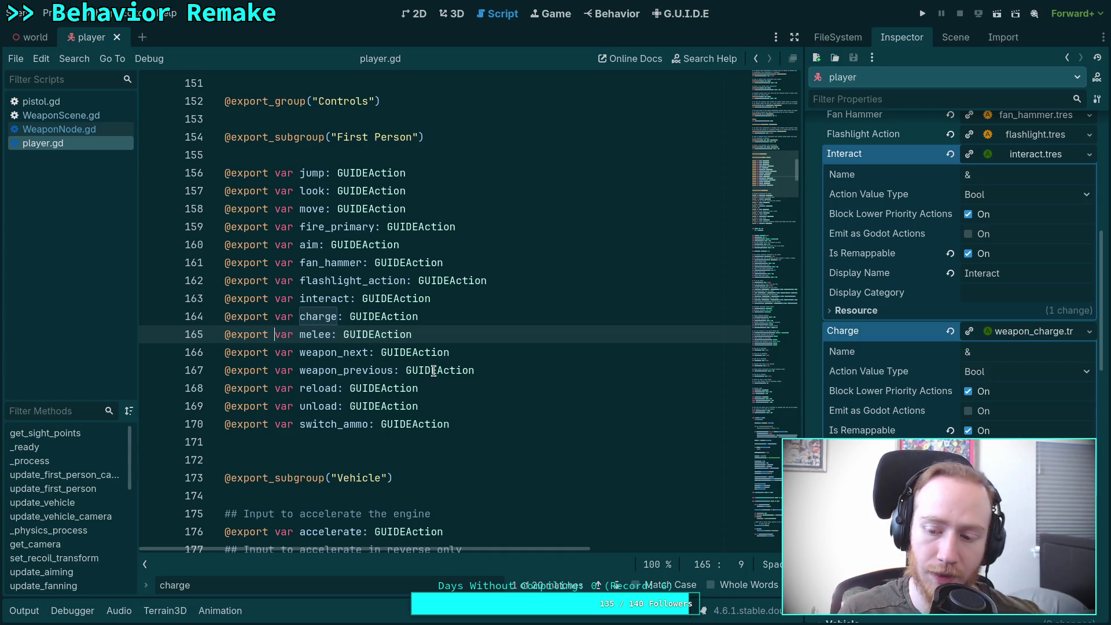
# Collapse the Charge and Interact details and show first_person.tres in the G.U.I.D.E editor.
pyautogui.click(1010, 331)
pyautogui.click(1018, 154)
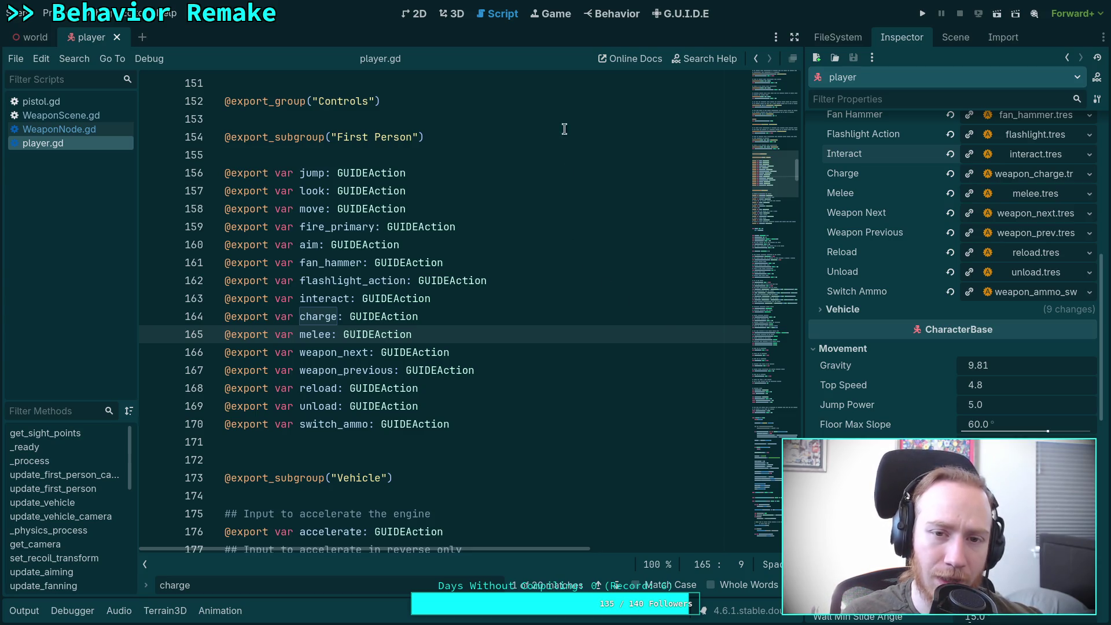
pyautogui.scroll(5, 870, 240)
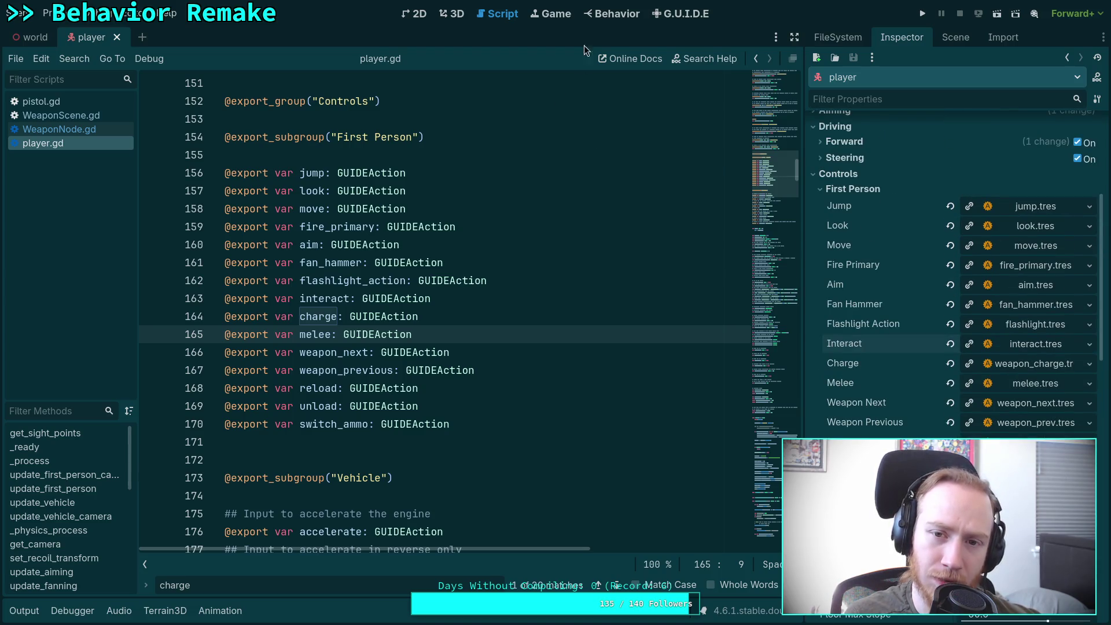
pyautogui.click(681, 15)
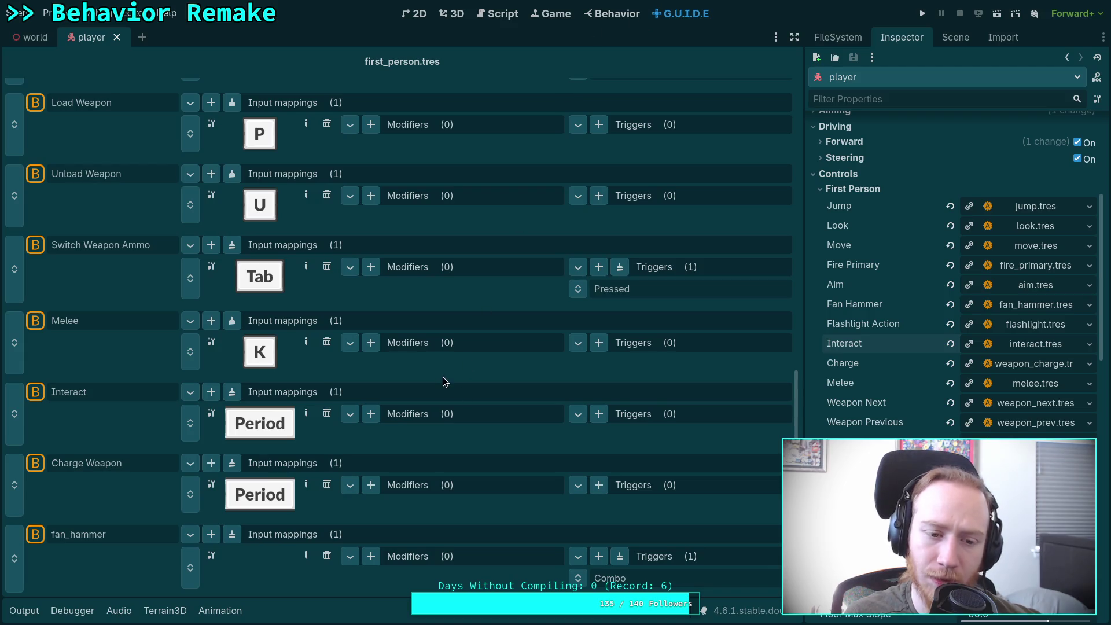
# Inspect the Charge Weapon mapping's properties and open its guide_input_mapping.gd script from the Script dropdown.
pyautogui.scroll(8, 444, 381)
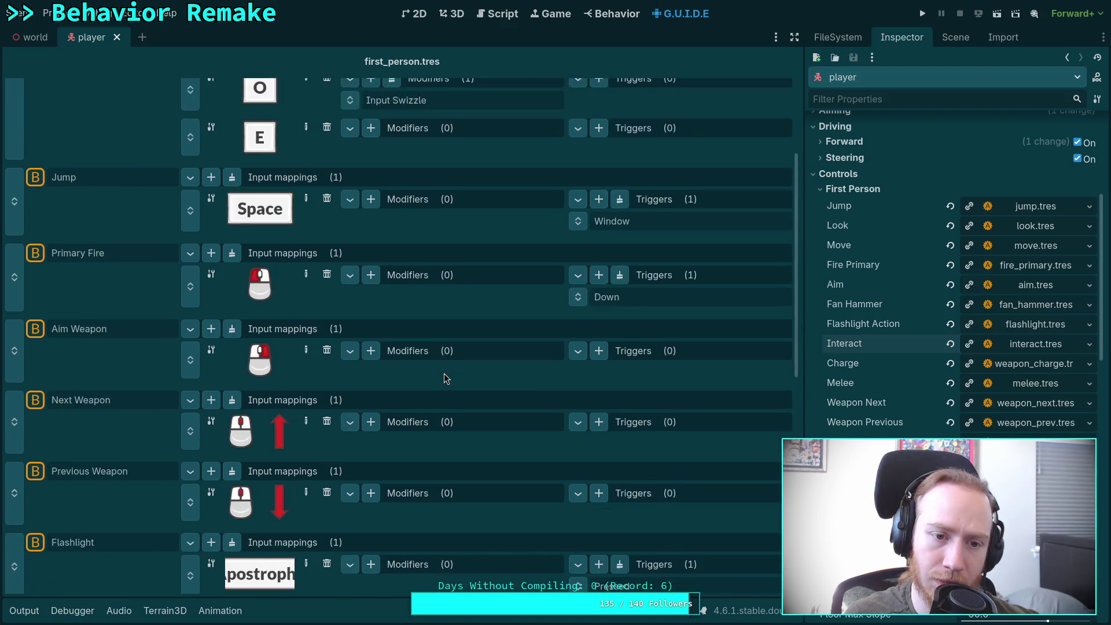
pyautogui.scroll(3, 444, 379)
pyautogui.scroll(-10, 446, 365)
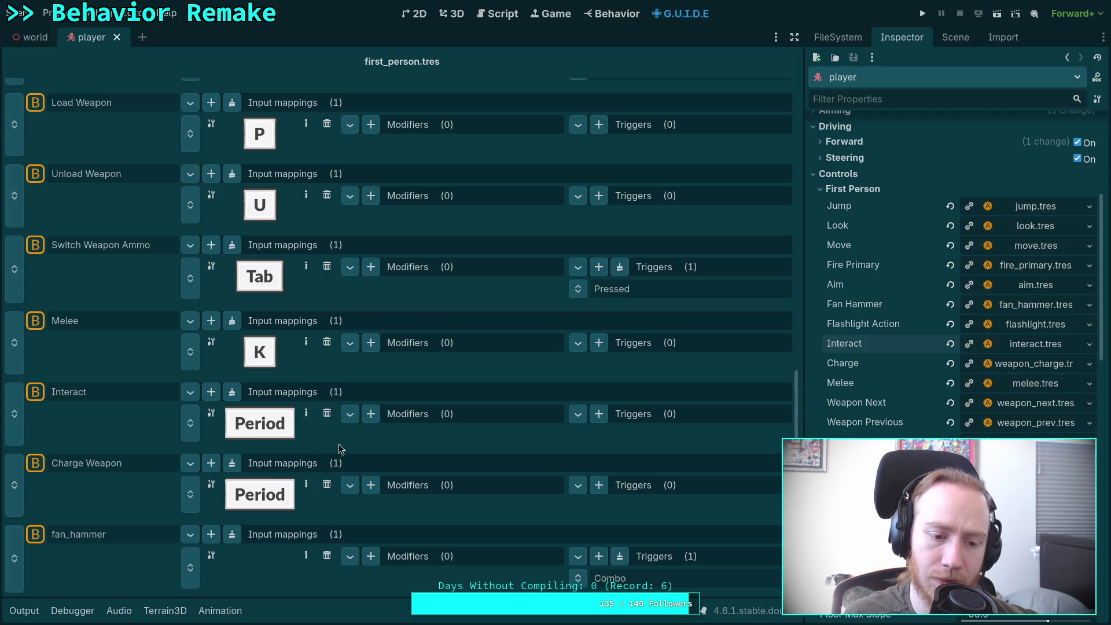
pyautogui.click(211, 487)
pyautogui.click(1001, 374)
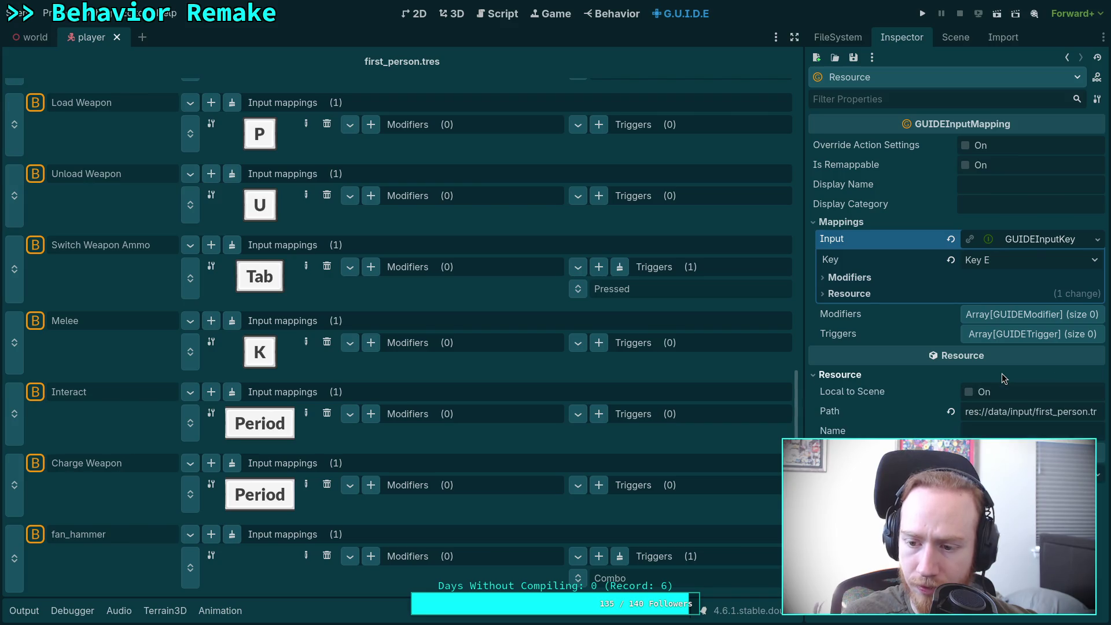
pyautogui.click(963, 375)
pyautogui.click(1098, 417)
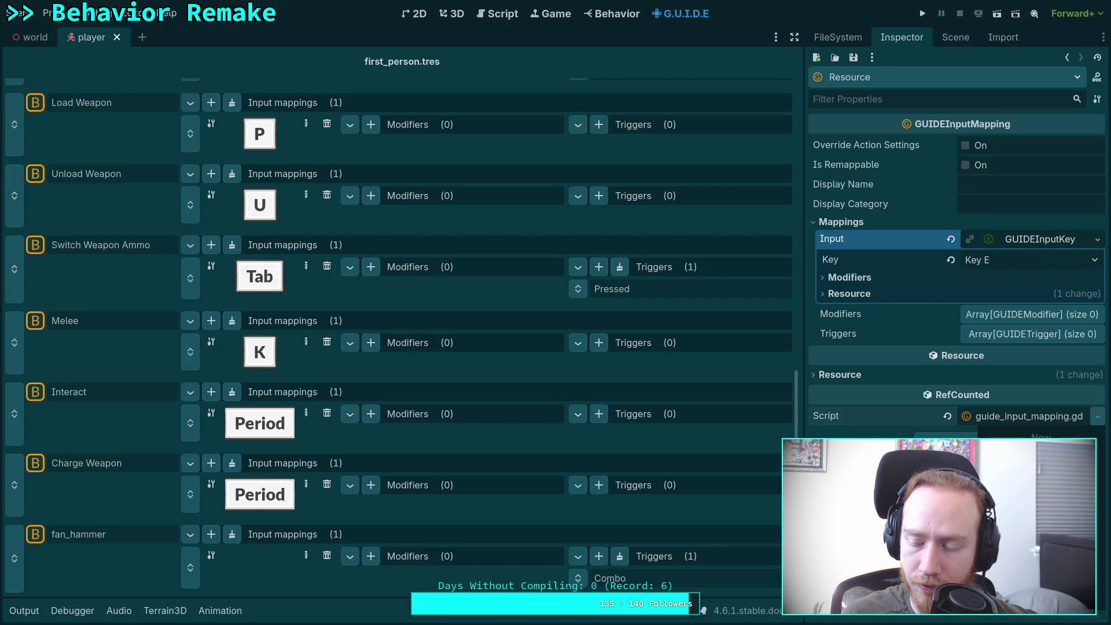
pyautogui.click(948, 509)
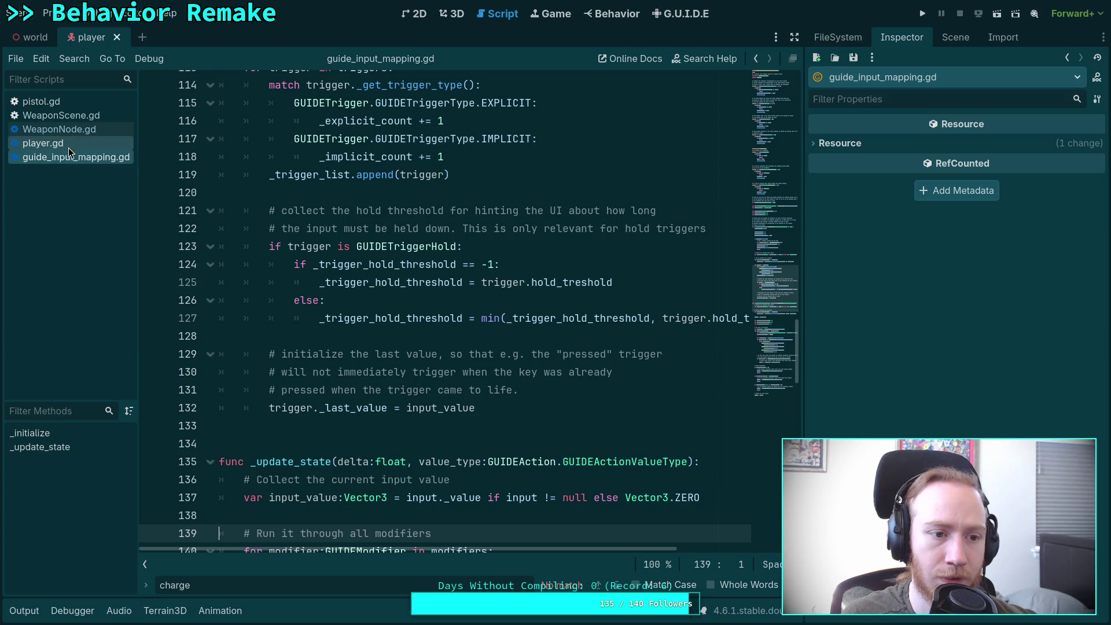
# Close the charge find bar and scroll down through guide_input_mapping.gd.
pyautogui.scroll(-5, 379, 320)
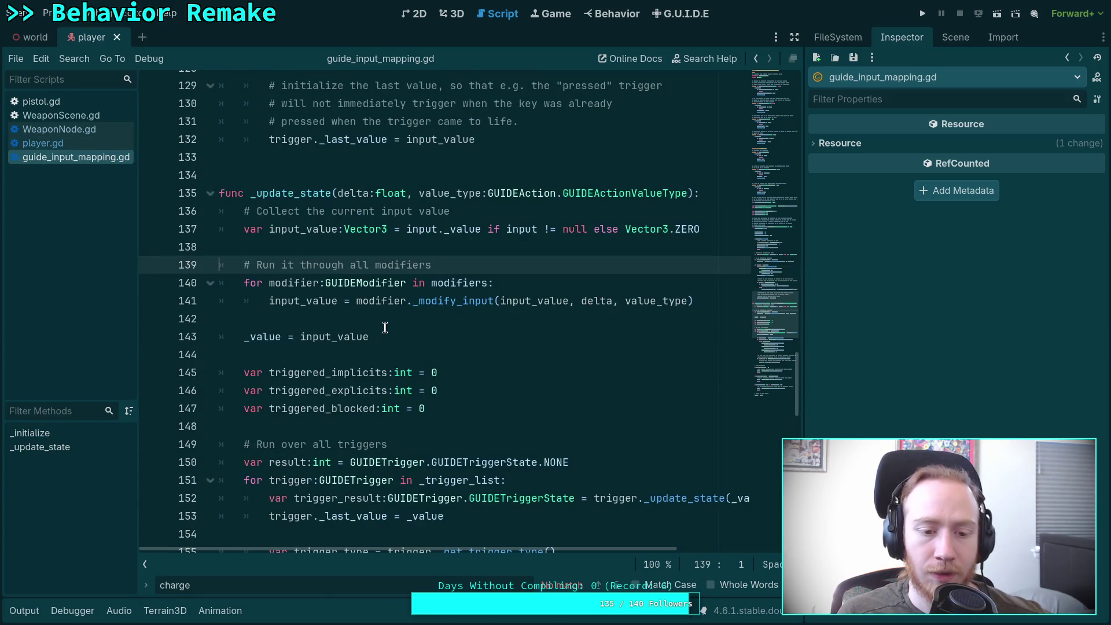
pyautogui.press('Escape')
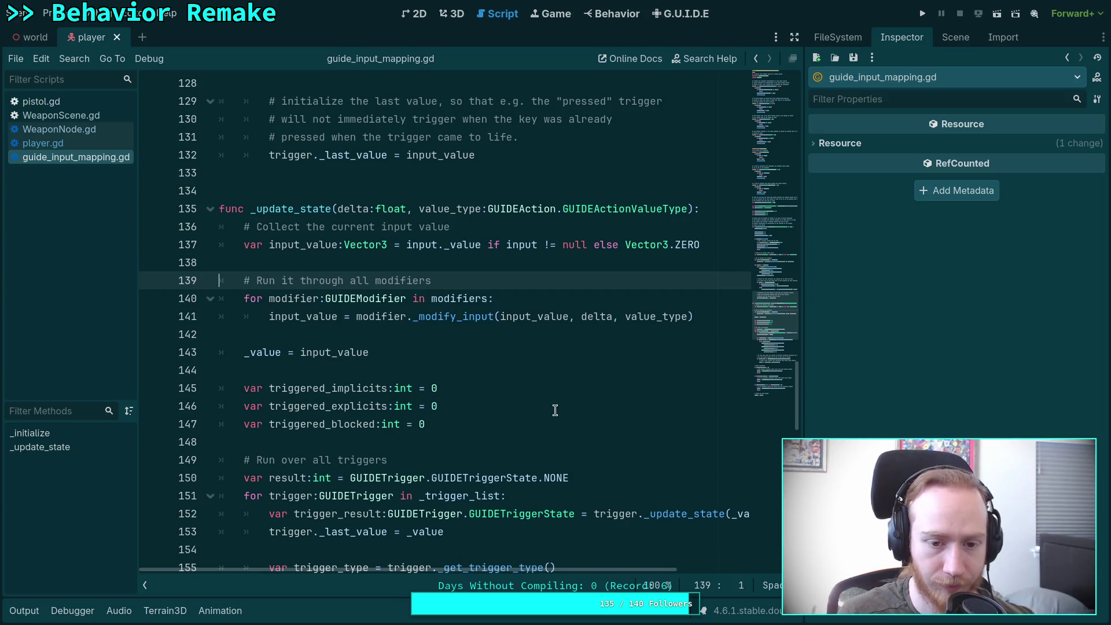
pyautogui.scroll(-2, 554, 410)
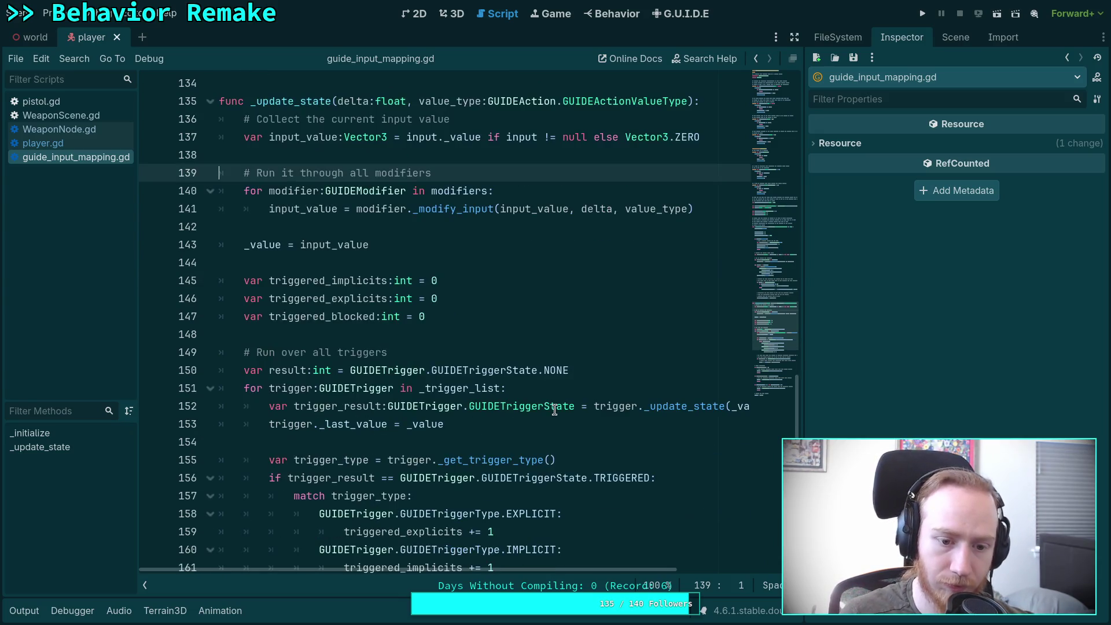
pyautogui.scroll(-2, 556, 375)
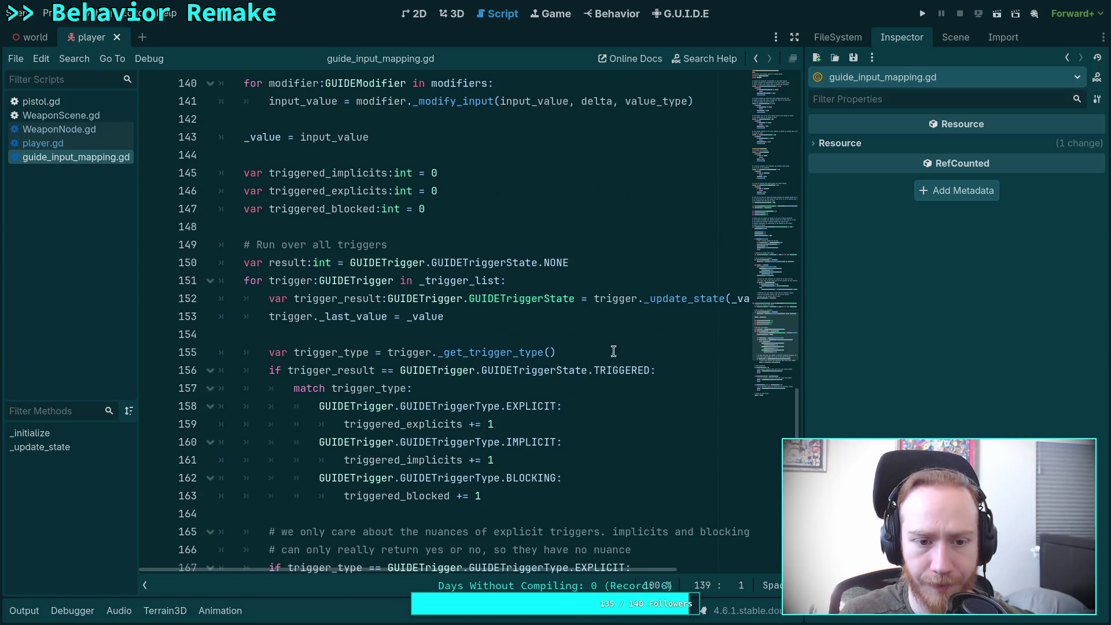
pyautogui.scroll(-1, 600, 338)
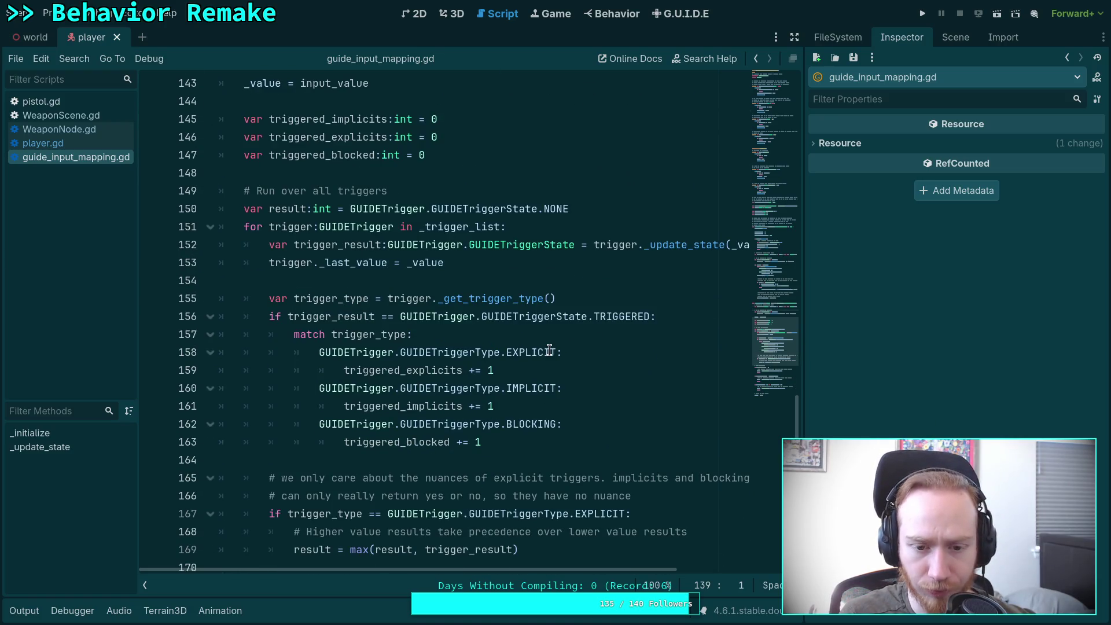
pyautogui.scroll(-2, 551, 344)
pyautogui.scroll(-5, 550, 343)
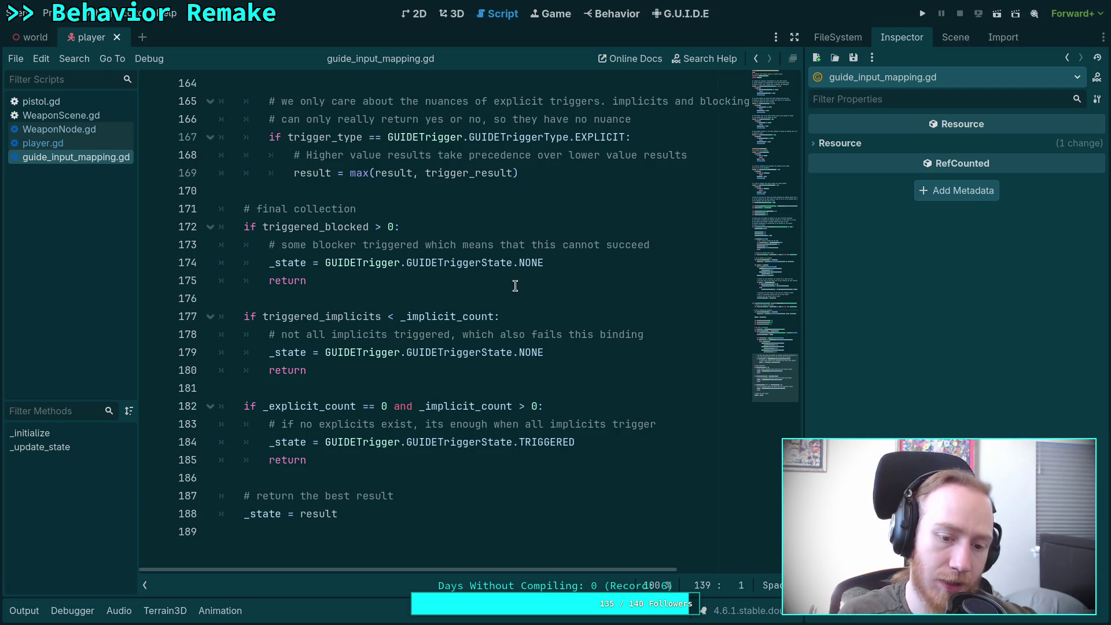
pyautogui.scroll(12, 477, 363)
pyautogui.scroll(15, 471, 362)
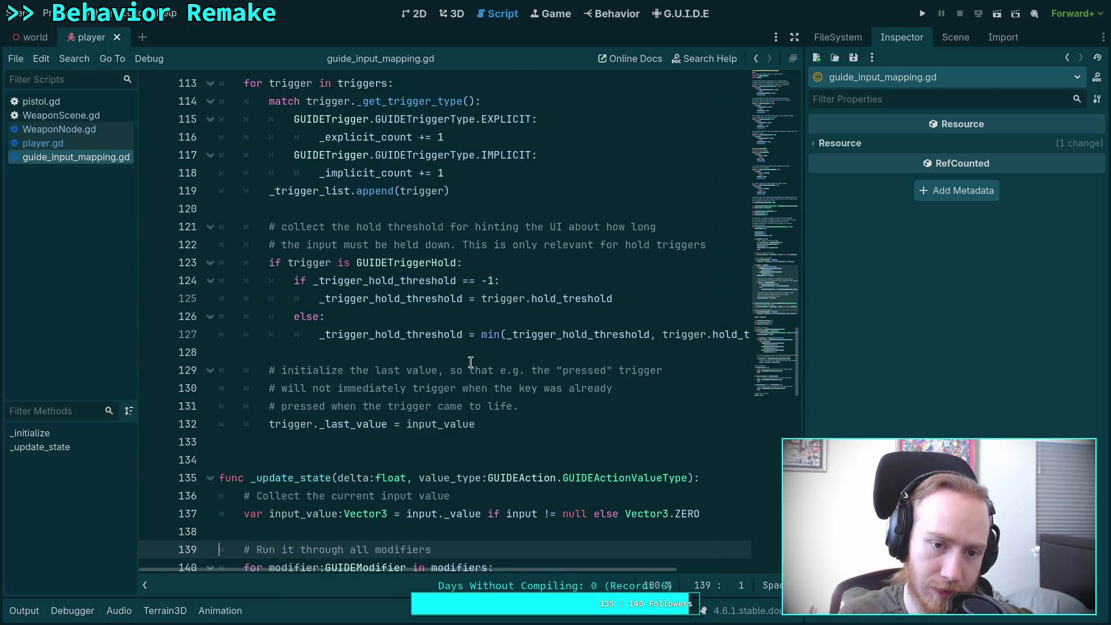
pyautogui.scroll(3, 455, 339)
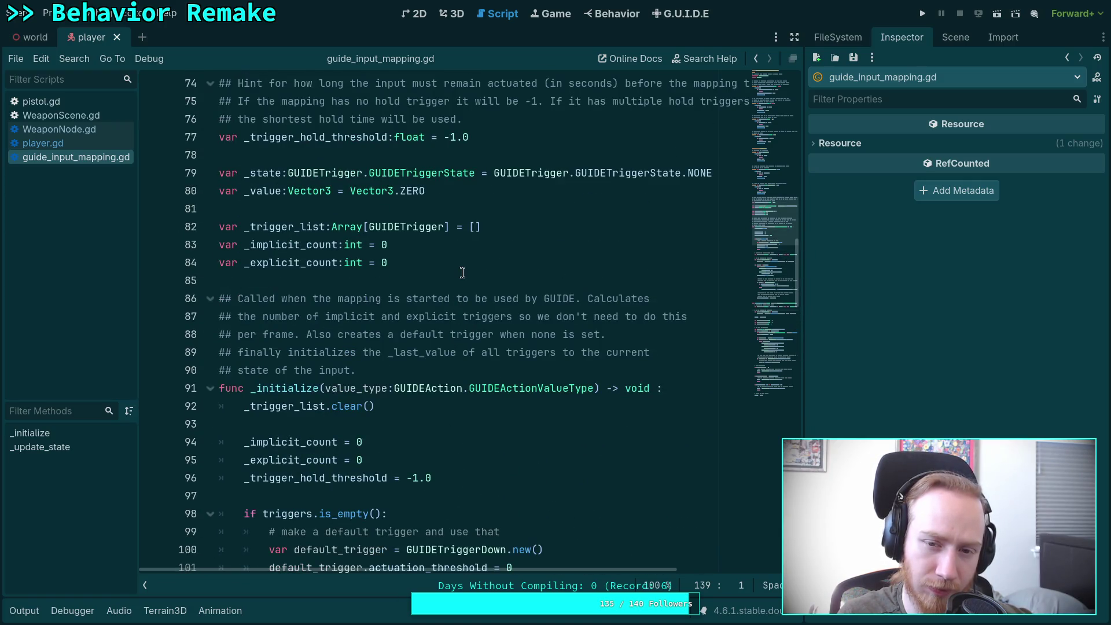
pyautogui.scroll(-4, 462, 272)
pyautogui.scroll(-13, 462, 273)
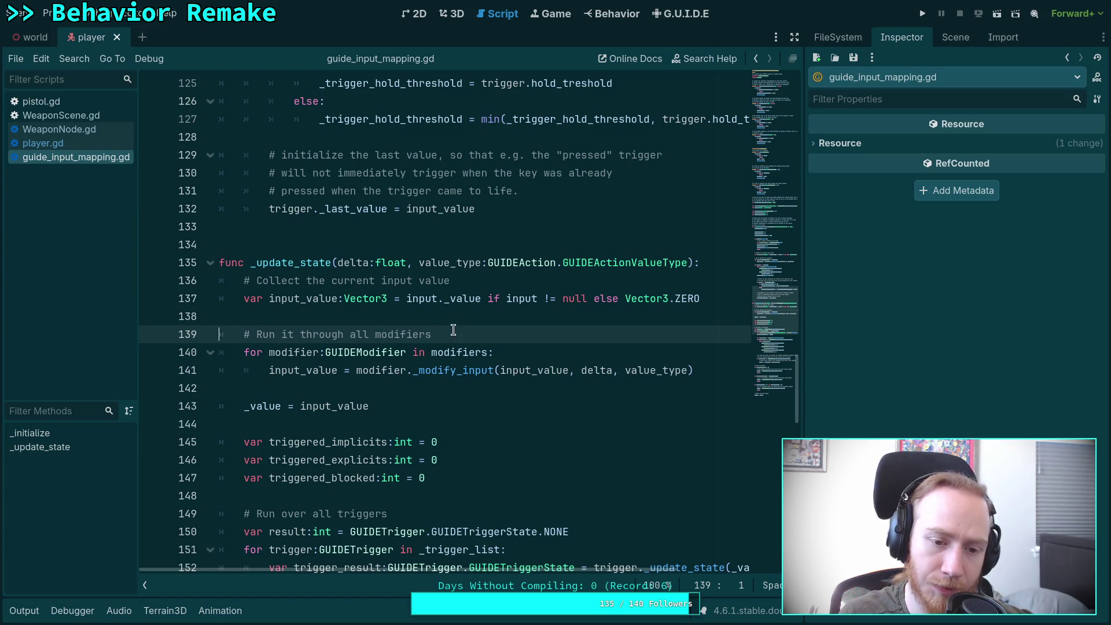
# Scroll back up through guide_input_mapping.gd to re-read its earlier sections.
pyautogui.scroll(20, 453, 329)
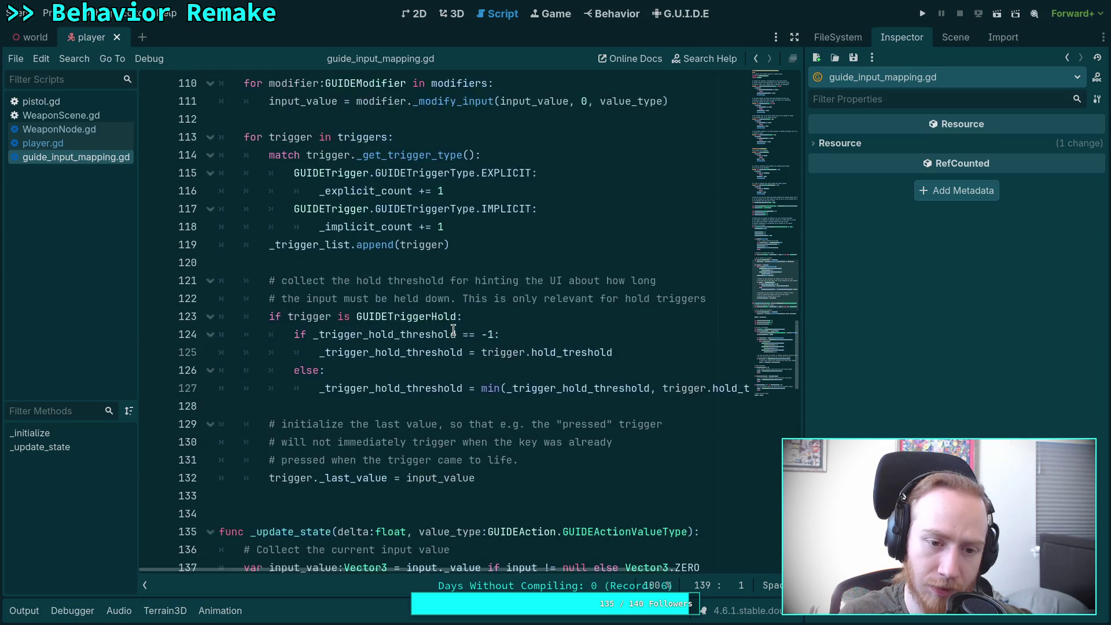
pyautogui.scroll(10, 453, 329)
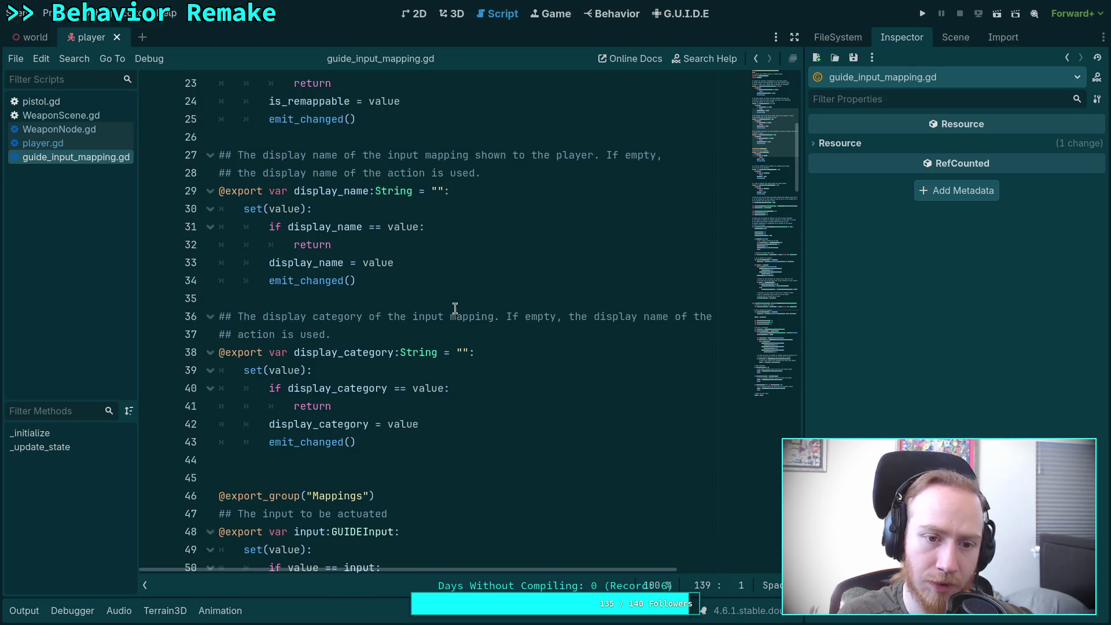
pyautogui.scroll(7, 455, 308)
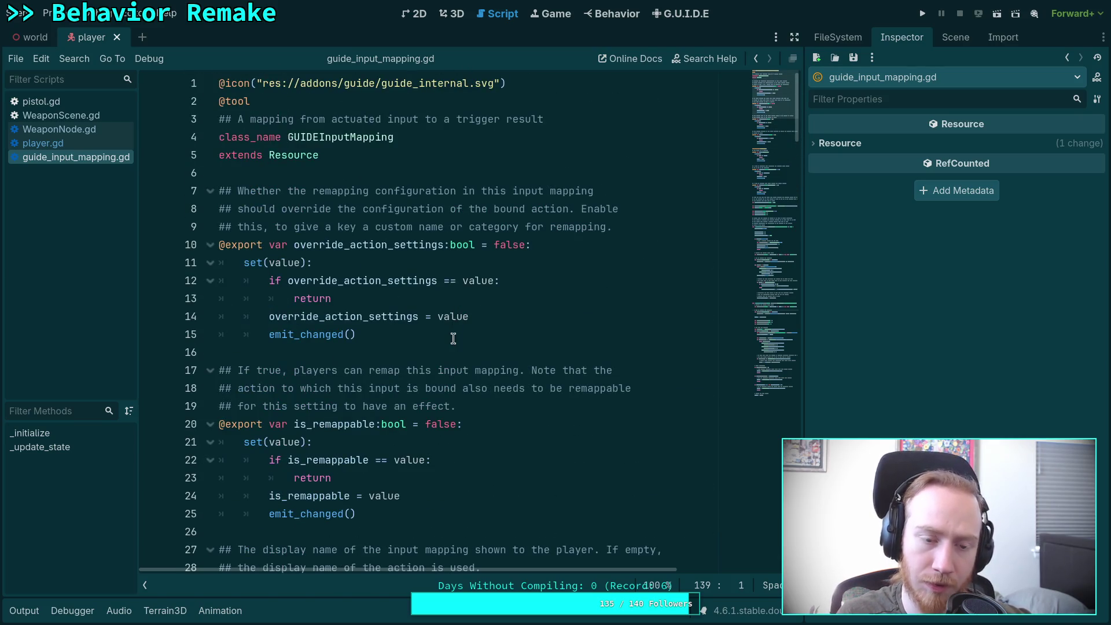
pyautogui.scroll(-18, 454, 333)
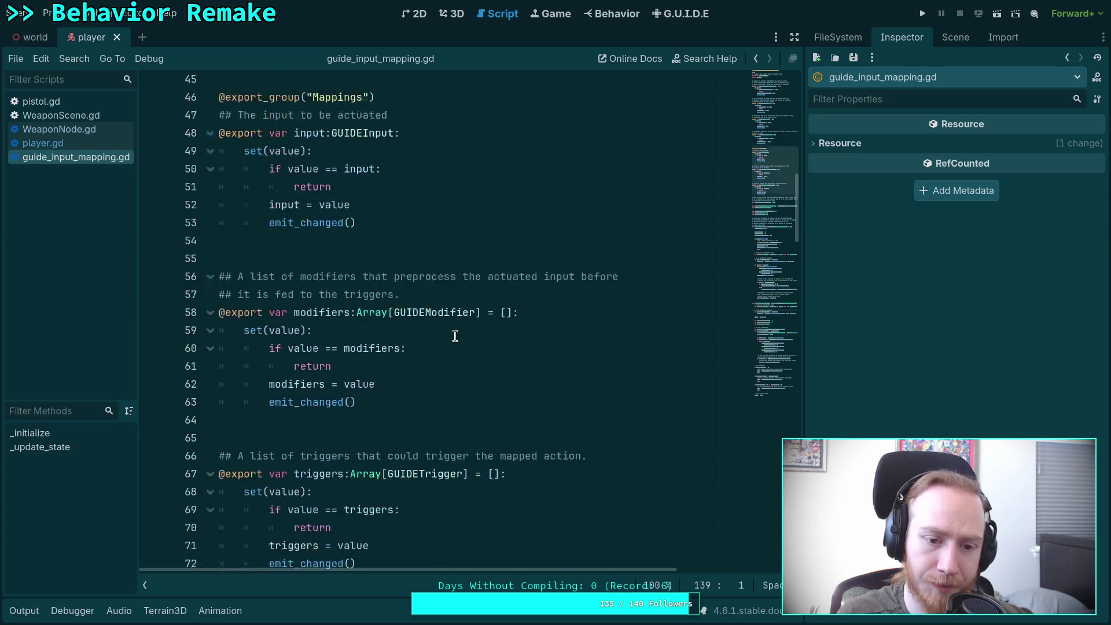
pyautogui.scroll(-4, 452, 338)
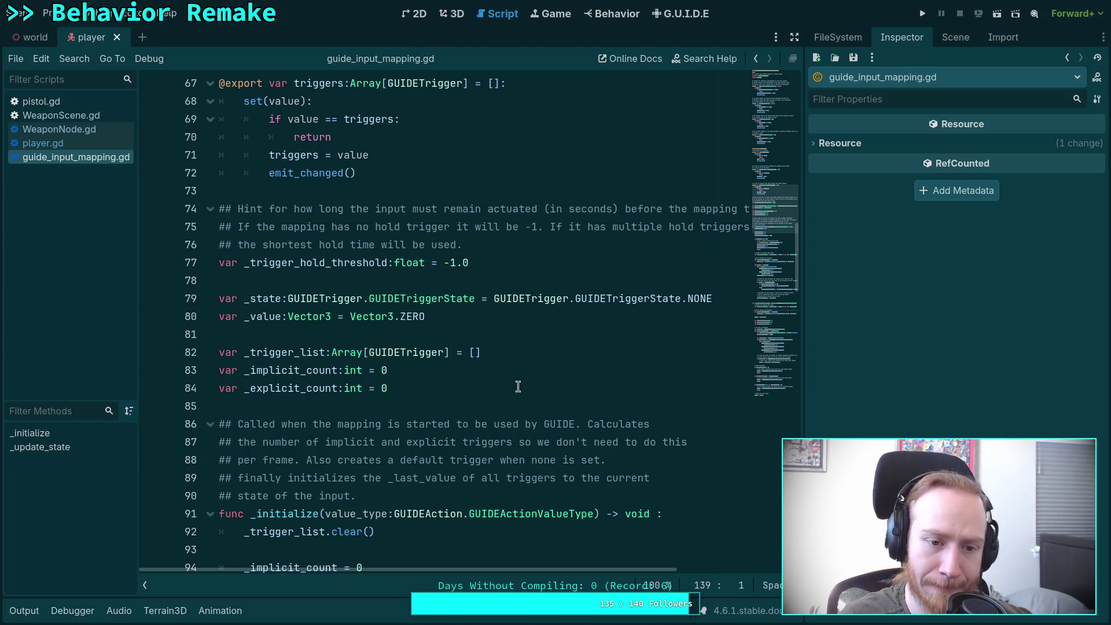
pyautogui.scroll(1, 519, 386)
pyautogui.scroll(2, 518, 387)
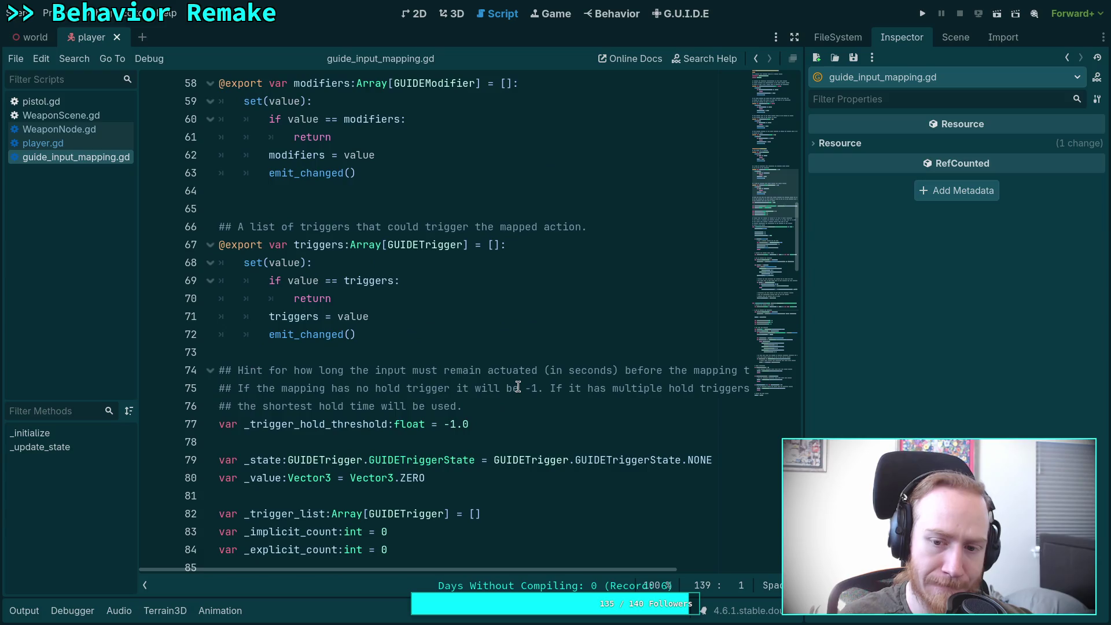
pyautogui.moveTo(613, 571)
pyautogui.mouseDown()
pyautogui.moveTo(732, 571)
pyautogui.moveTo(593, 573)
pyautogui.mouseUp()
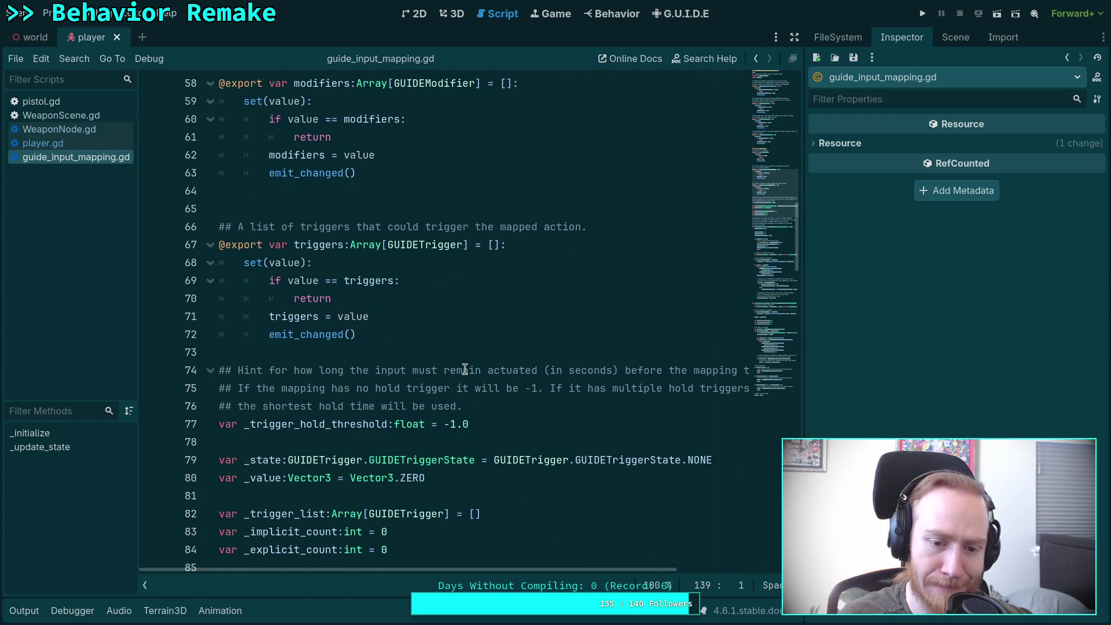
pyautogui.scroll(5, 465, 368)
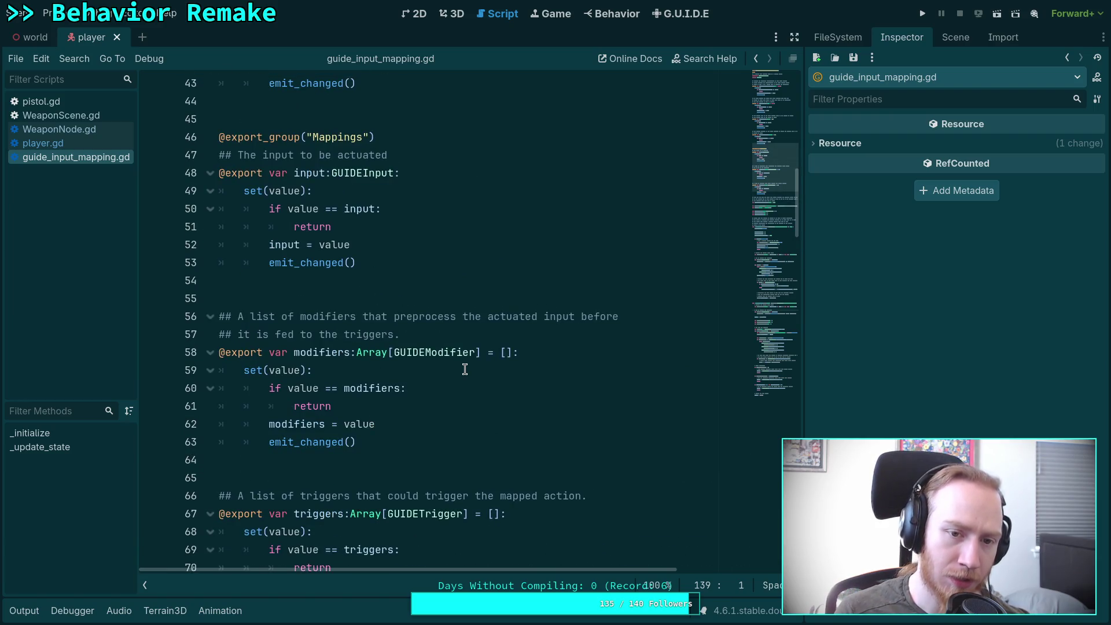
pyautogui.scroll(14, 464, 368)
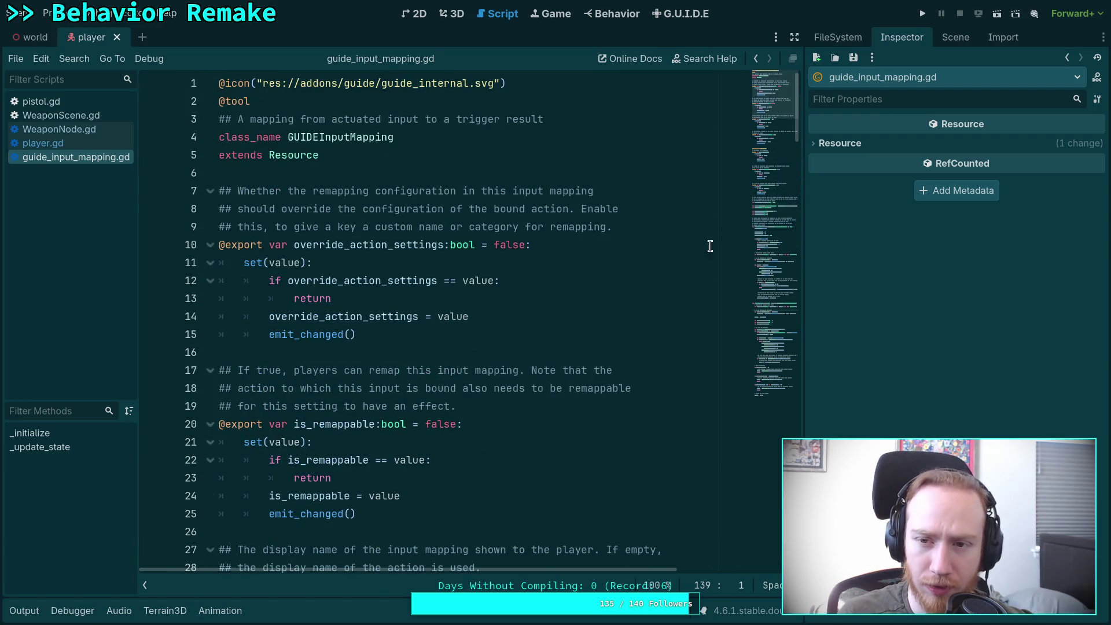
pyautogui.click(856, 40)
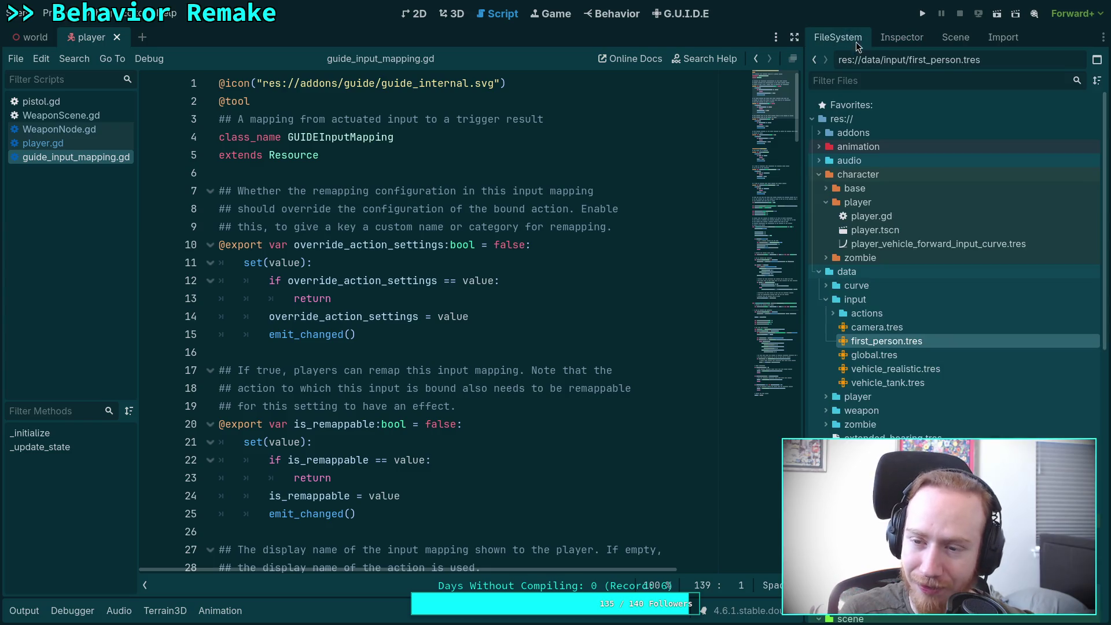
# Browse to addons/guide, check the script's path, and open guide_action_mapping.gd.
pyautogui.click(819, 134)
pyautogui.click(825, 175)
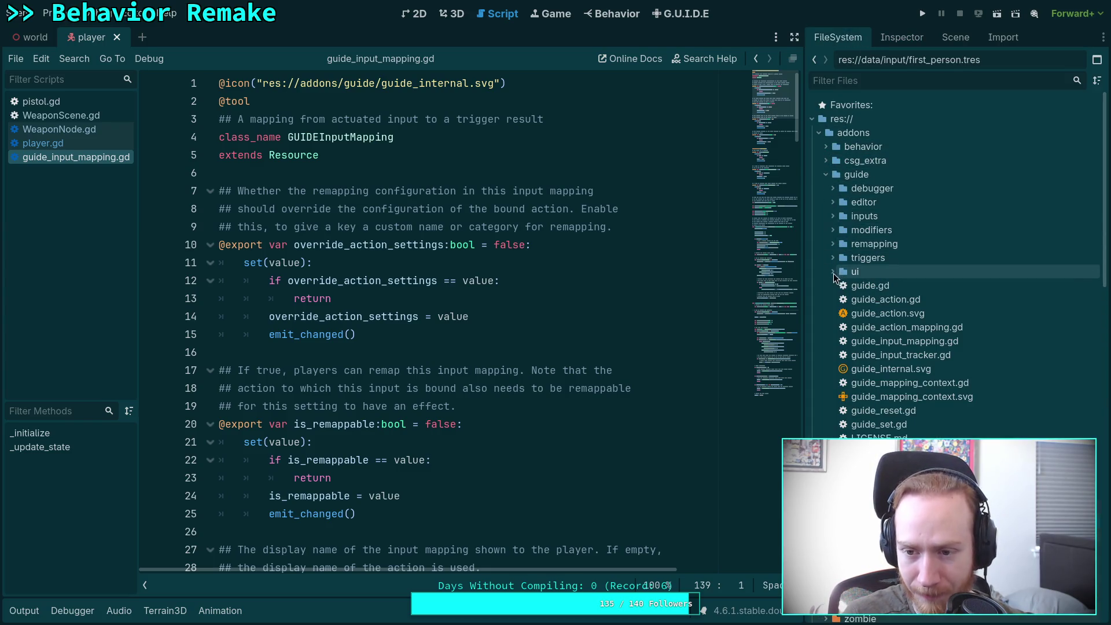
pyautogui.click(895, 38)
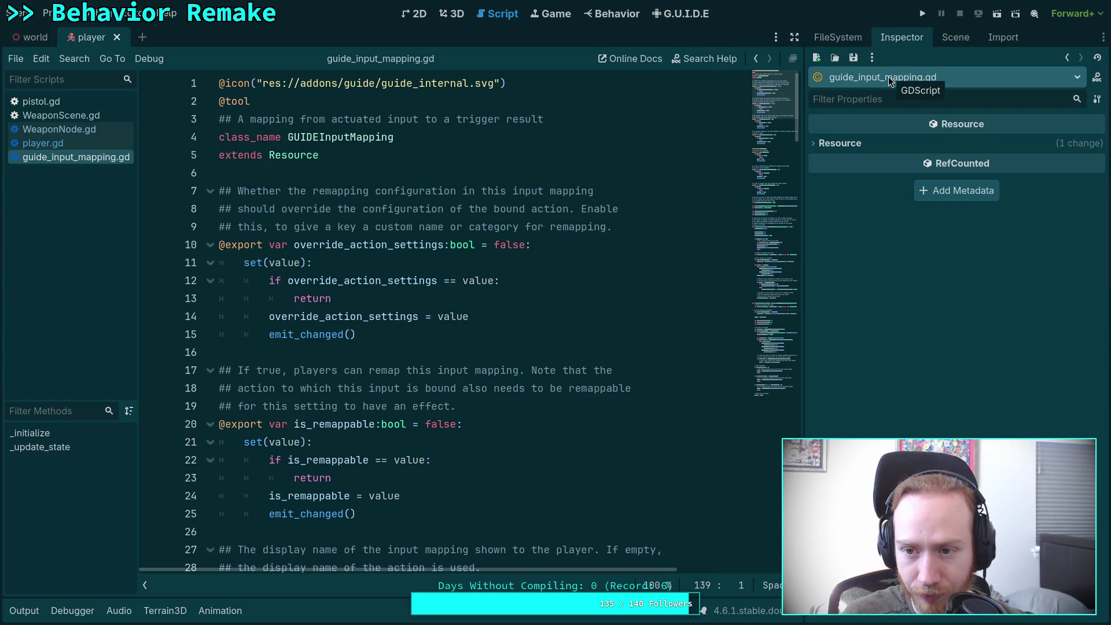
pyautogui.click(840, 144)
pyautogui.moveTo(1050, 181); pyautogui.dragTo(1109, 182)
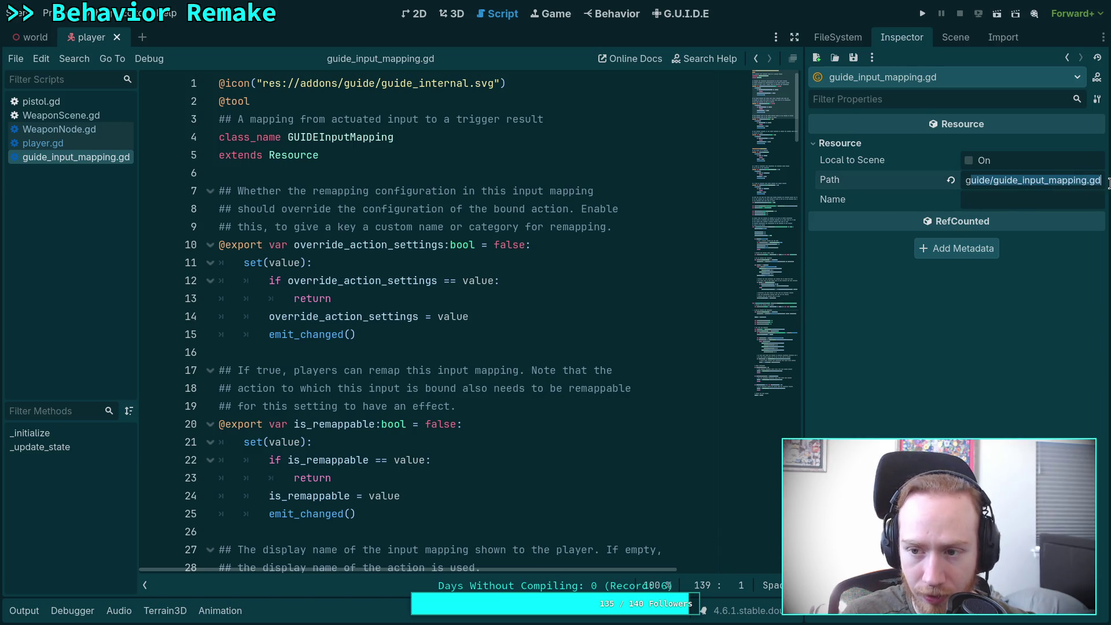
pyautogui.click(843, 34)
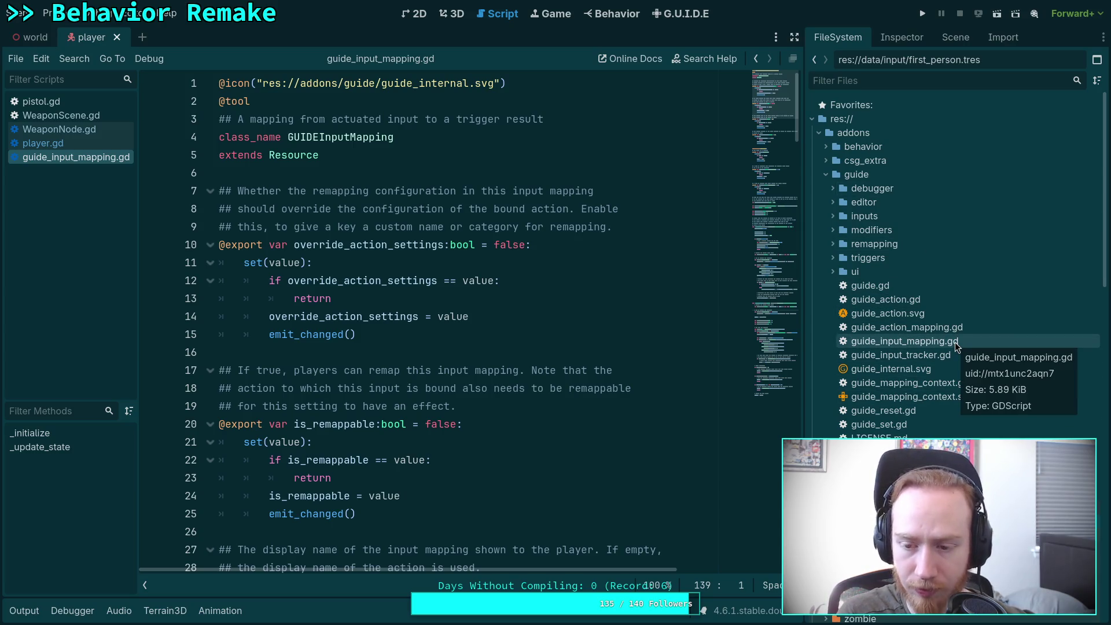
pyautogui.doubleClick(946, 327)
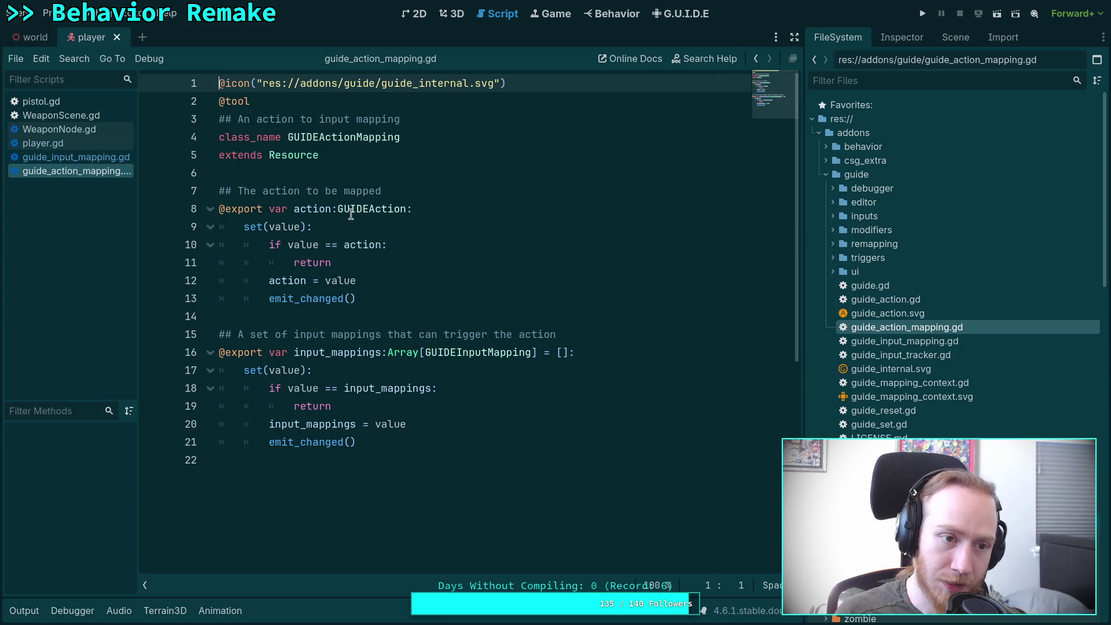
pyautogui.click(678, 12)
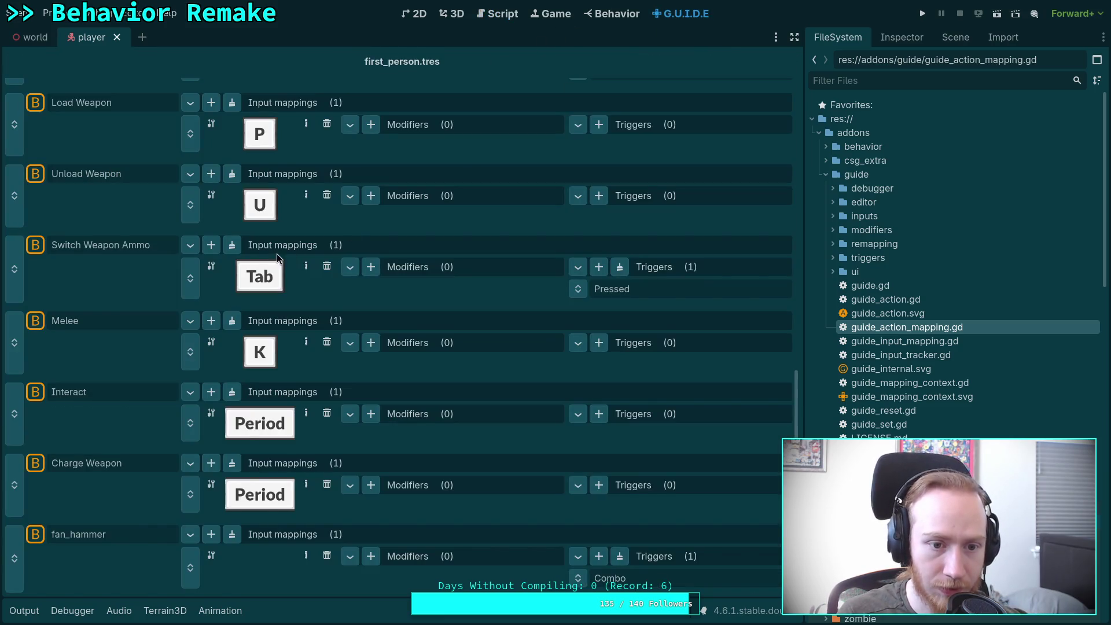
pyautogui.click(604, 13)
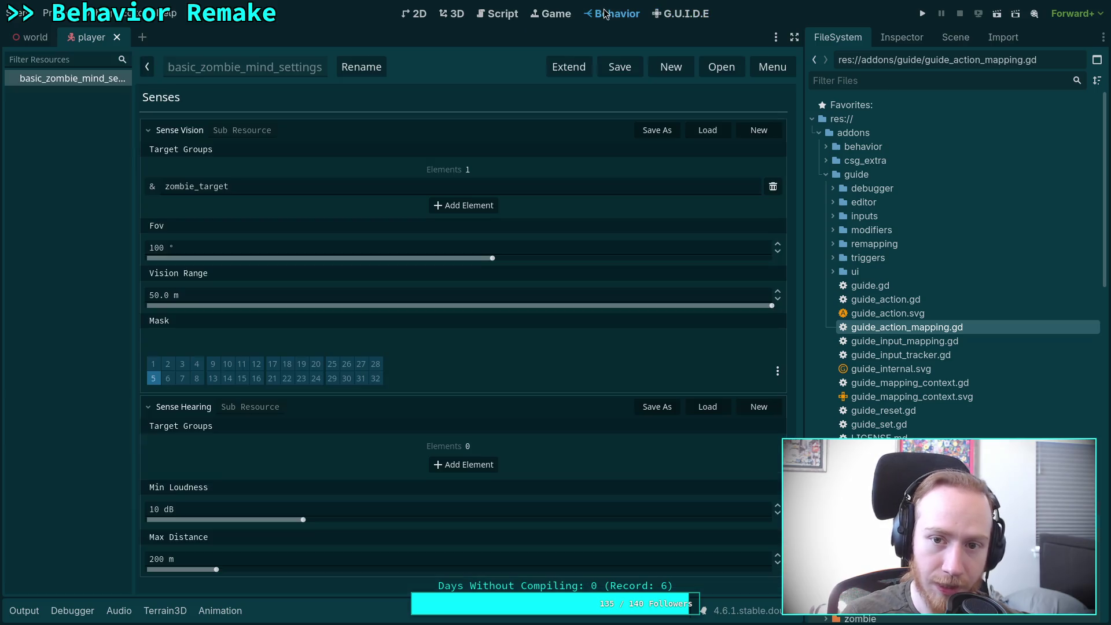
pyautogui.click(543, 17)
pyautogui.click(513, 14)
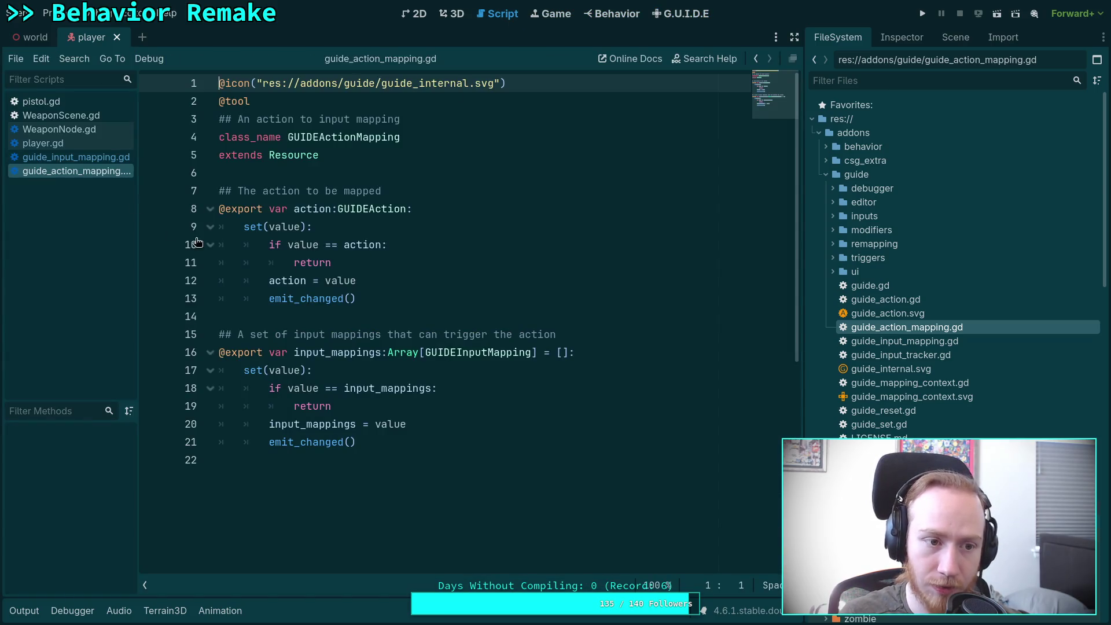
# Switch to guide_input_mapping.gd and read down to its _update_state function.
pyautogui.click(93, 159)
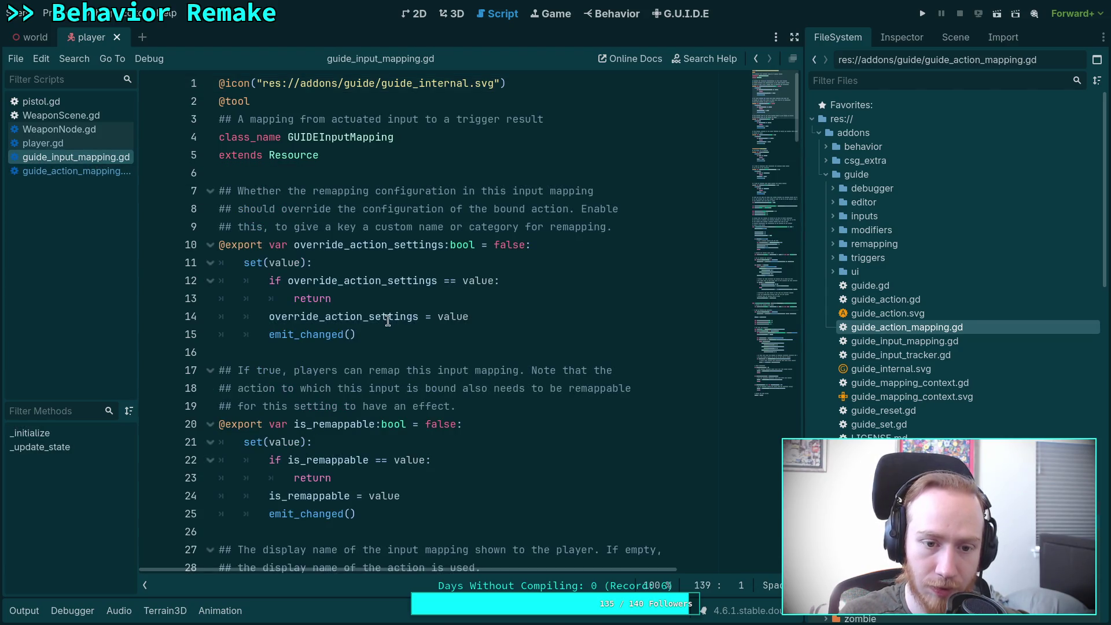
pyautogui.moveTo(388, 320)
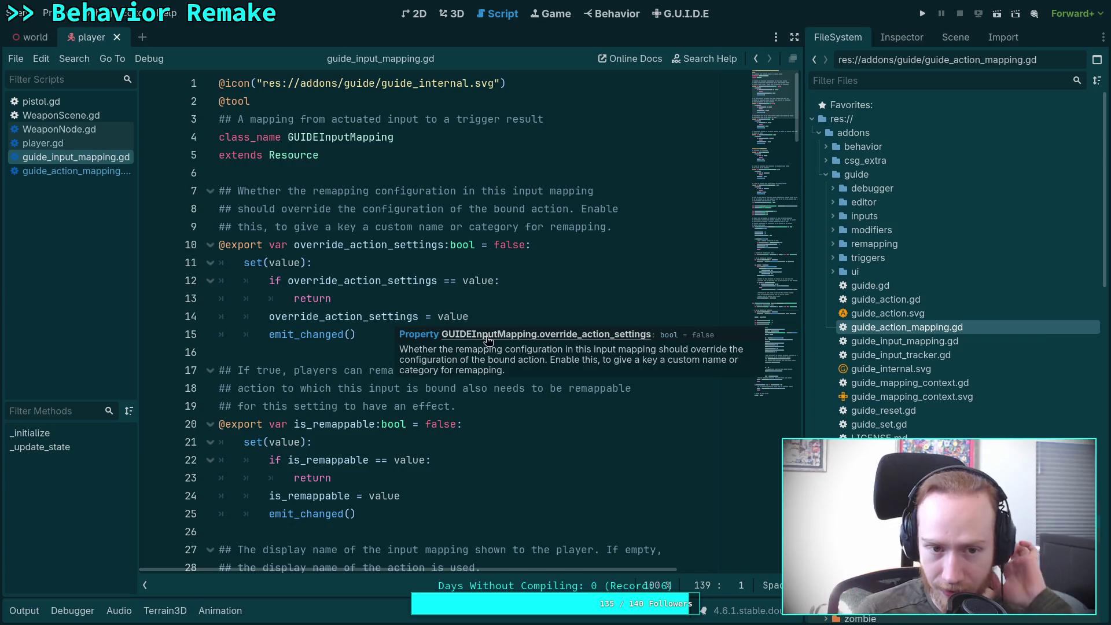
pyautogui.scroll(-10, 411, 425)
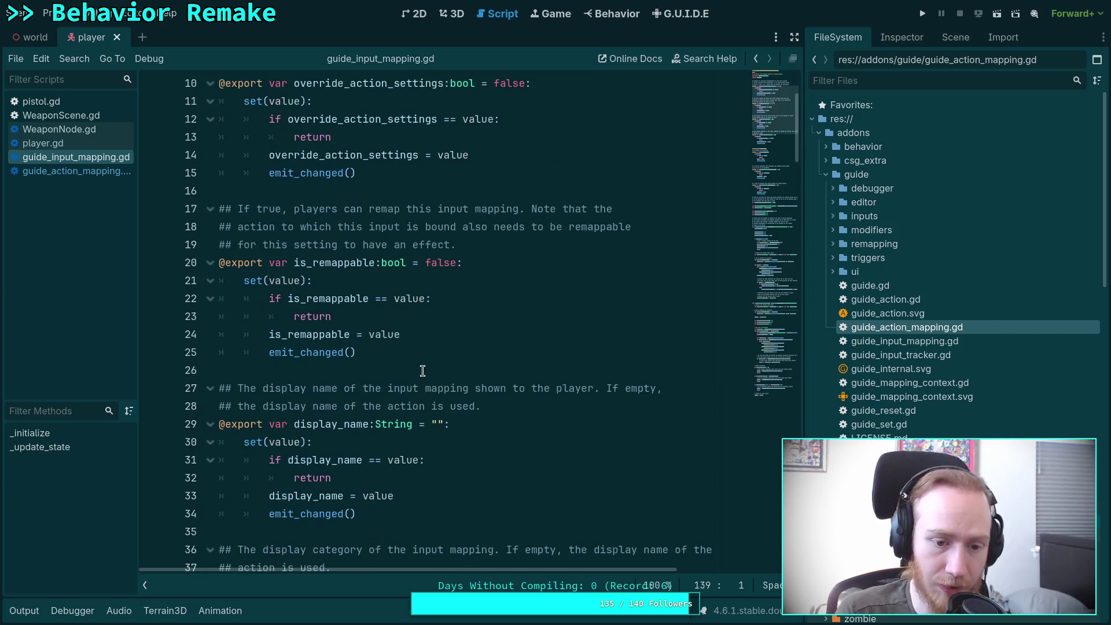
pyautogui.scroll(-3, 405, 428)
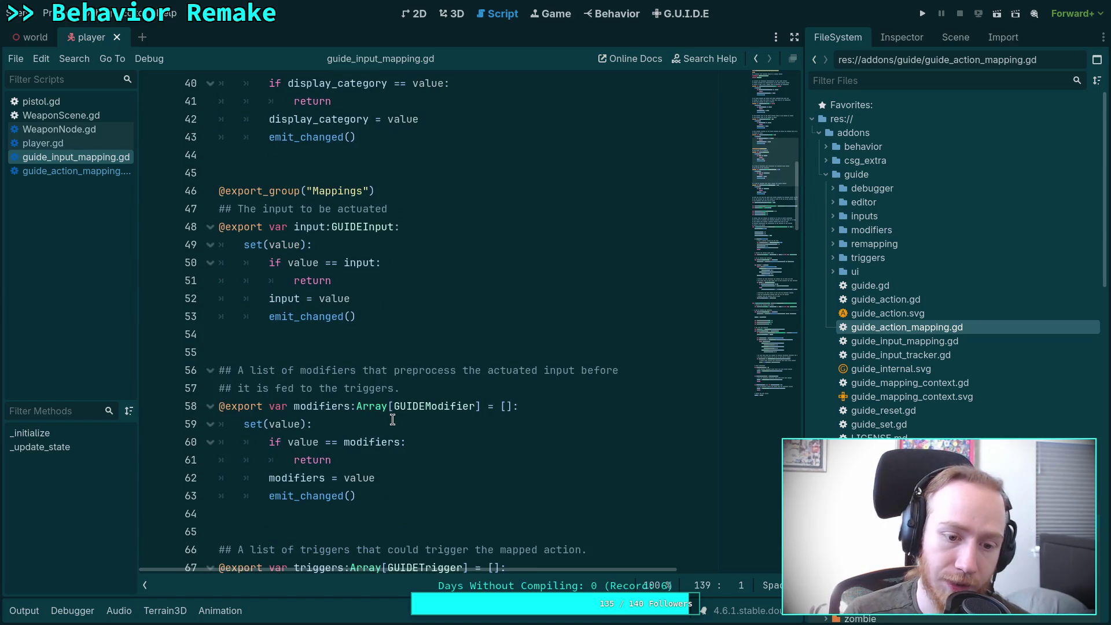
pyautogui.scroll(-1, 394, 431)
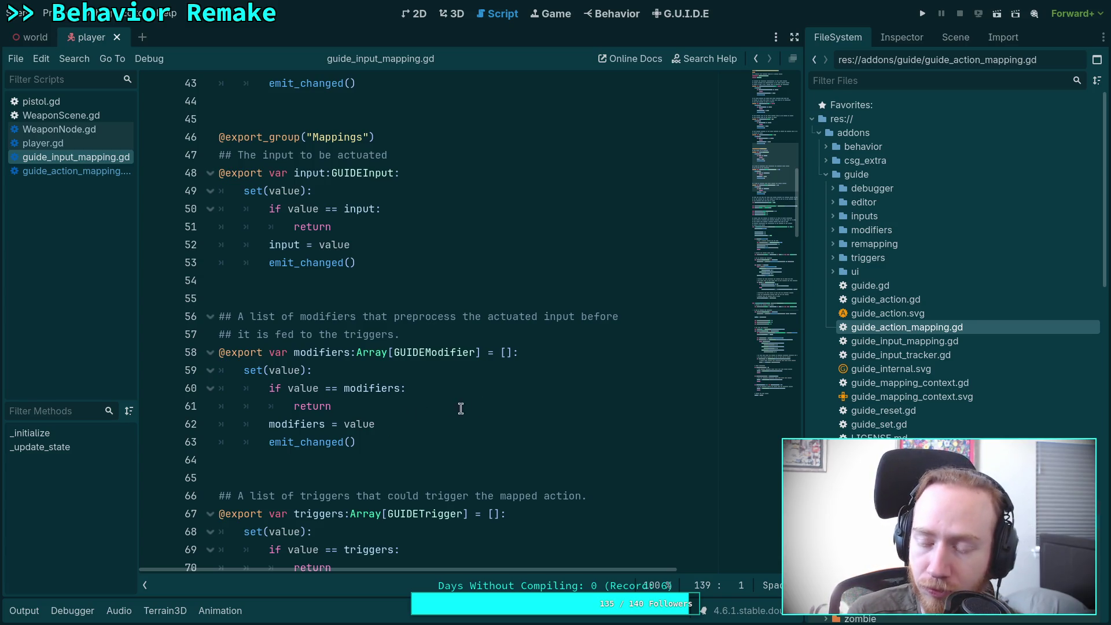
pyautogui.scroll(-6, 490, 388)
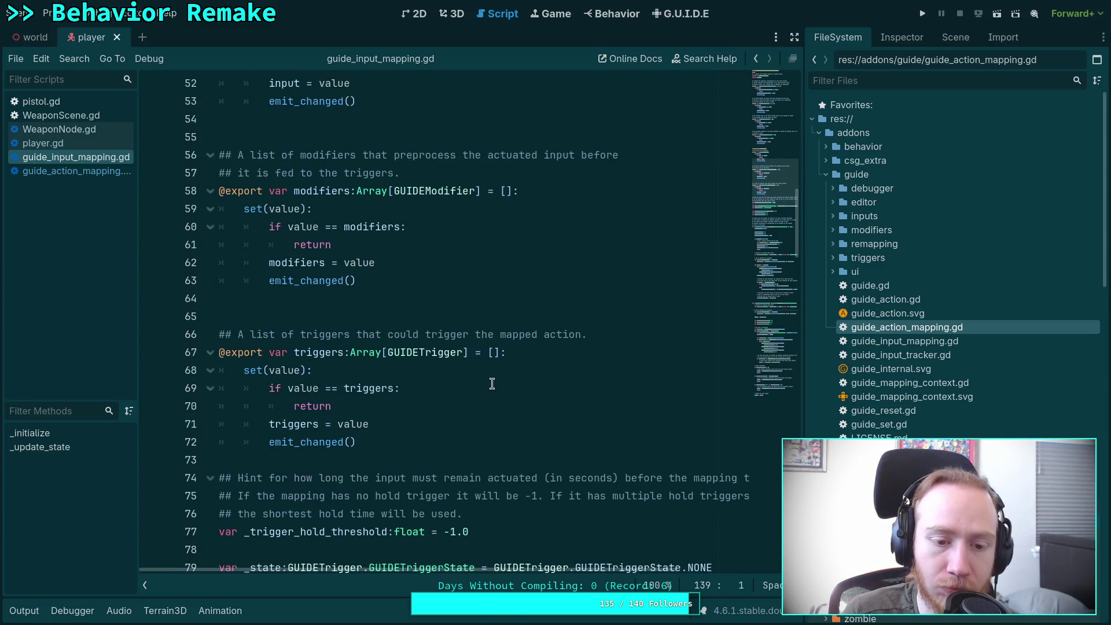
pyautogui.scroll(-6, 492, 383)
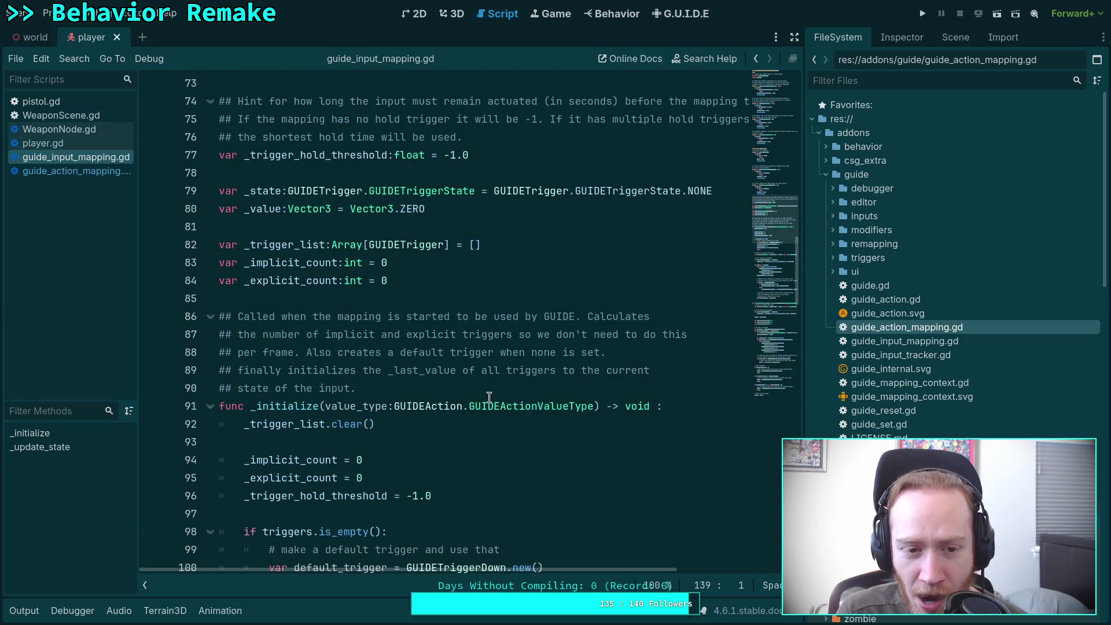
pyautogui.scroll(-13, 488, 391)
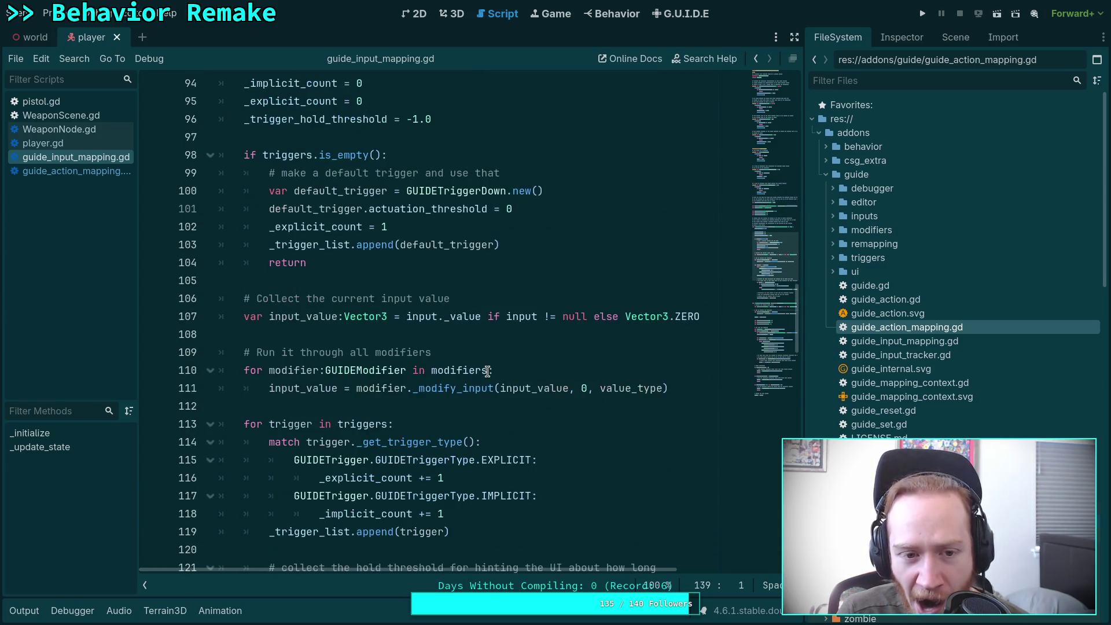
pyautogui.scroll(-3, 488, 371)
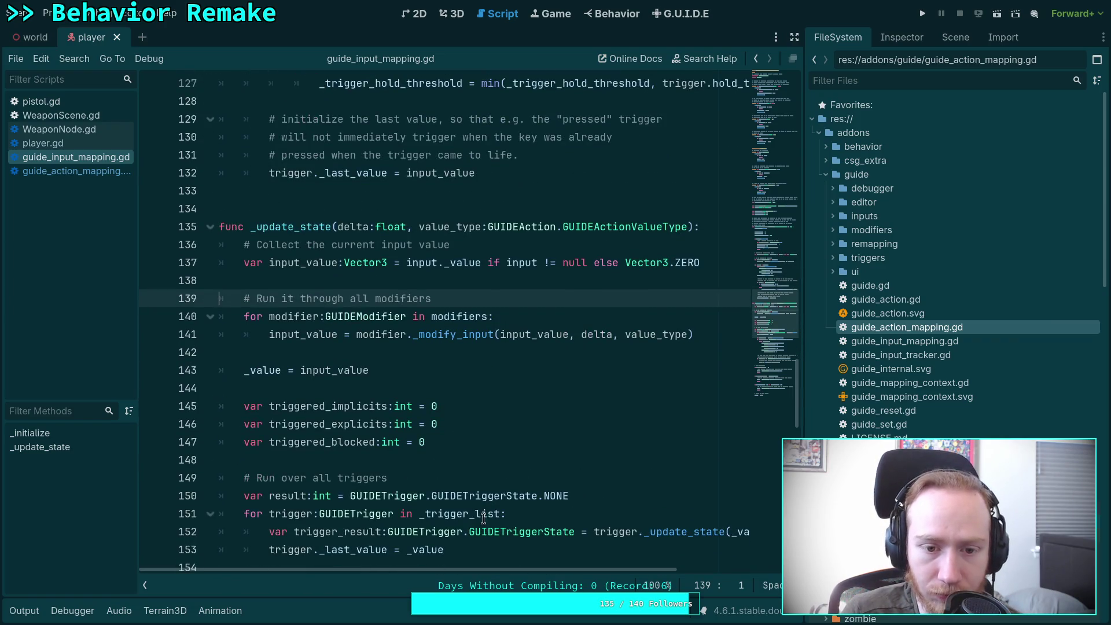
pyautogui.moveTo(508, 571)
pyautogui.mouseDown()
pyautogui.moveTo(624, 571)
pyautogui.moveTo(391, 565)
pyautogui.mouseUp()
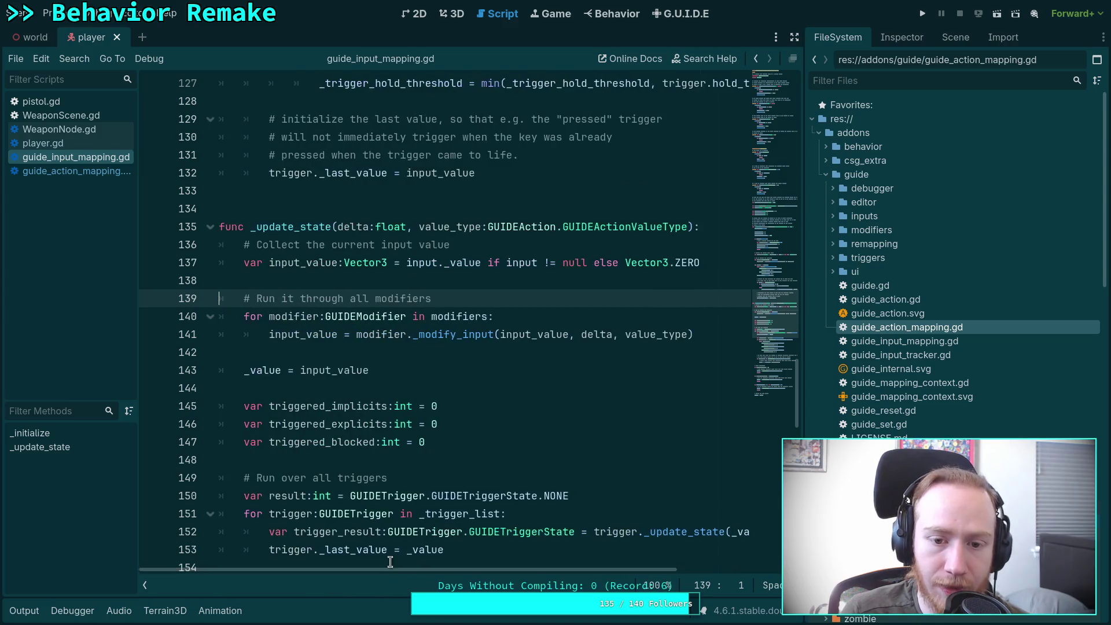
# Expand the addon's inputs folder and open guide_input.gd.
pyautogui.click(834, 215)
pyautogui.click(863, 231)
pyautogui.doubleClick(863, 231)
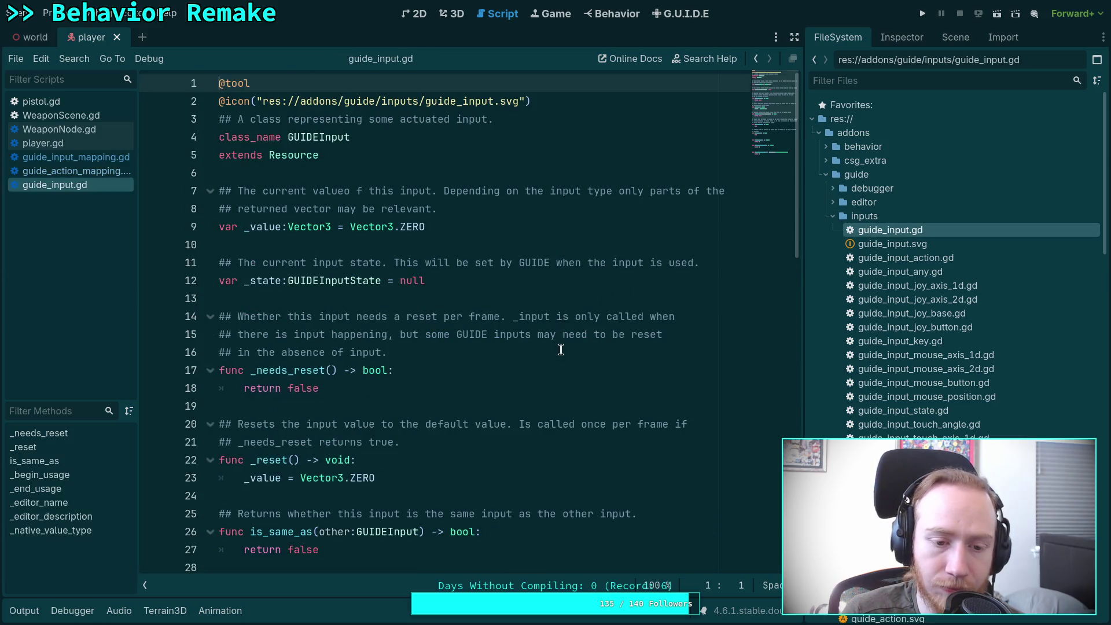
# Scroll through guide_input.gd's is_same_as, then open guide_input_key.gd from the inputs folder.
pyautogui.scroll(-5, 566, 350)
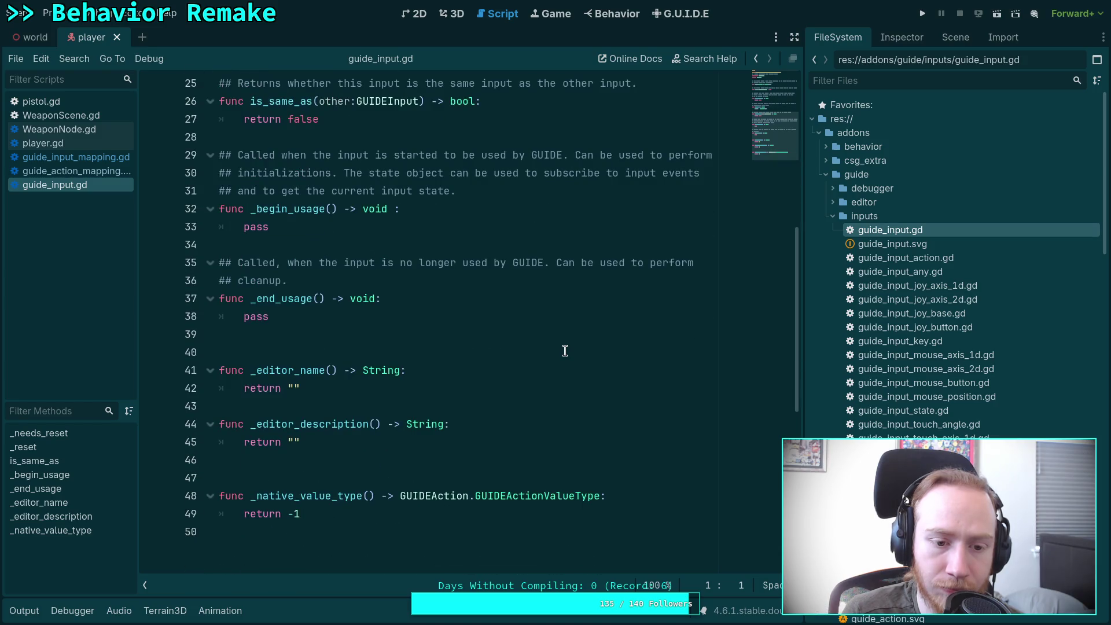
pyautogui.scroll(1, 565, 351)
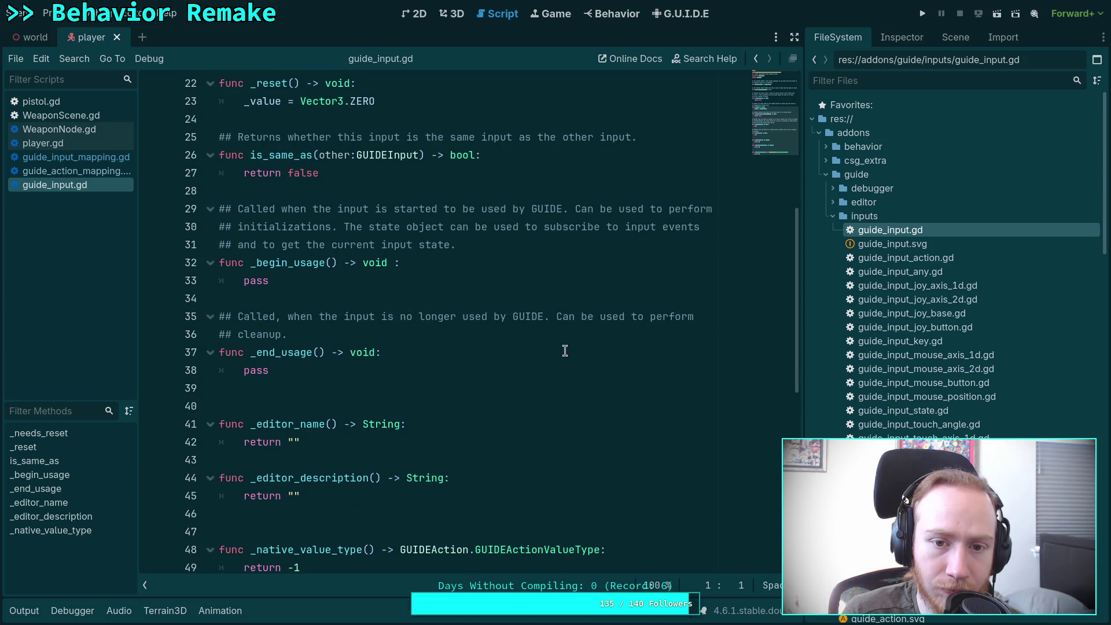
pyautogui.scroll(1, 565, 350)
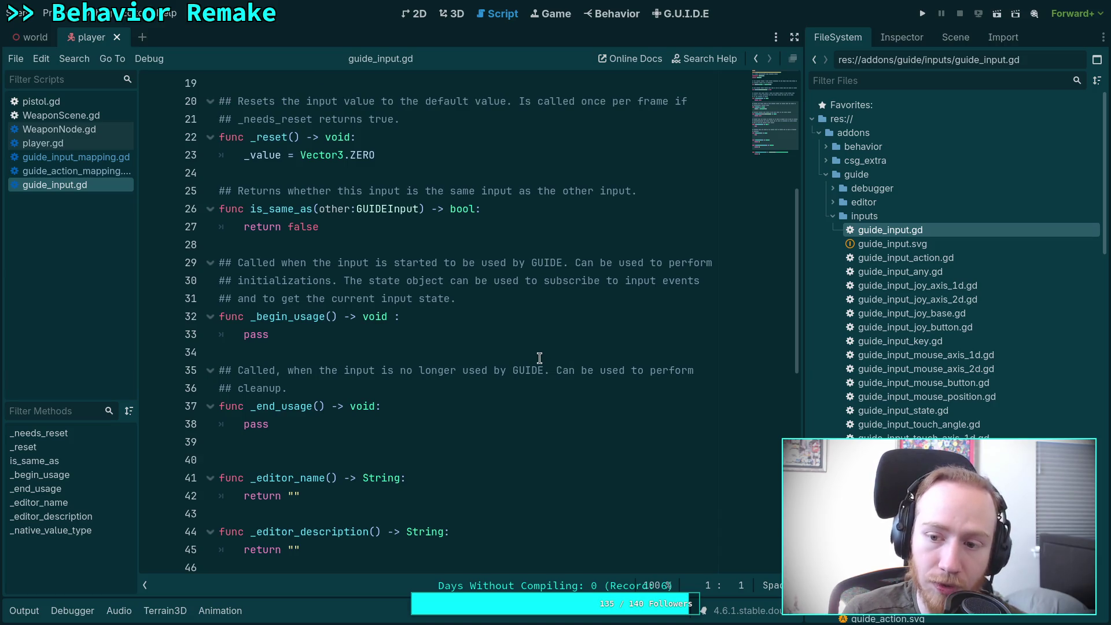
pyautogui.doubleClick(948, 342)
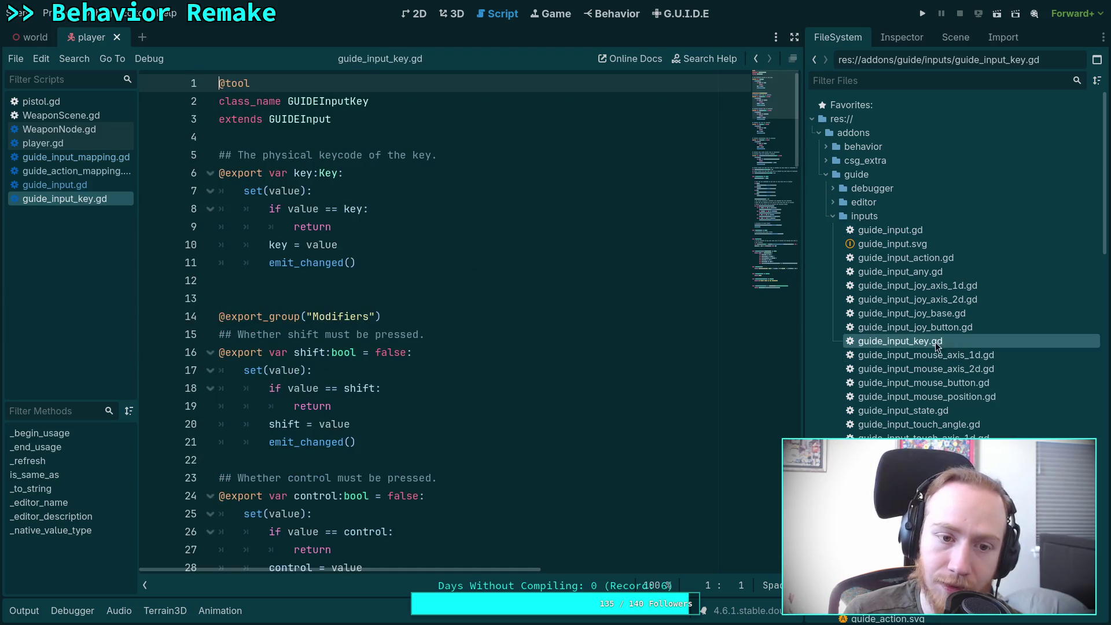
# Close guide_input.gd and read through guide_input_key.gd's is_same_as key and modifier comparisons.
pyautogui.click(81, 184)
pyautogui.rightClick(87, 186)
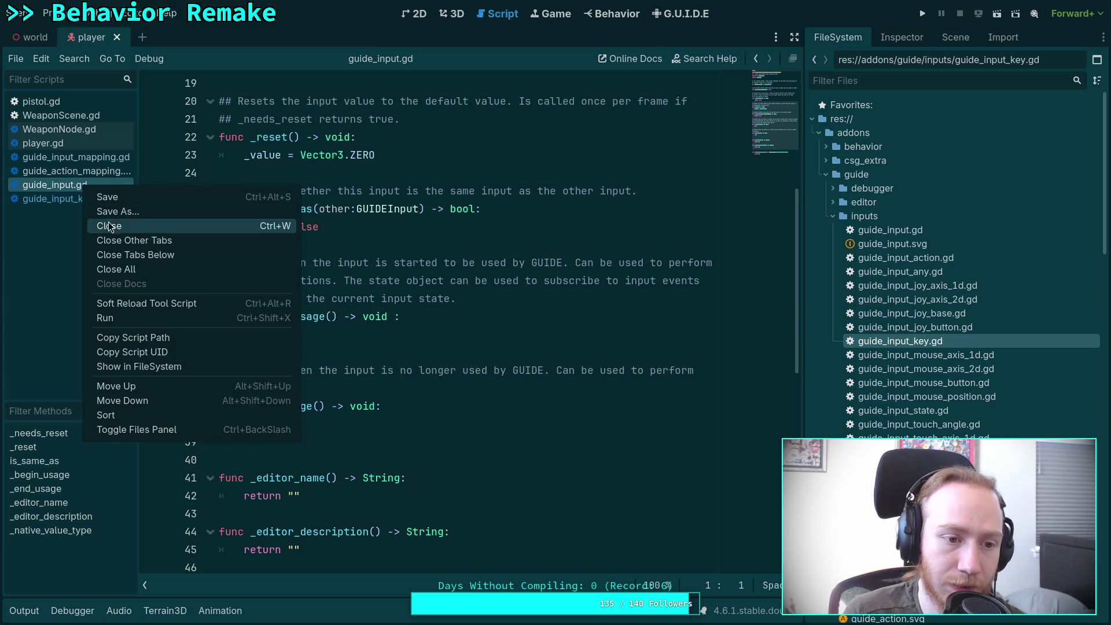
pyautogui.click(110, 225)
pyautogui.scroll(-5, 447, 335)
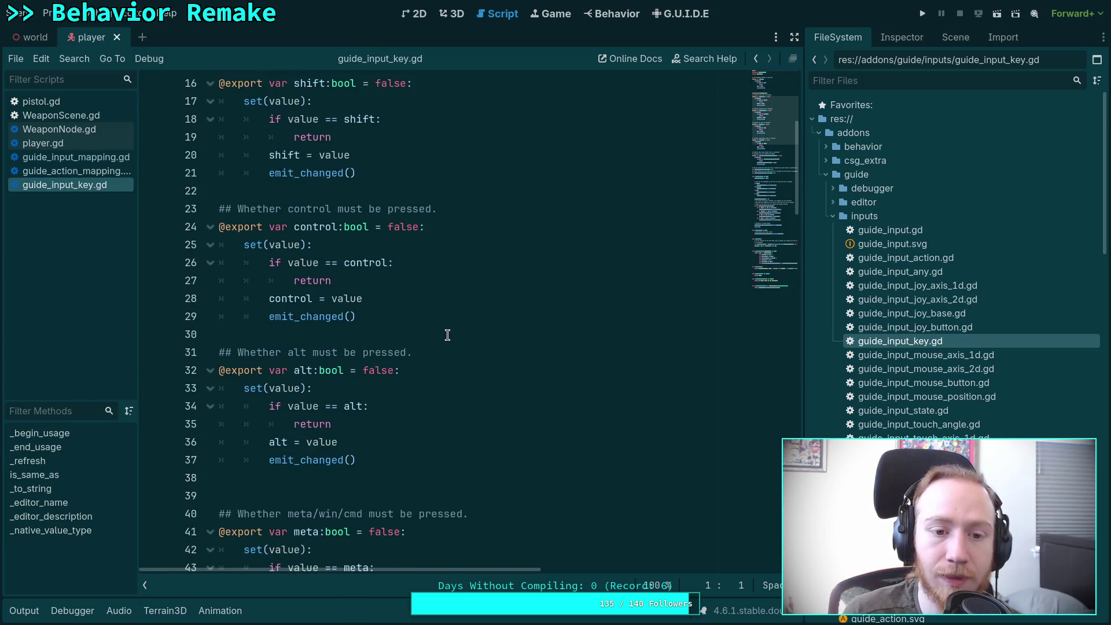
pyautogui.scroll(-10, 447, 335)
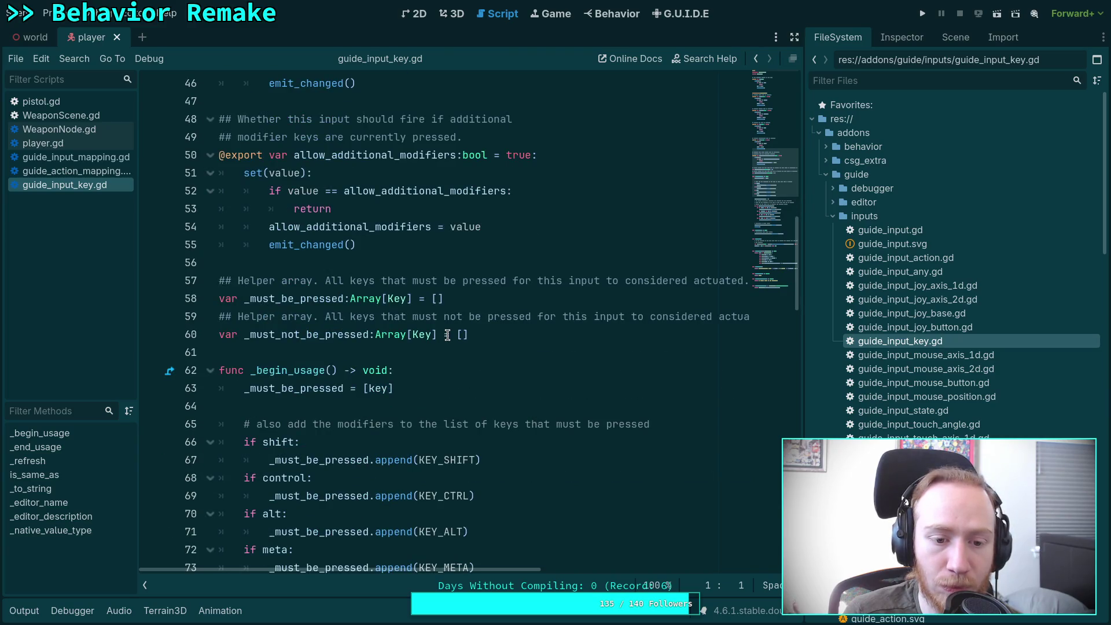
pyautogui.scroll(-2, 447, 335)
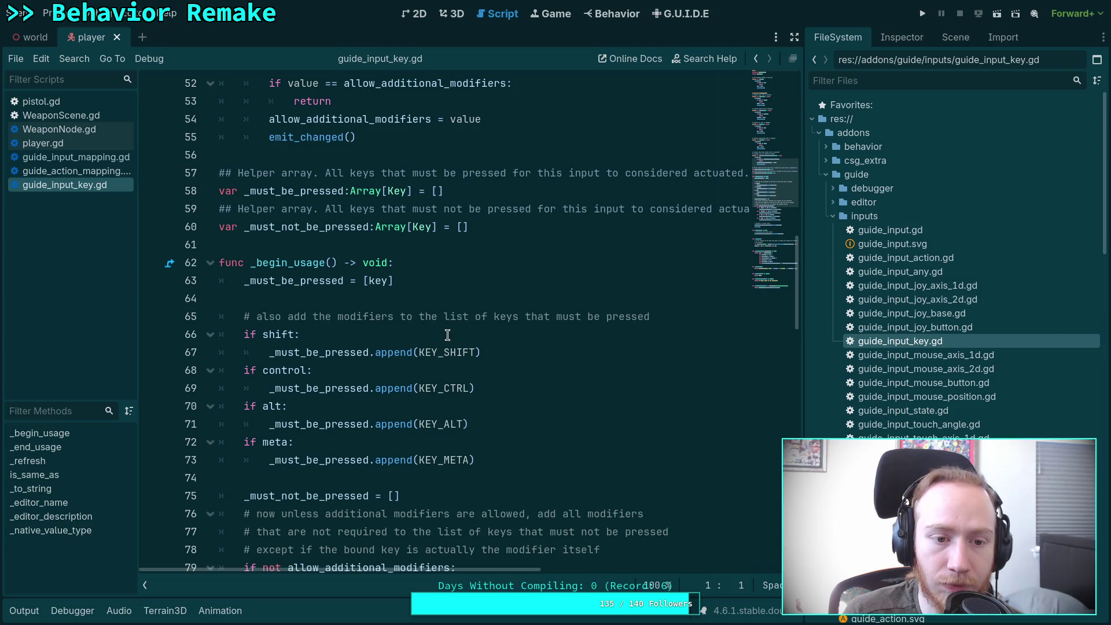
pyautogui.scroll(-3, 448, 335)
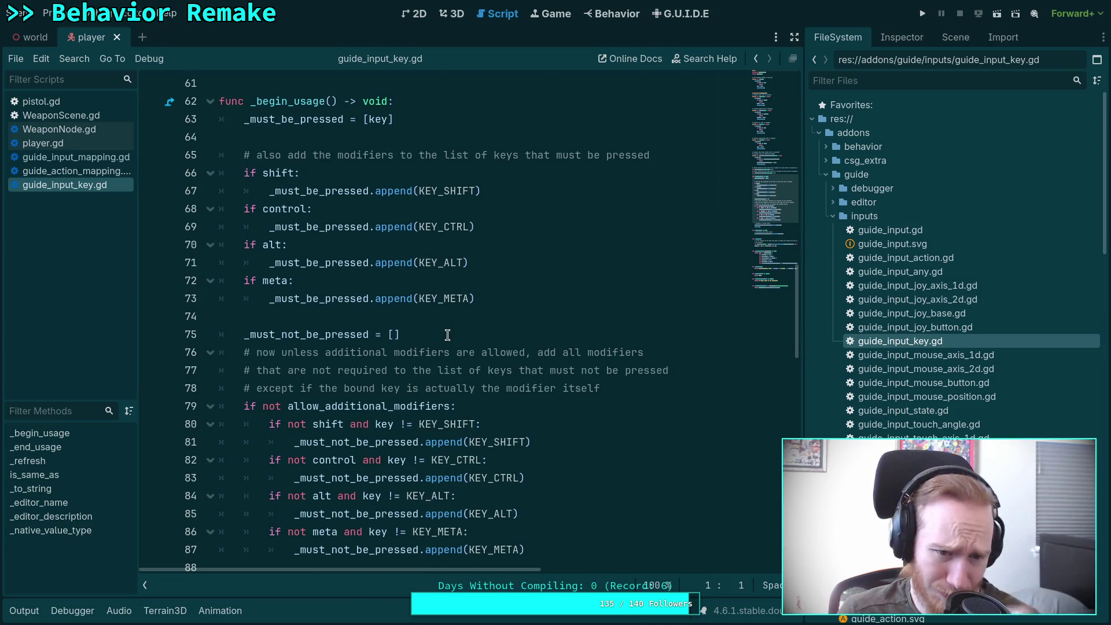
pyautogui.scroll(-6, 447, 335)
pyautogui.scroll(1, 449, 334)
pyautogui.scroll(2, 449, 334)
pyautogui.scroll(3, 463, 342)
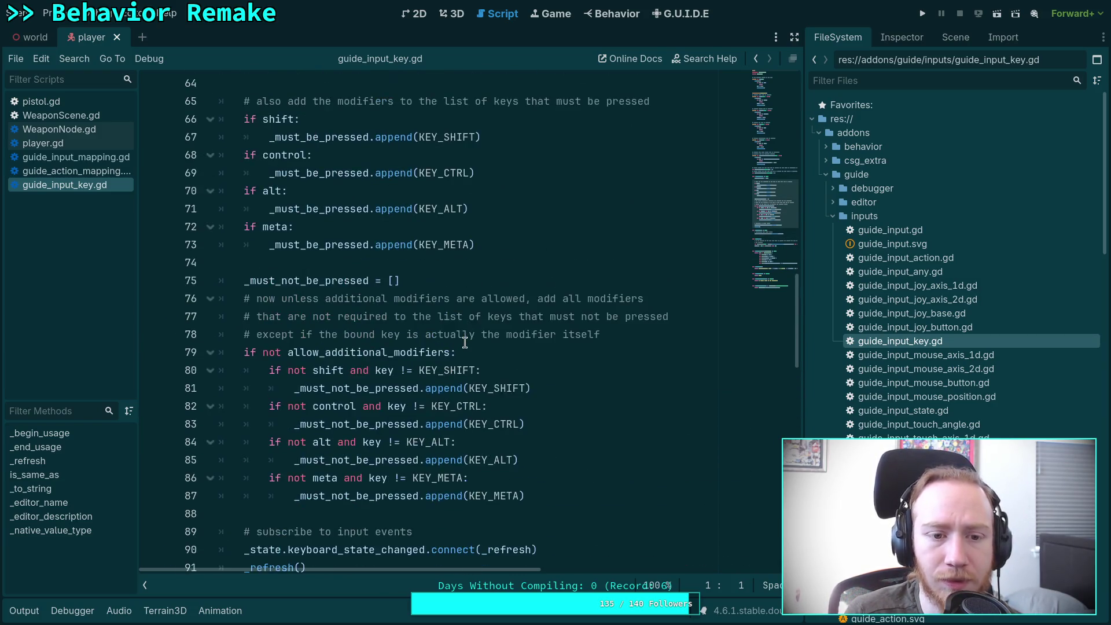
pyautogui.scroll(-9, 530, 346)
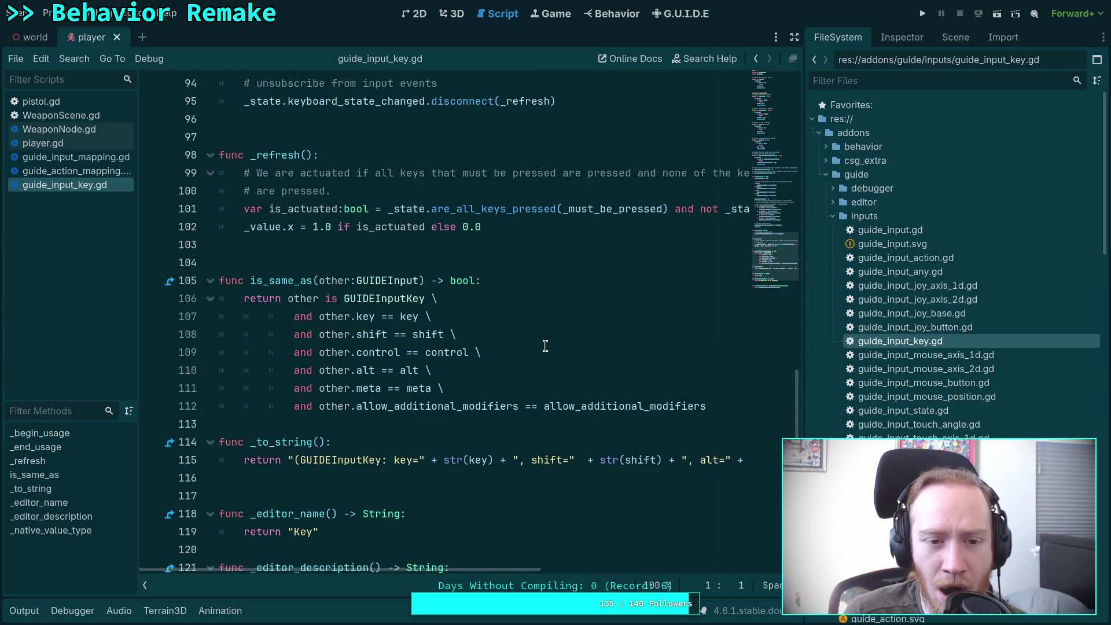
pyautogui.scroll(-1, 545, 346)
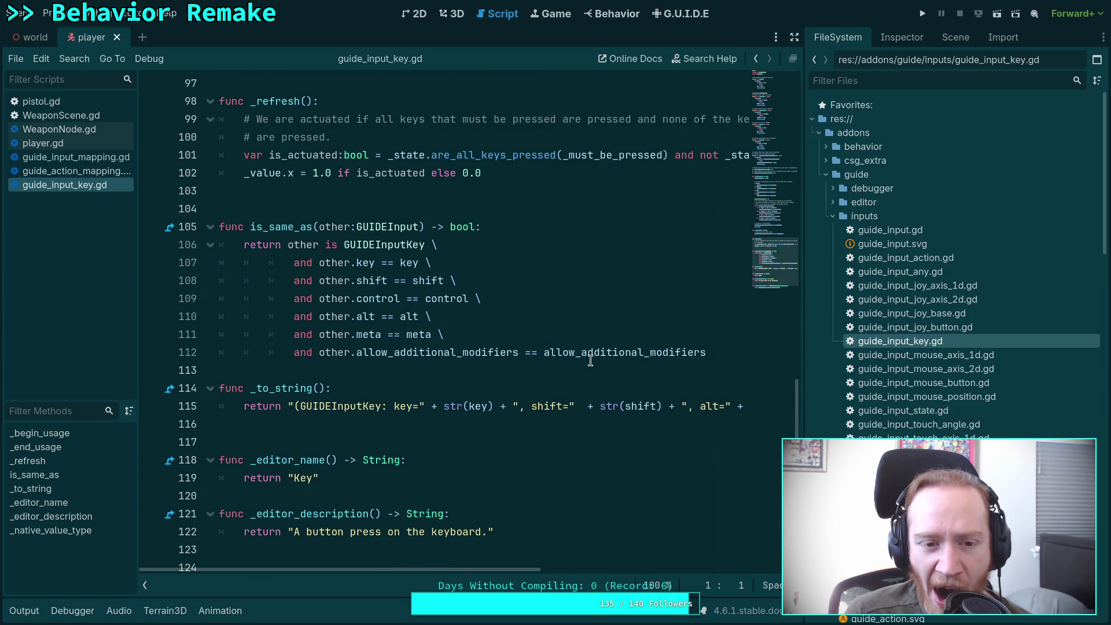
pyautogui.moveTo(591, 360)
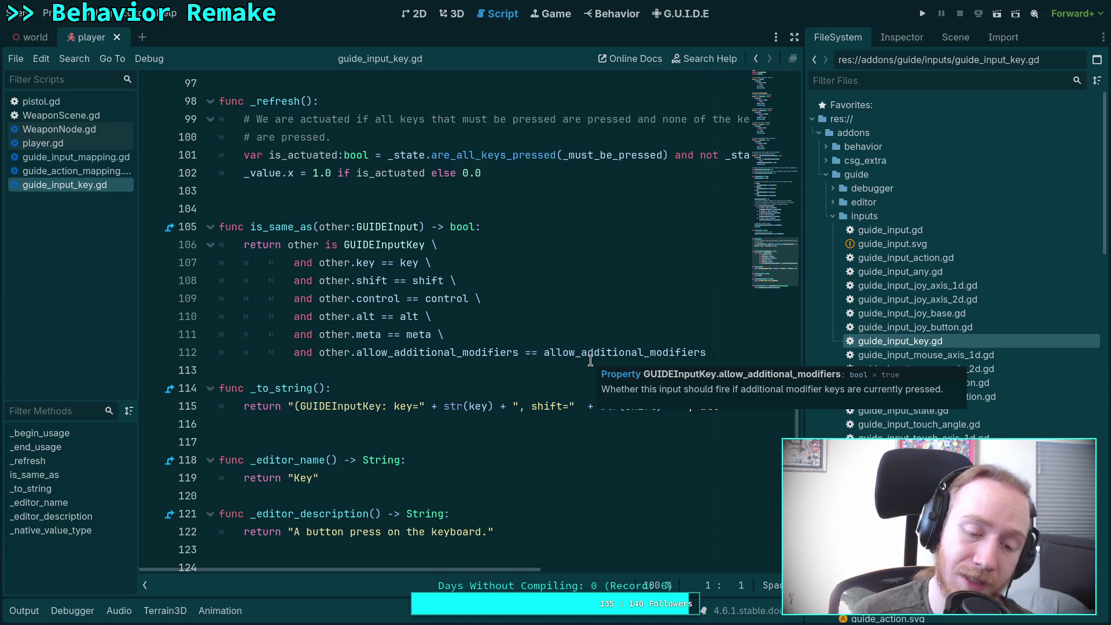
pyautogui.scroll(-4, 359, 446)
pyautogui.scroll(4, 381, 423)
# Look up is_same_as's parent definition in guide_input.gd, then close that script.
pyautogui.click(293, 226)
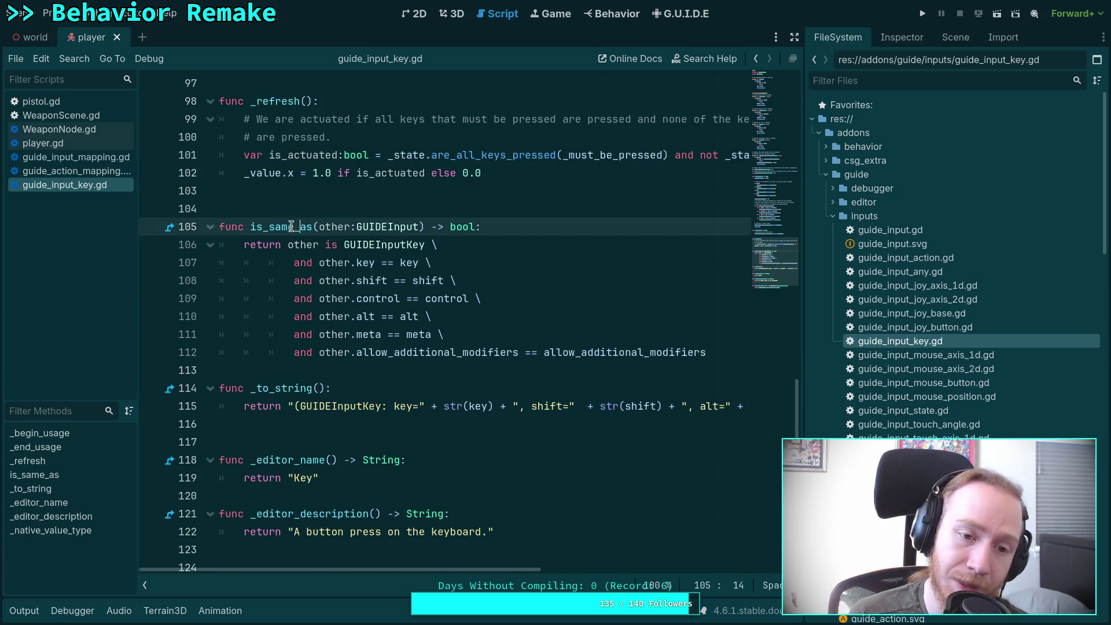
pyautogui.rightClick(287, 231)
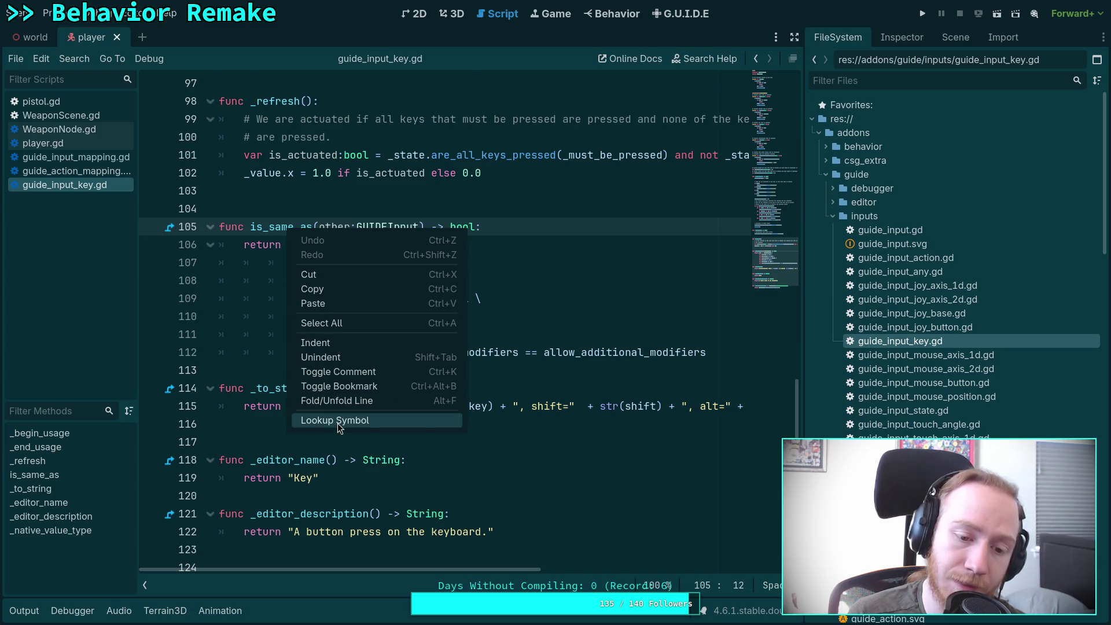
pyautogui.click(338, 422)
pyautogui.rightClick(75, 203)
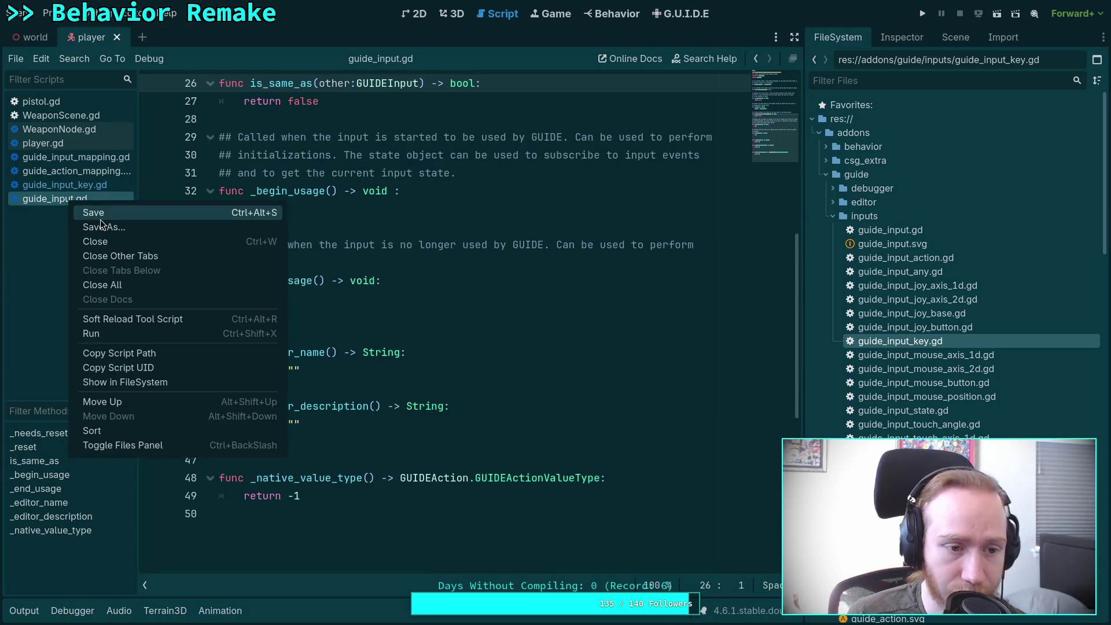
pyautogui.click(95, 214)
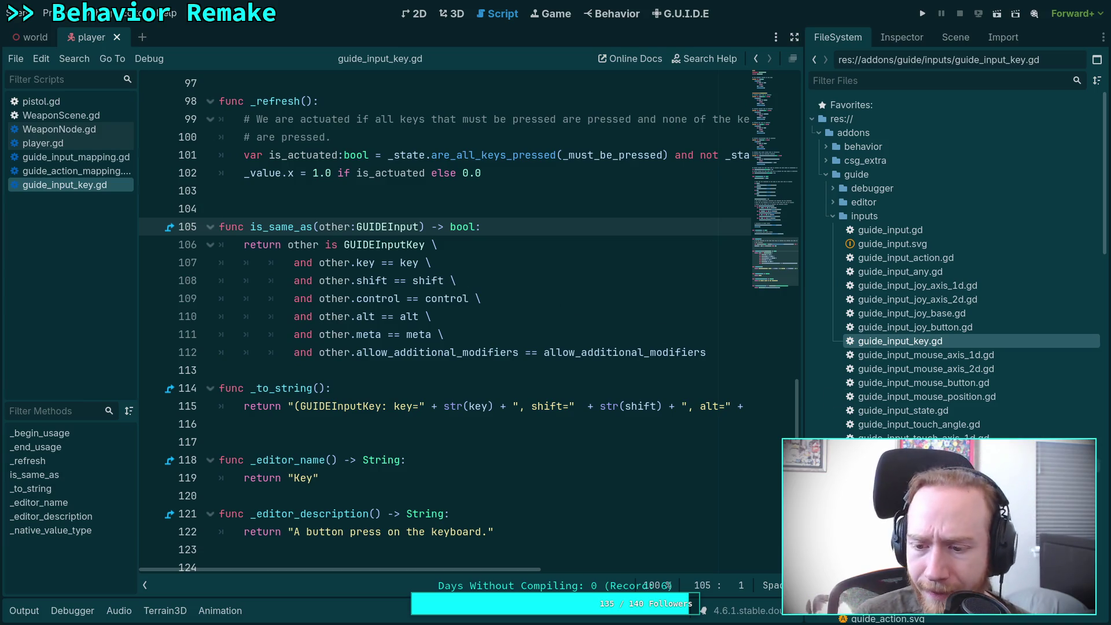
pyautogui.scroll(-5, 880, 394)
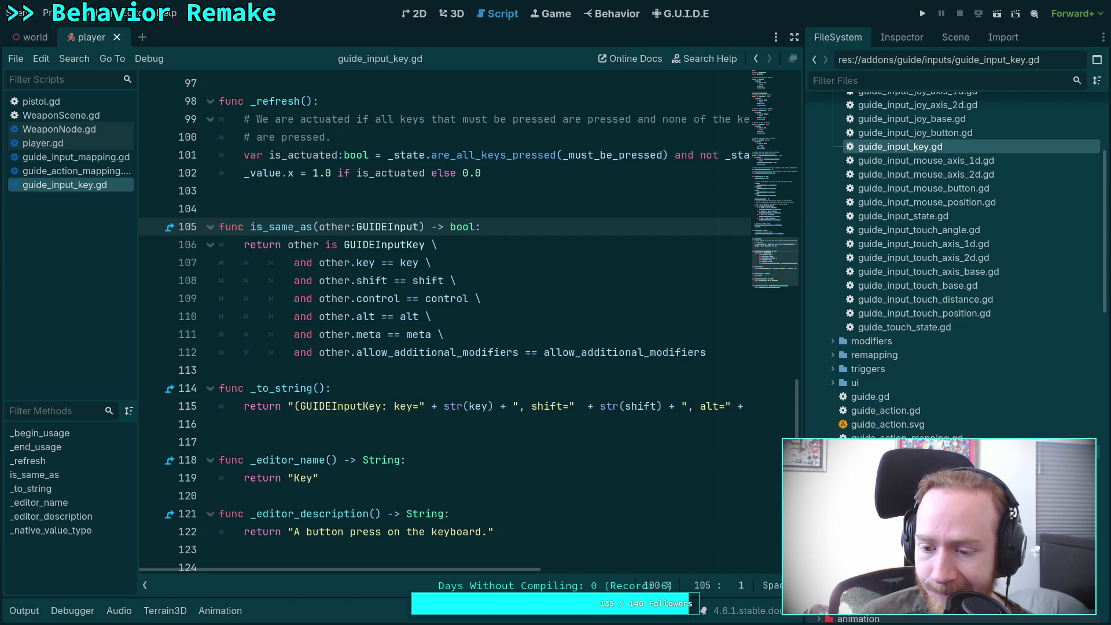
# Open guide_mapping_context.gd, plugin.gd and guide.gd from the GUIDE addon in the script editor.
pyautogui.doubleClick(891, 466)
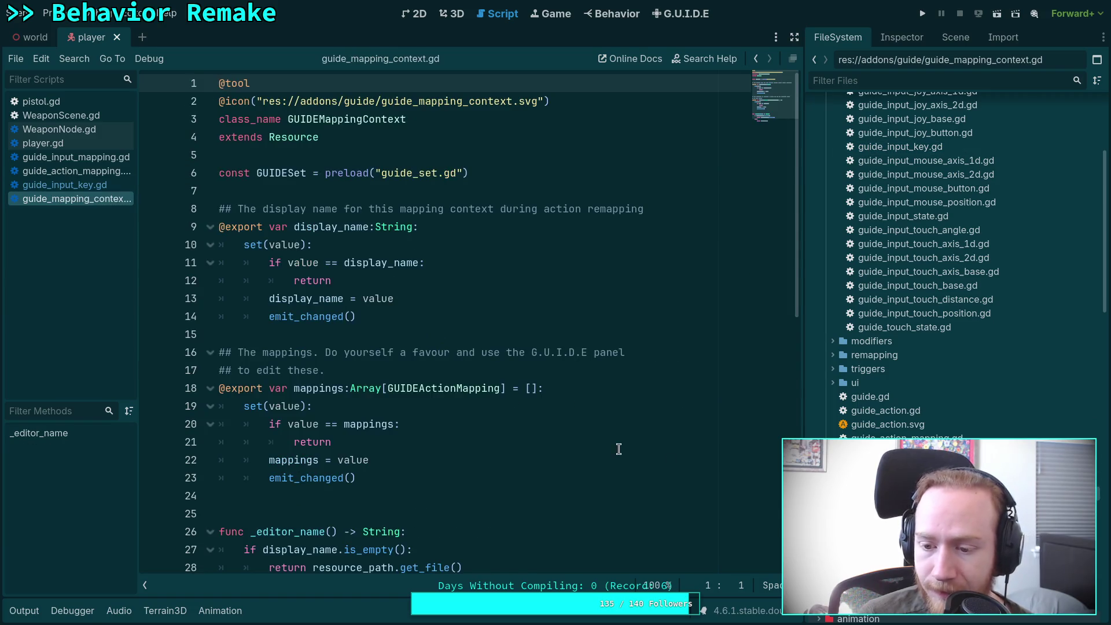
pyautogui.scroll(-7, 512, 419)
pyautogui.scroll(6, 511, 416)
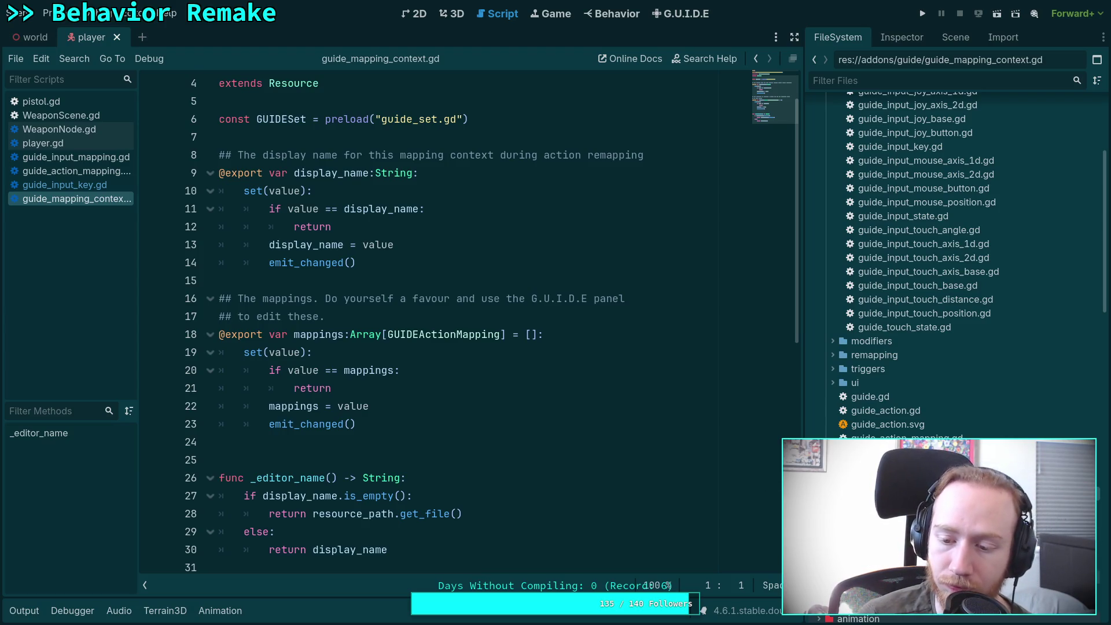
pyautogui.doubleClick(873, 535)
pyautogui.scroll(-10, 704, 482)
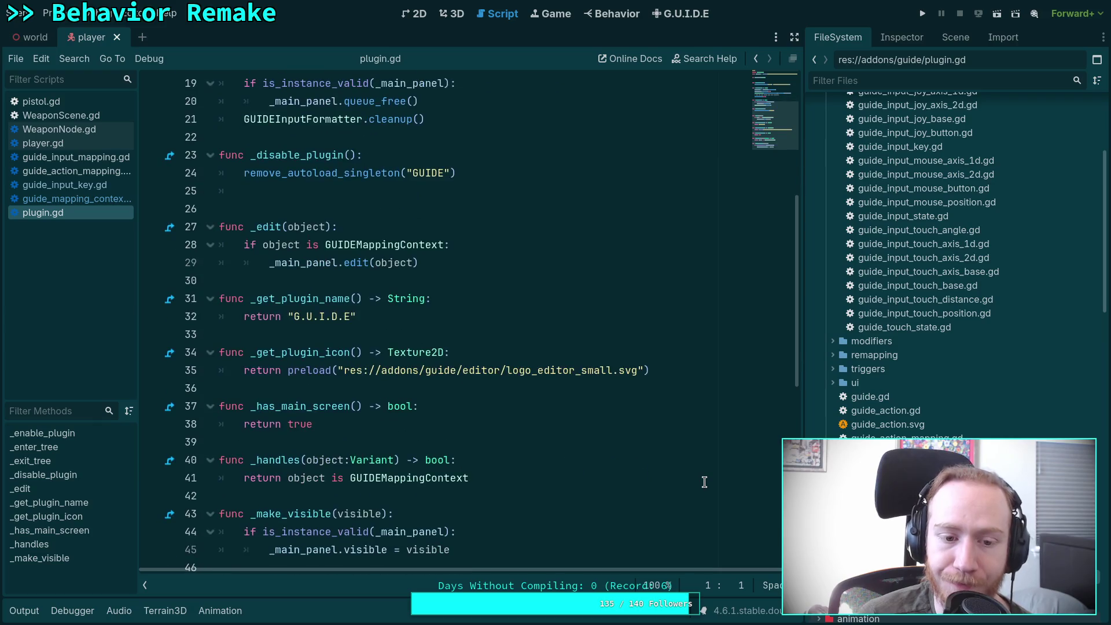
pyautogui.scroll(10, 704, 481)
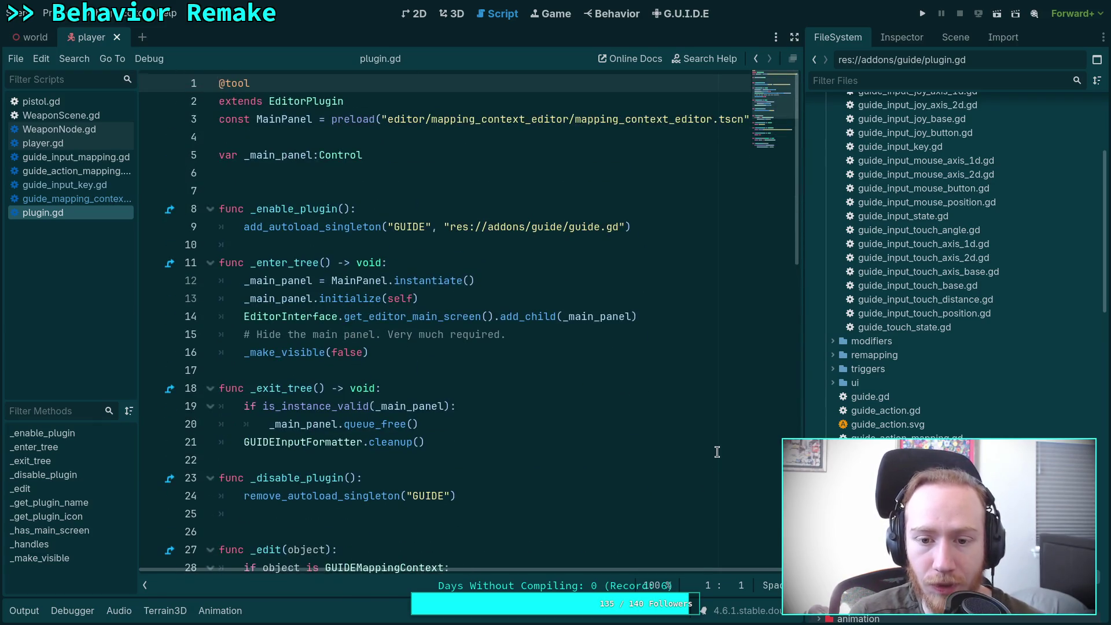
pyautogui.doubleClick(922, 397)
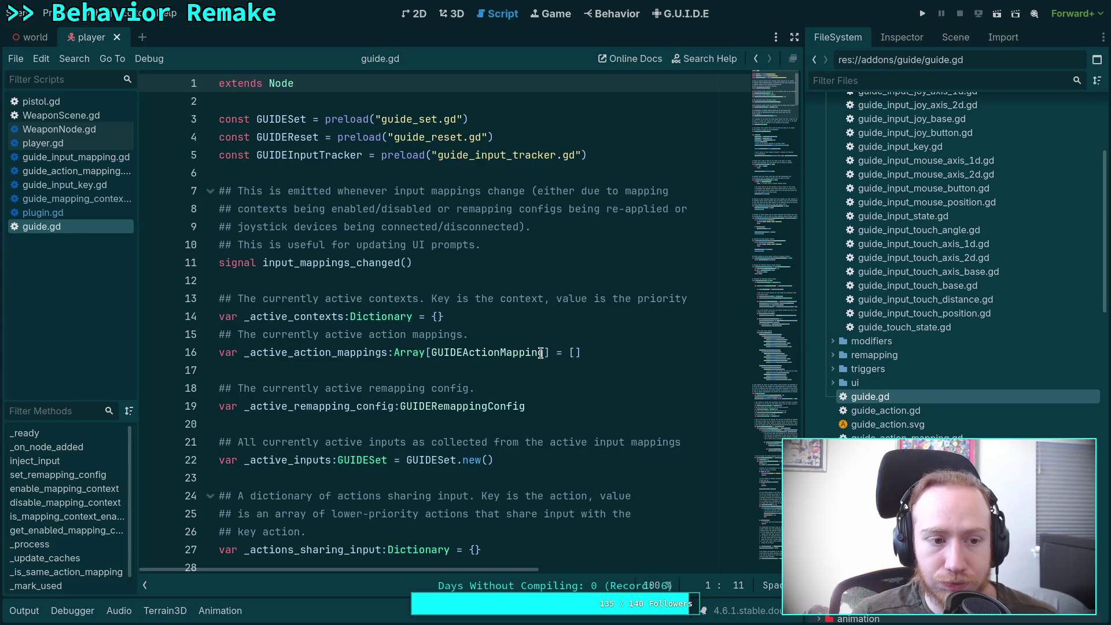
# Close plugin.gd and return to player.gd.
pyautogui.rightClick(79, 210)
pyautogui.click(96, 251)
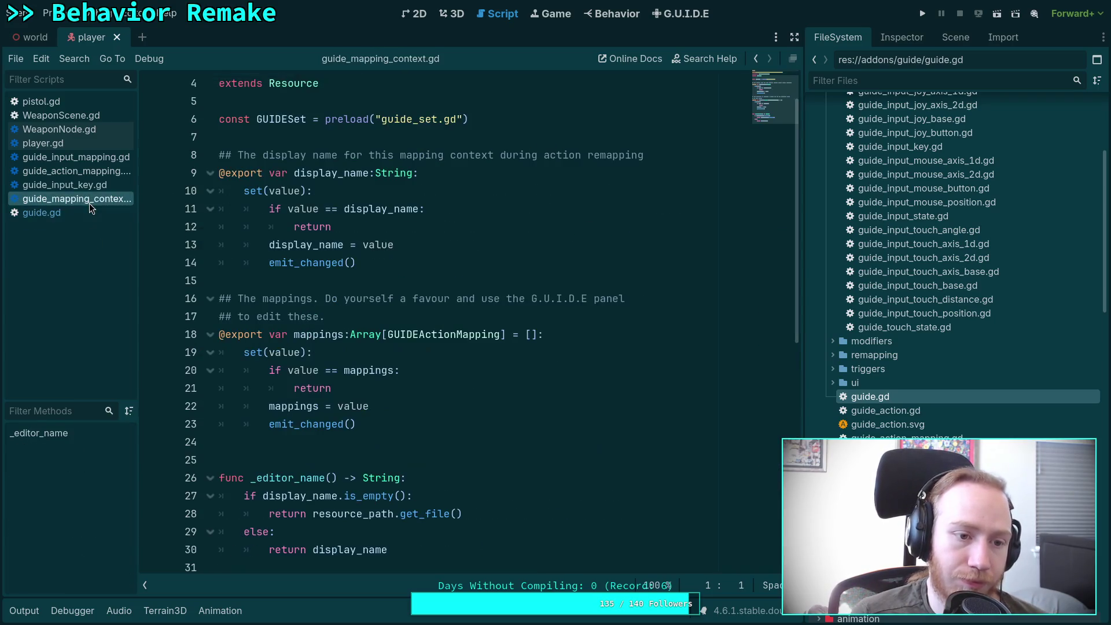
pyautogui.click(47, 137)
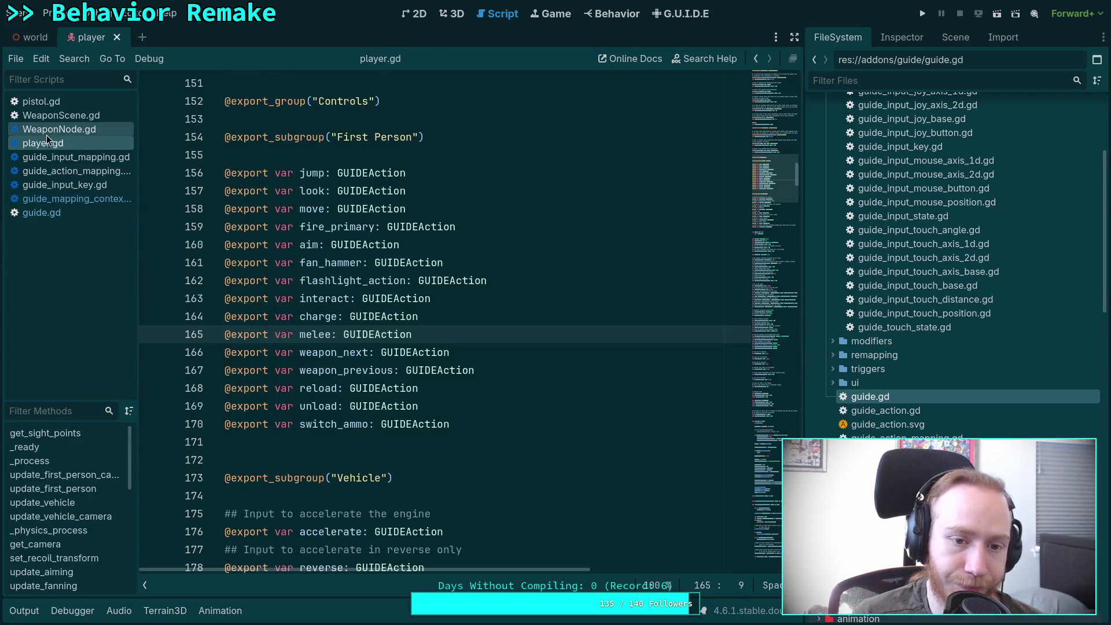
# Close the pistol.gd, WeaponScene.gd and WeaponNode.gd scripts.
pyautogui.click(47, 133)
pyautogui.click(58, 106)
pyautogui.rightClick(62, 108)
pyautogui.click(81, 146)
pyautogui.click(69, 103)
pyautogui.rightClick(69, 107)
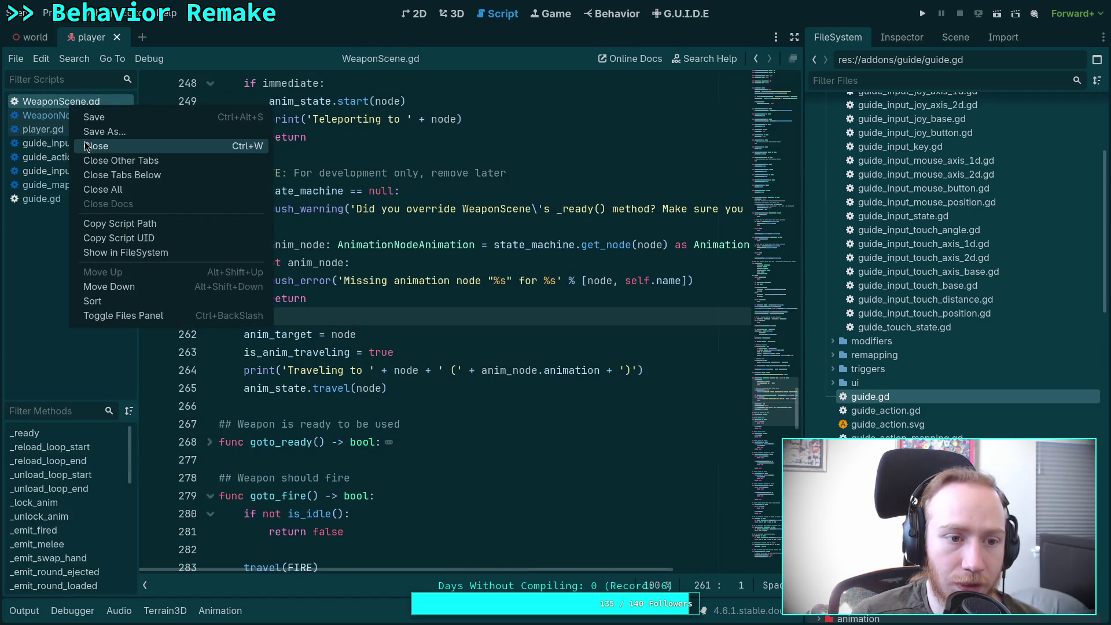
pyautogui.click(86, 146)
pyautogui.rightClick(78, 103)
pyautogui.click(87, 146)
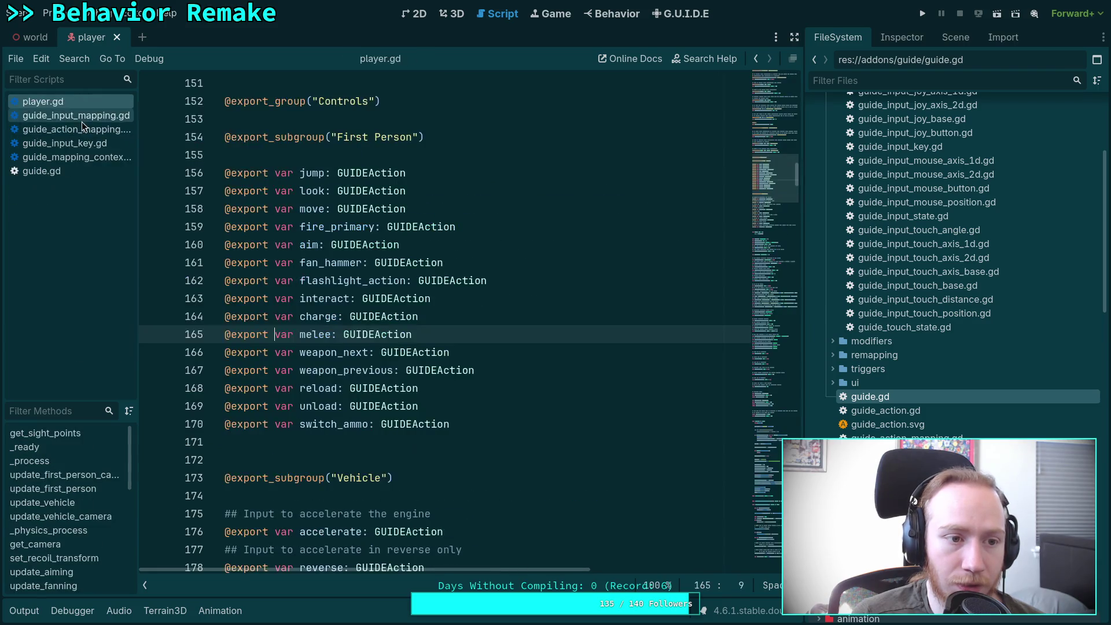
# Look through guide.gd and guide_input_key.gd, then switch to the zombie-game terminal workspace.
pyautogui.click(77, 170)
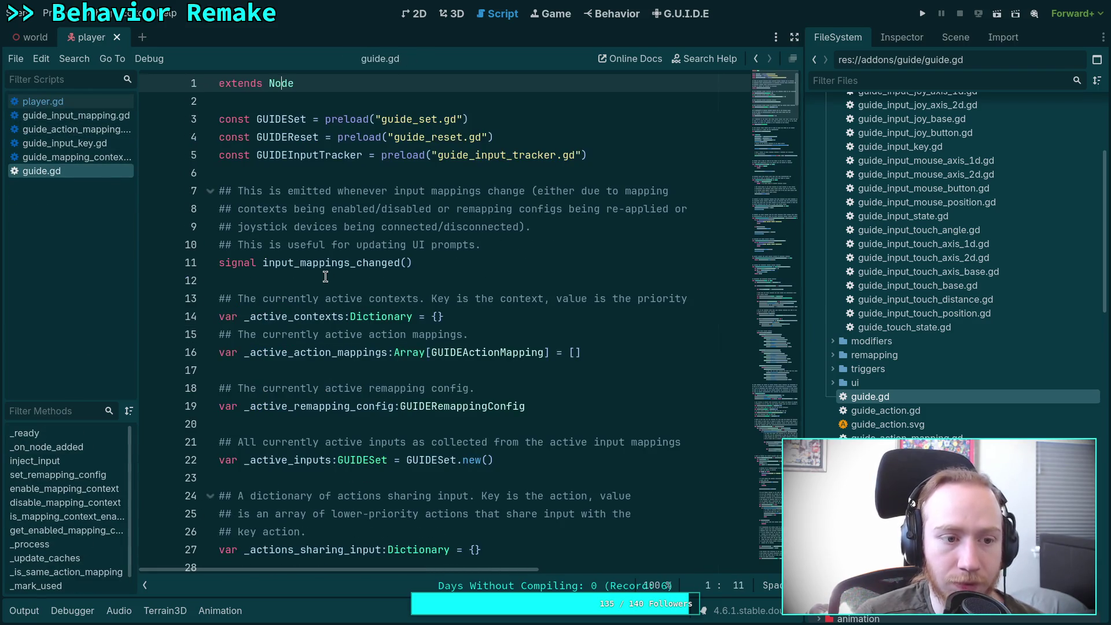
pyautogui.scroll(-17, 309, 252)
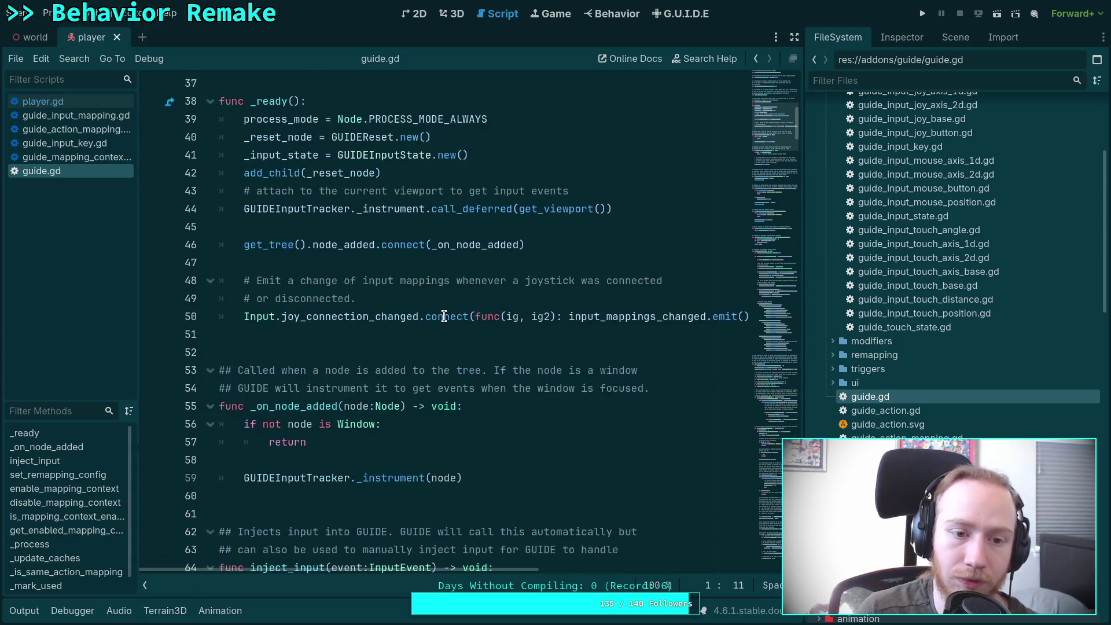
pyautogui.scroll(-13, 444, 316)
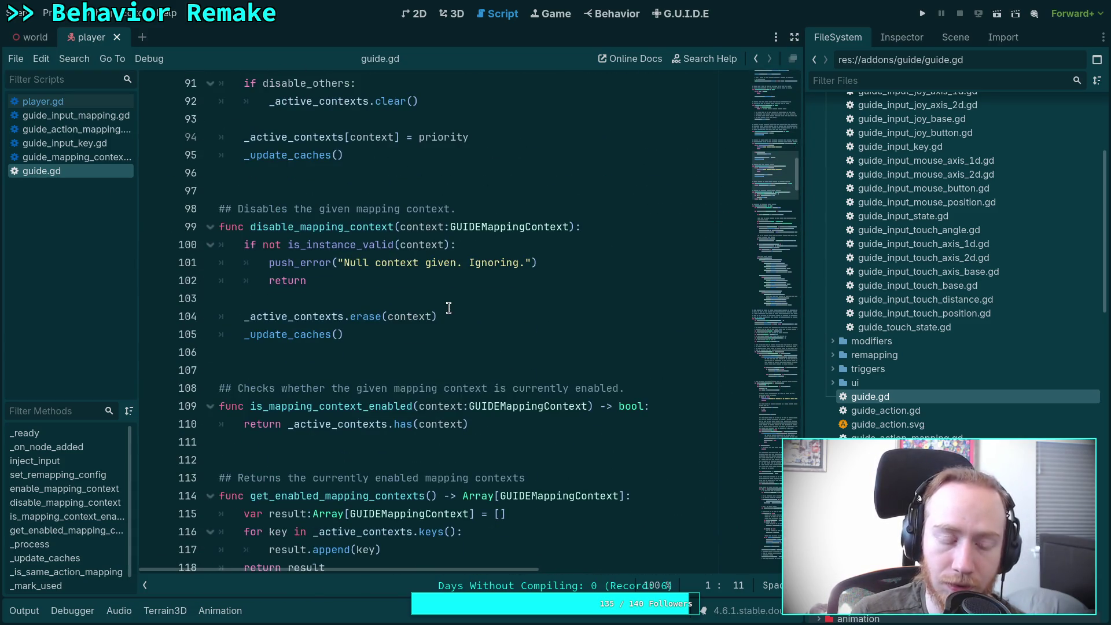
pyautogui.click(103, 144)
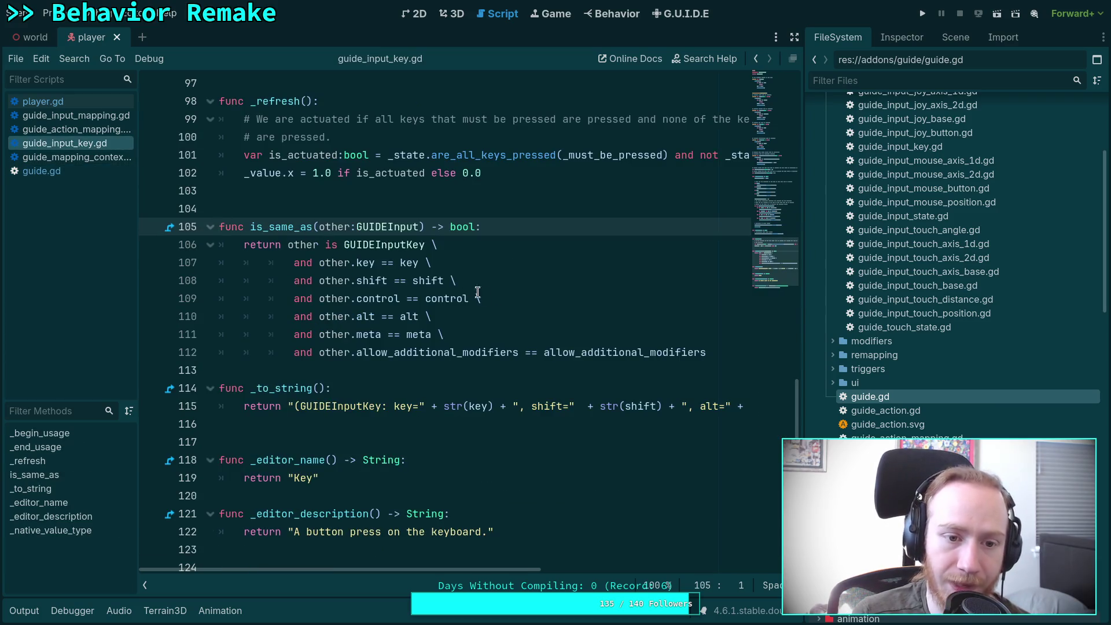
pyautogui.press('super+1')
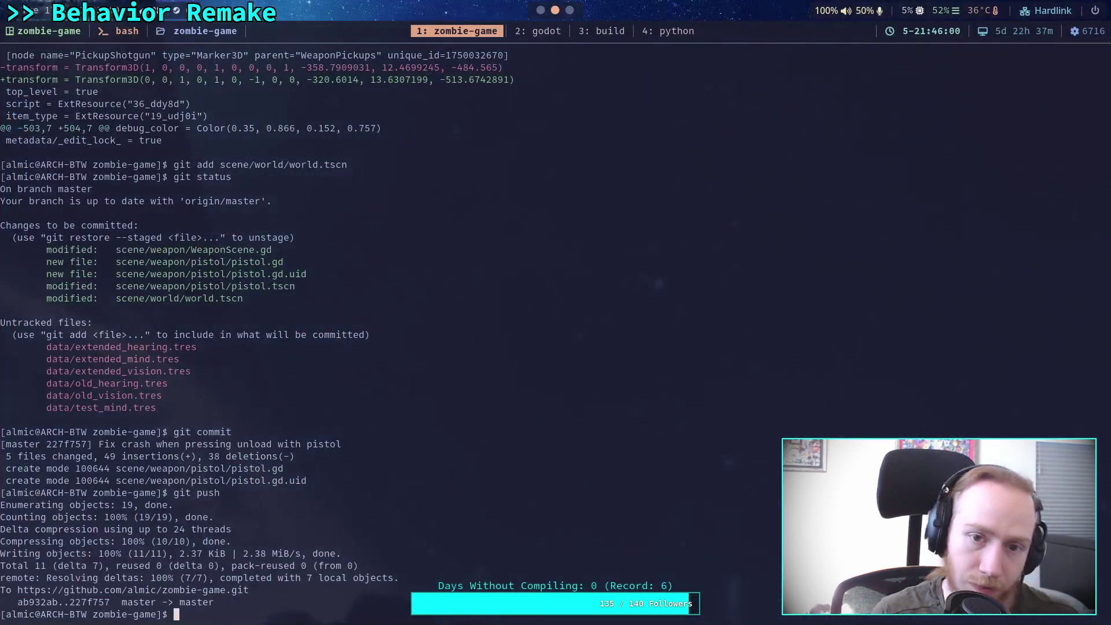
pyautogui.write('n')
# Launch Neovim and live-grep is_same_as\(, moving up the matches to guide.gd line 303.
pyautogui.press('Return')
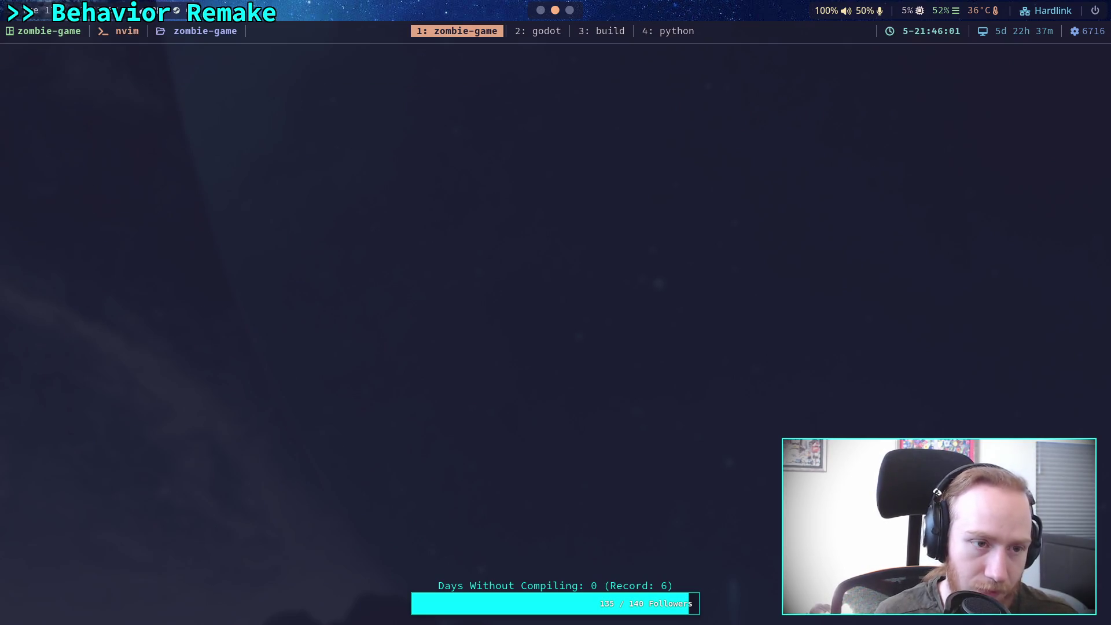
pyautogui.press('space')
pyautogui.write('fgis_same')
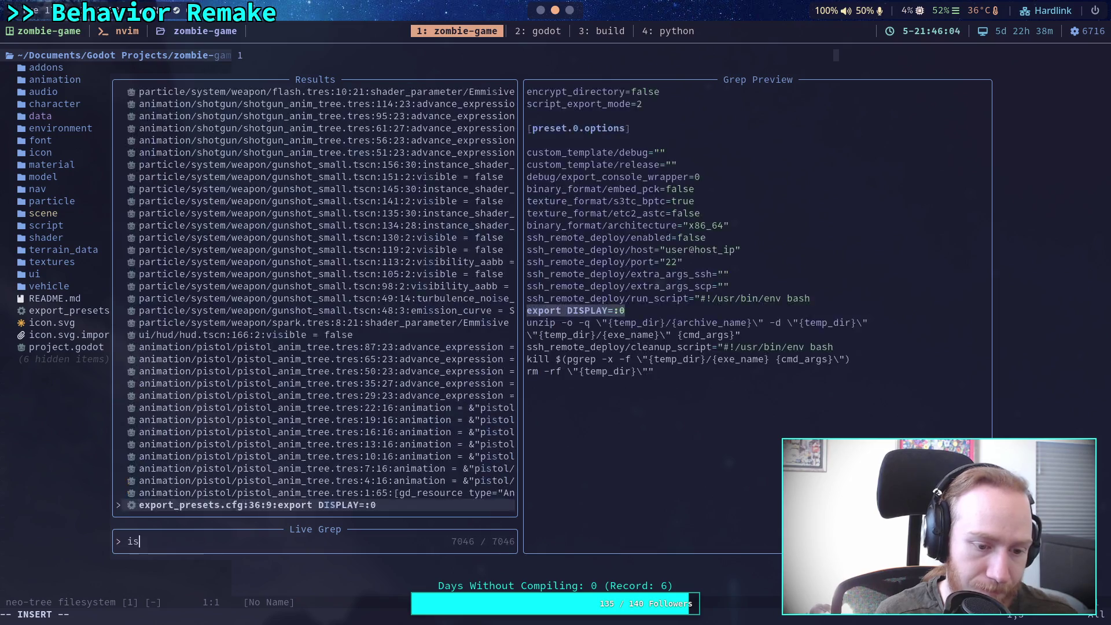
pyautogui.write('_as')
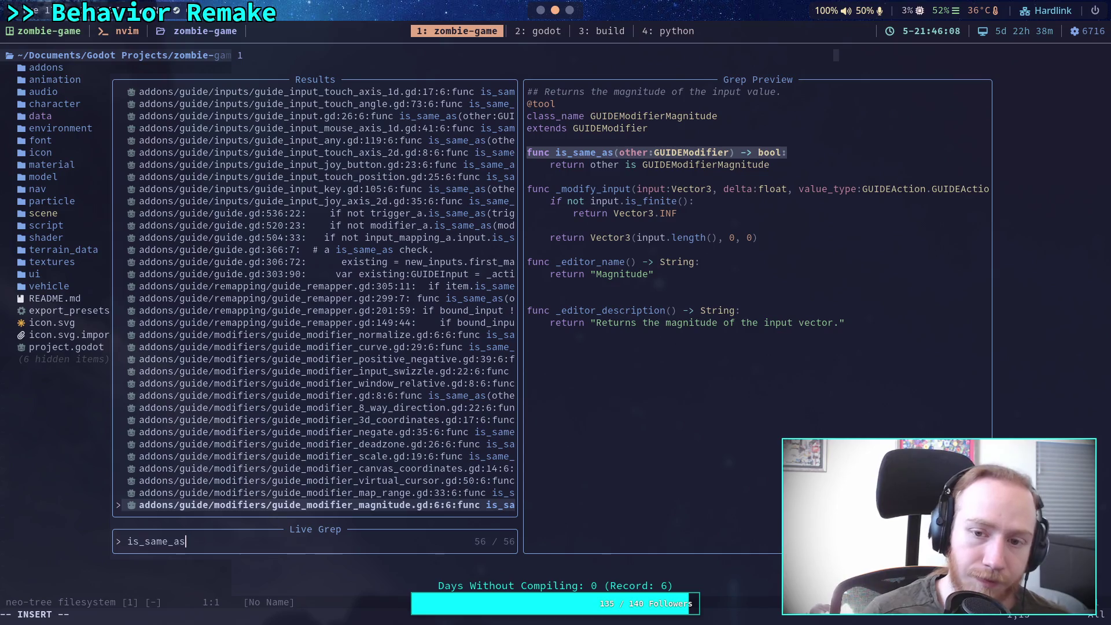
pyautogui.write('\\(')
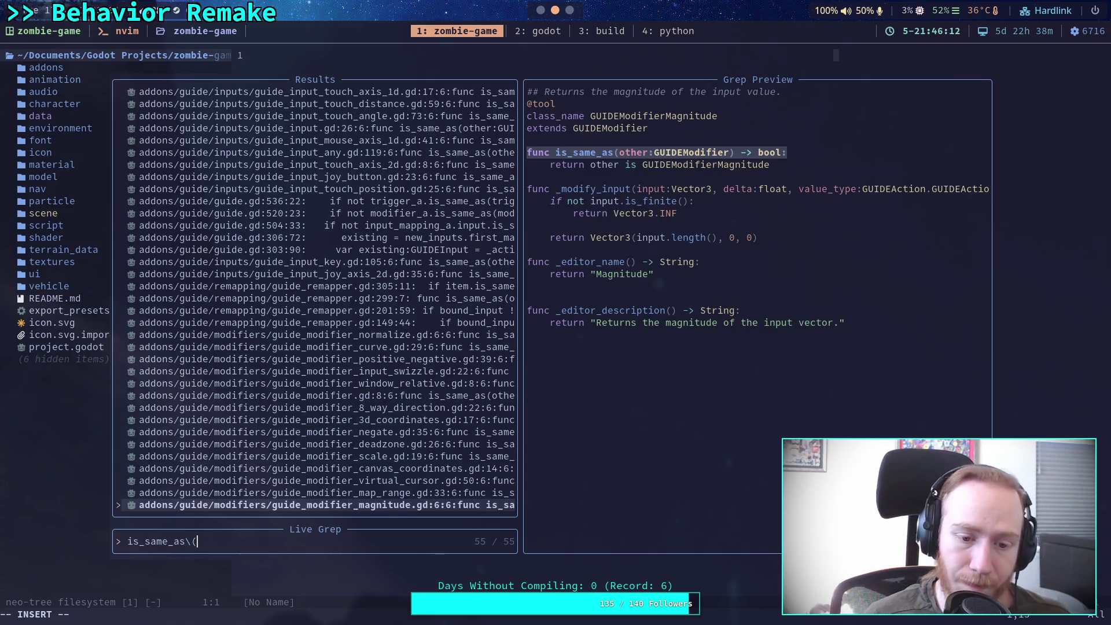
pyautogui.hotkey('ctrl', 'p')
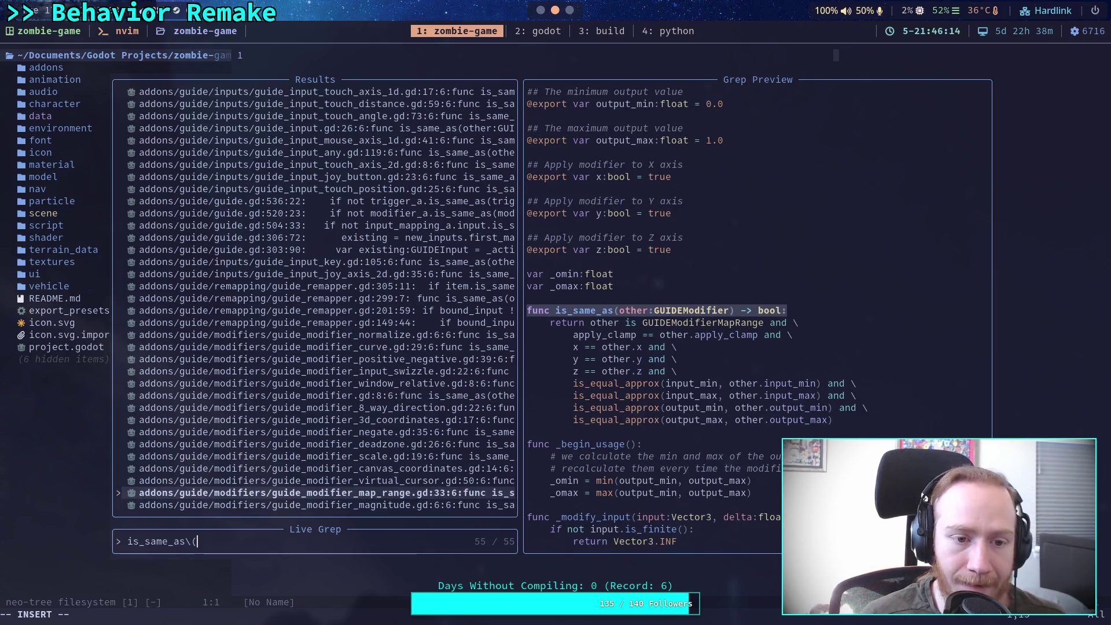
pyautogui.hotkey('ctrl', 'p')
pyautogui.hotkey('ctrl', 'p')
pyautogui.hotkey('ctrl', 'p')
pyautogui.hotkey('ctrl', 'p')
pyautogui.hotkey('ctrl', 'p')
pyautogui.hotkey('ctrl', 'p')
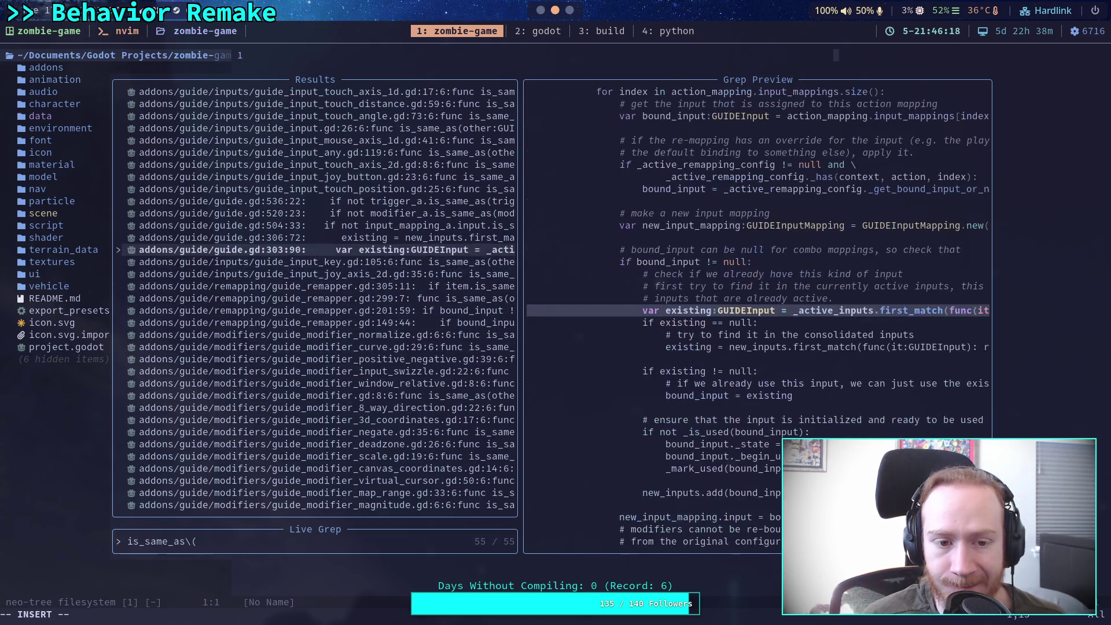